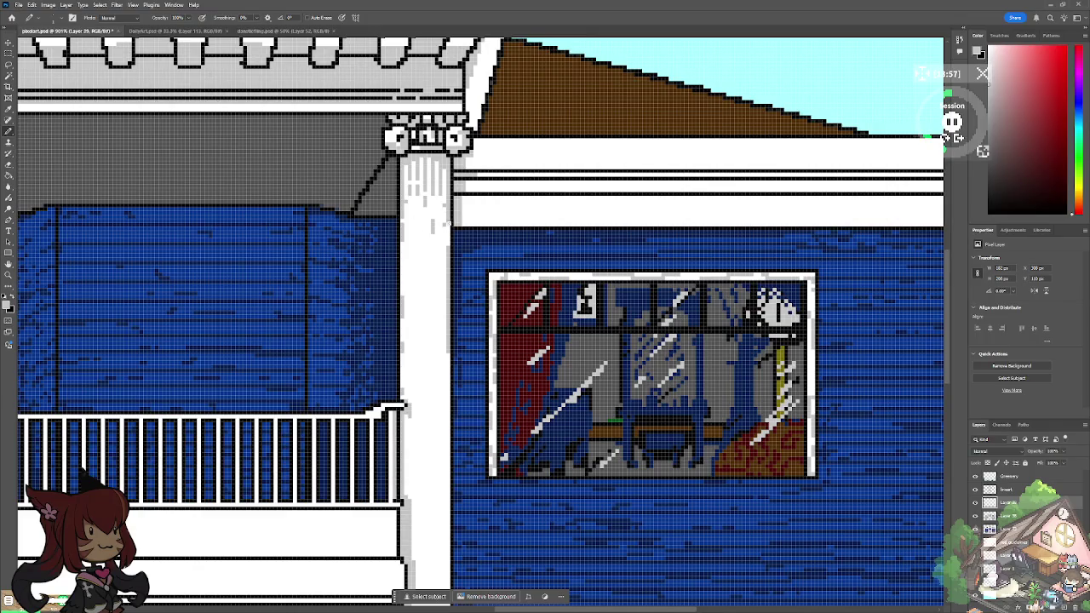
Step: Draw grey pencil shading down the edge of the white pillar beside the upper-right window
key(ctrl+1)
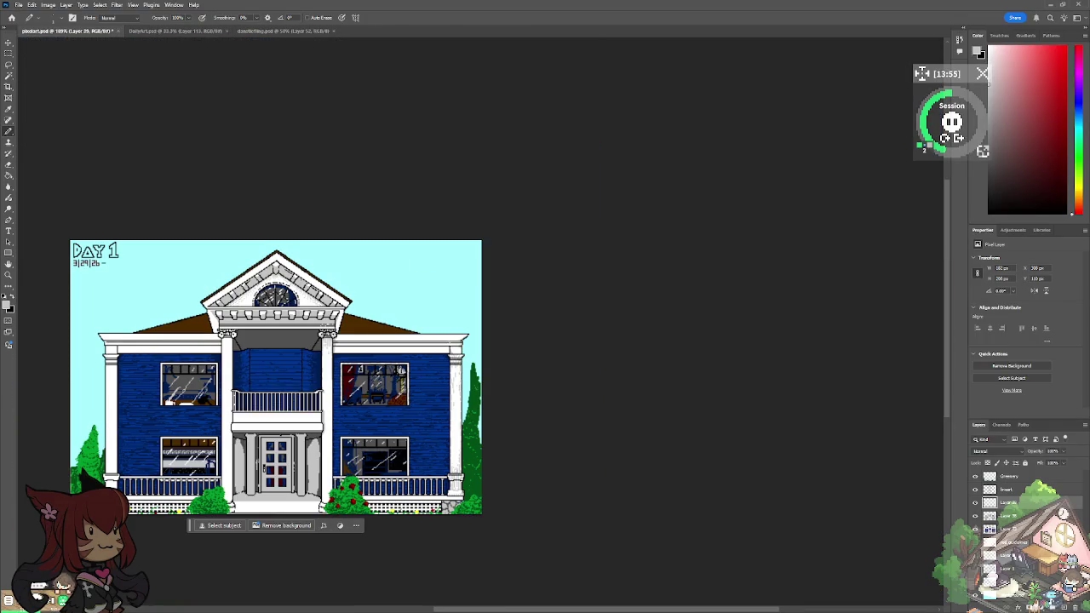
scroll(303, 418, up, 5)
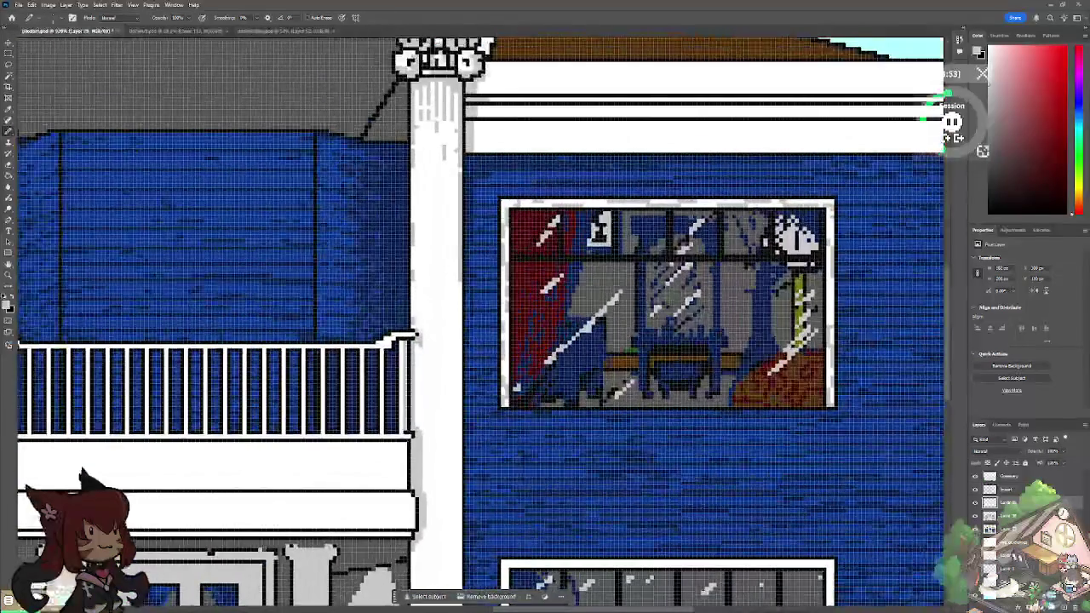
drag(418, 183, 418, 201)
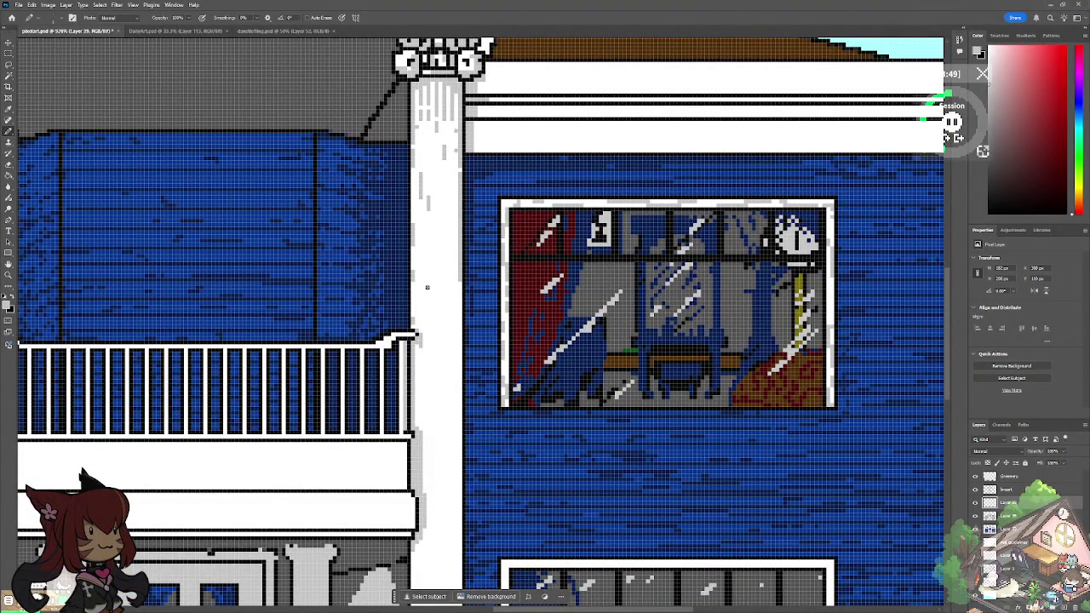
drag(421, 280, 425, 337)
drag(457, 295, 457, 446)
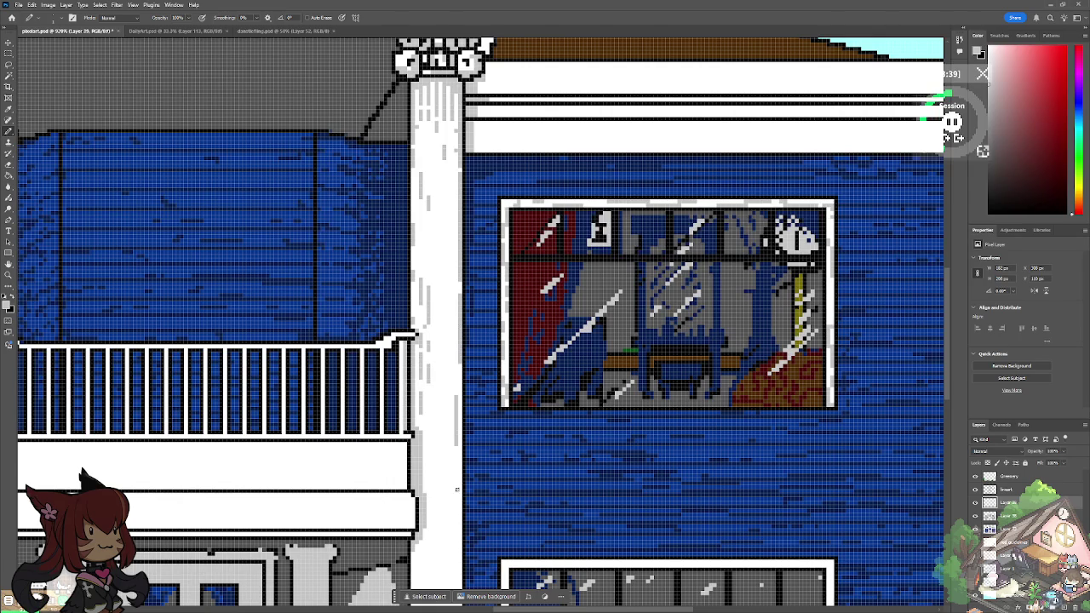
drag(459, 488, 457, 521)
scroll(304, 362, down, 3)
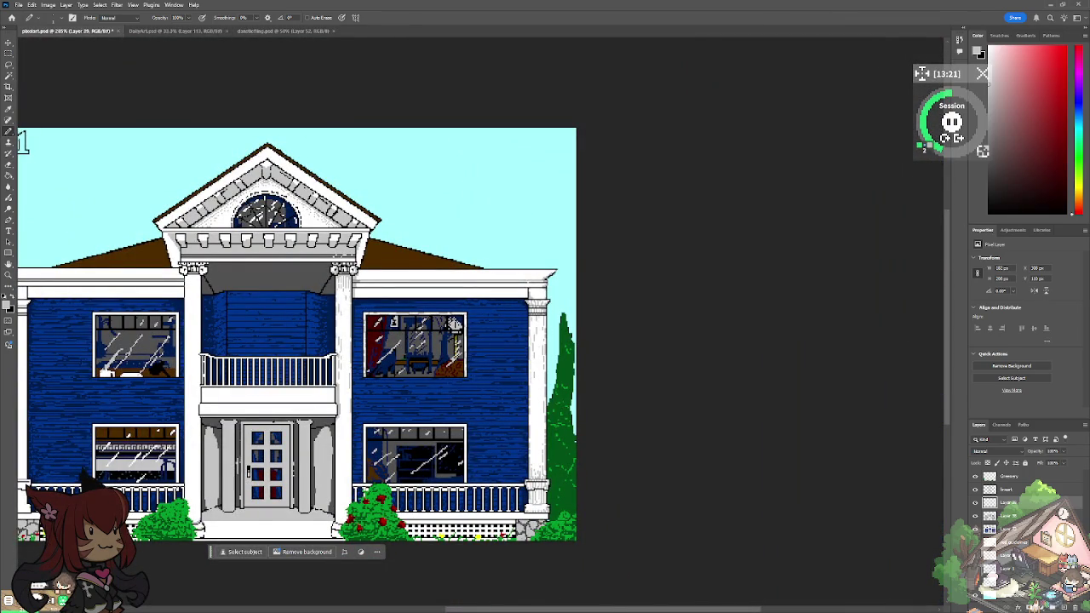
scroll(344, 419, up, 3)
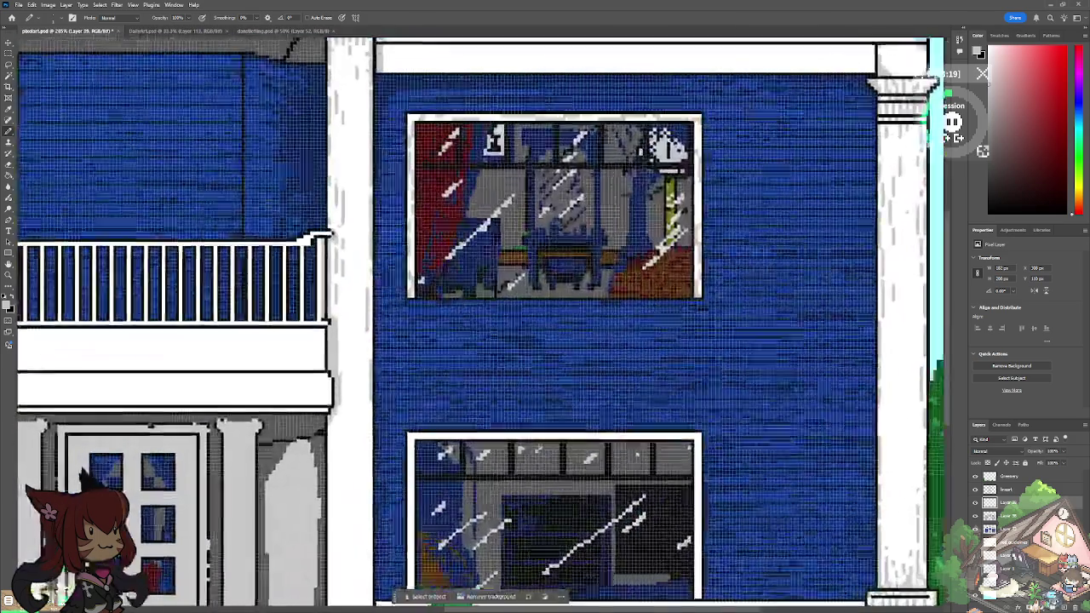
key(ctrl+0)
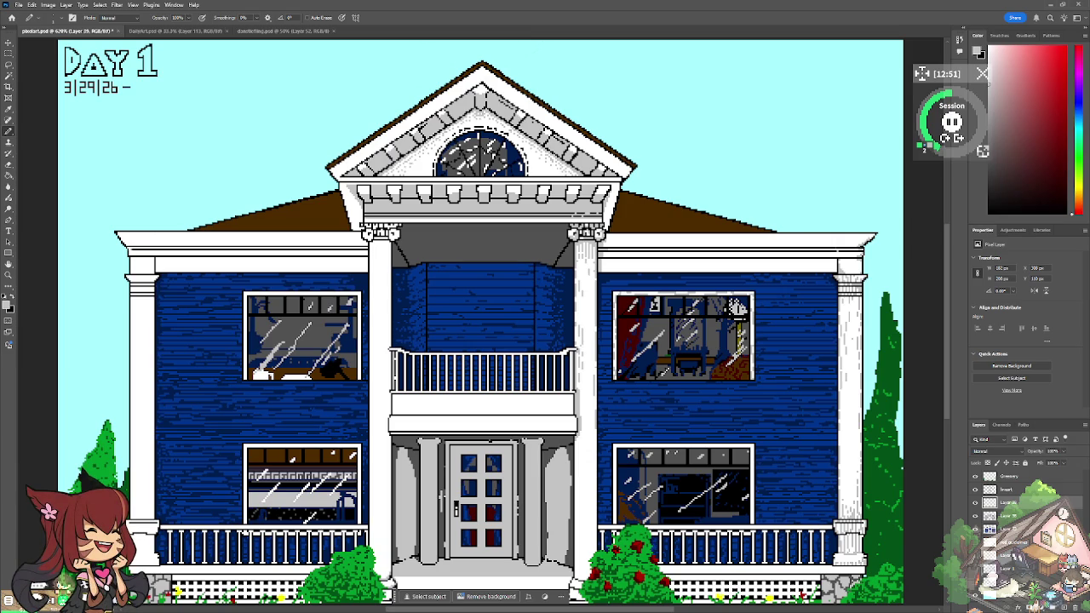
scroll(634, 541, up, 2)
Step: Paint a dashed light-grey shading line down the porch column toward the porch
scroll(634, 541, up, 2)
scroll(634, 541, up, 2)
scroll(344, 419, up, 1)
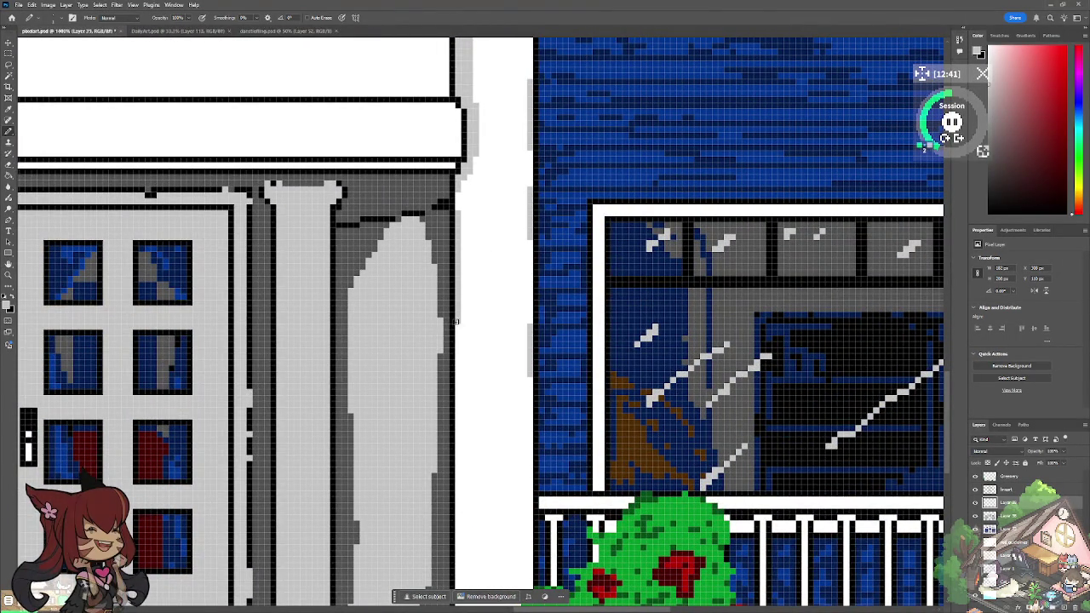
drag(457, 374, 458, 463)
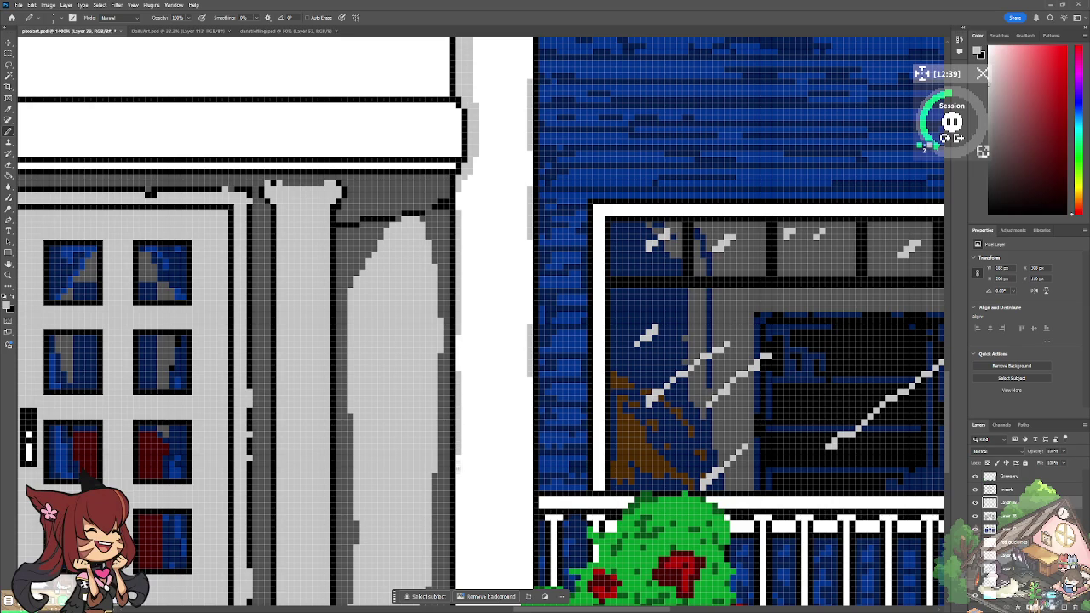
drag(531, 407, 524, 427)
drag(468, 201, 469, 405)
drag(456, 349, 460, 368)
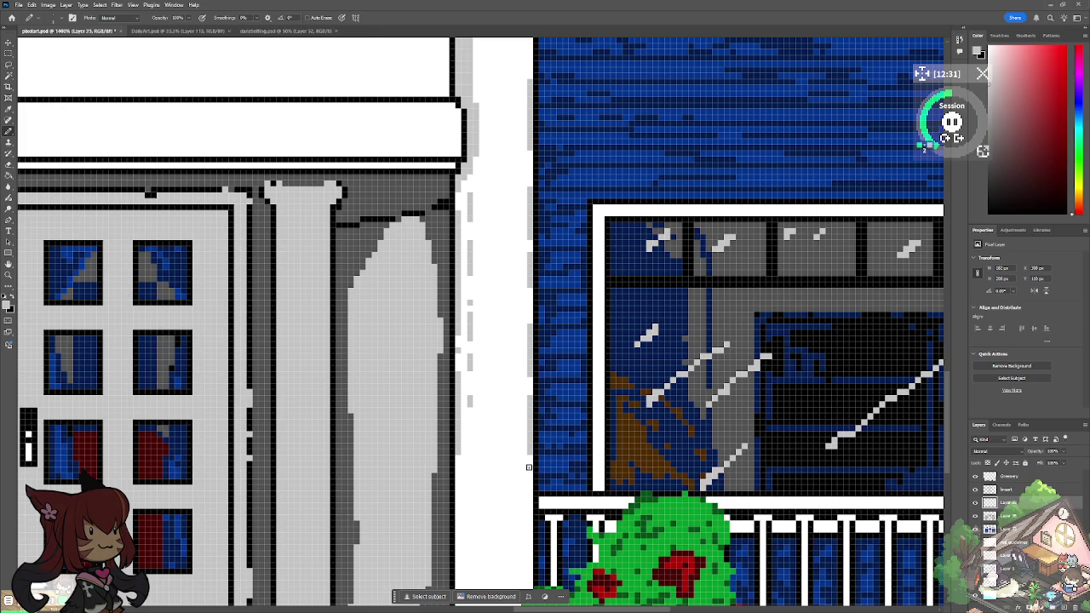
Step: Shade the column edge beside the rose bush and fill the white gap behind it grey
scroll(528, 466, down, 5)
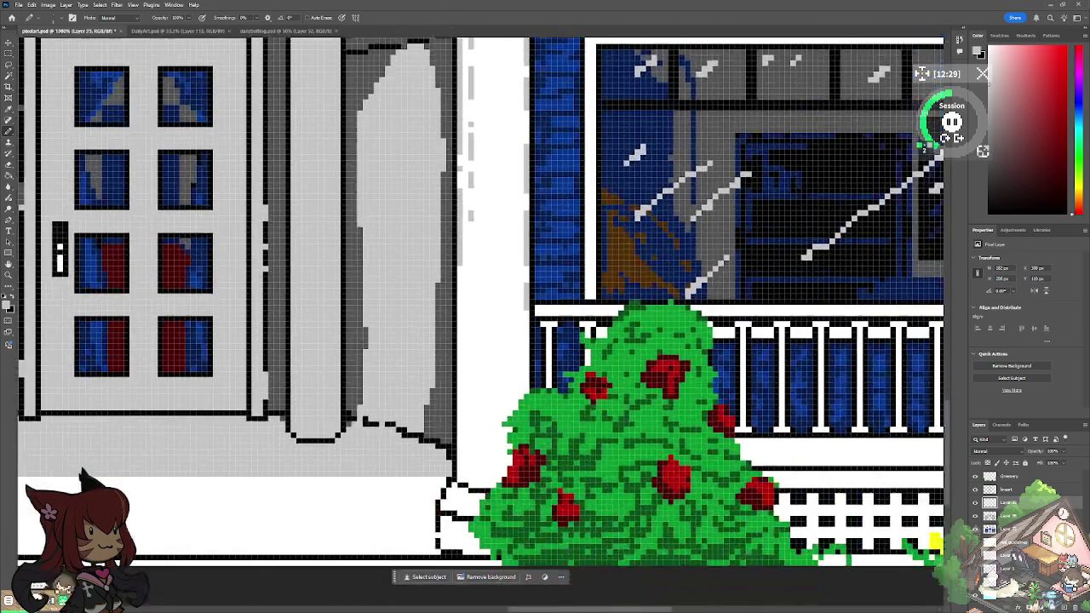
scroll(537, 366, up, 1)
scroll(537, 366, up, 1)
mouse_move(537, 361)
mouse_down()
mouse_move(493, 507)
mouse_move(429, 545)
mouse_move(454, 442)
mouse_move(444, 439)
mouse_up()
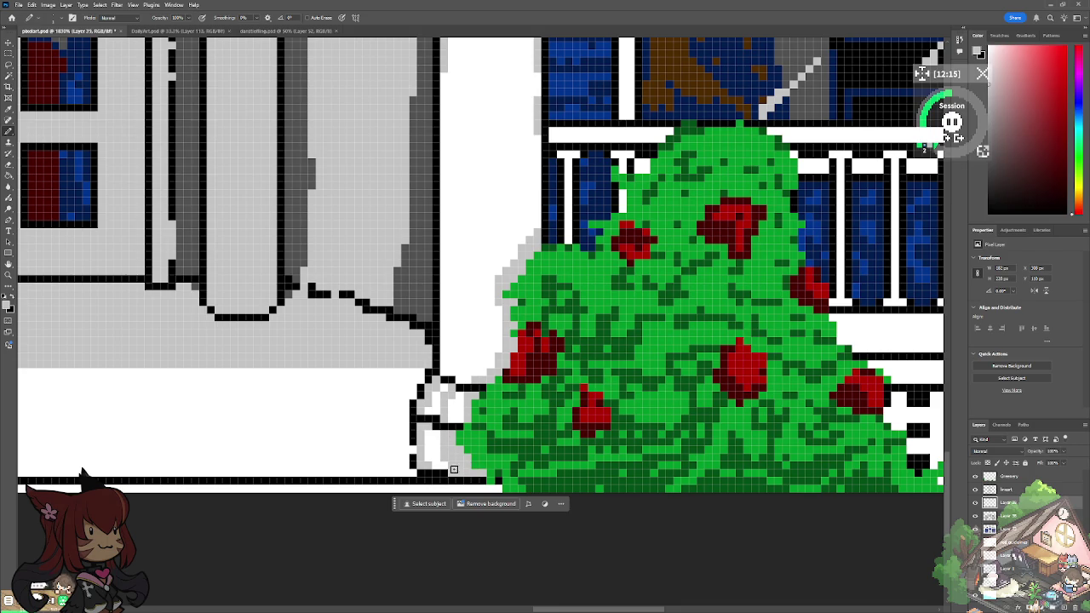
drag(466, 383, 442, 340)
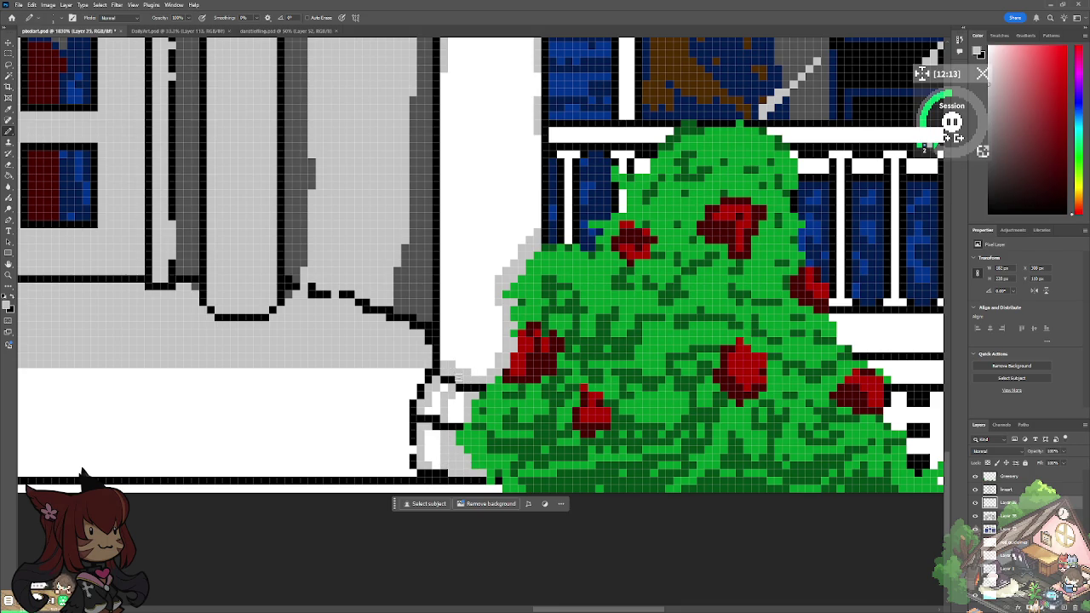
drag(458, 330, 457, 349)
drag(443, 95, 466, 281)
Step: Add grey patches near the rose bush, then undo the last strokes
drag(471, 332, 486, 379)
mouse_move(498, 199)
mouse_down()
mouse_move(510, 255)
mouse_move(532, 174)
mouse_move(539, 224)
mouse_up()
drag(515, 143, 506, 214)
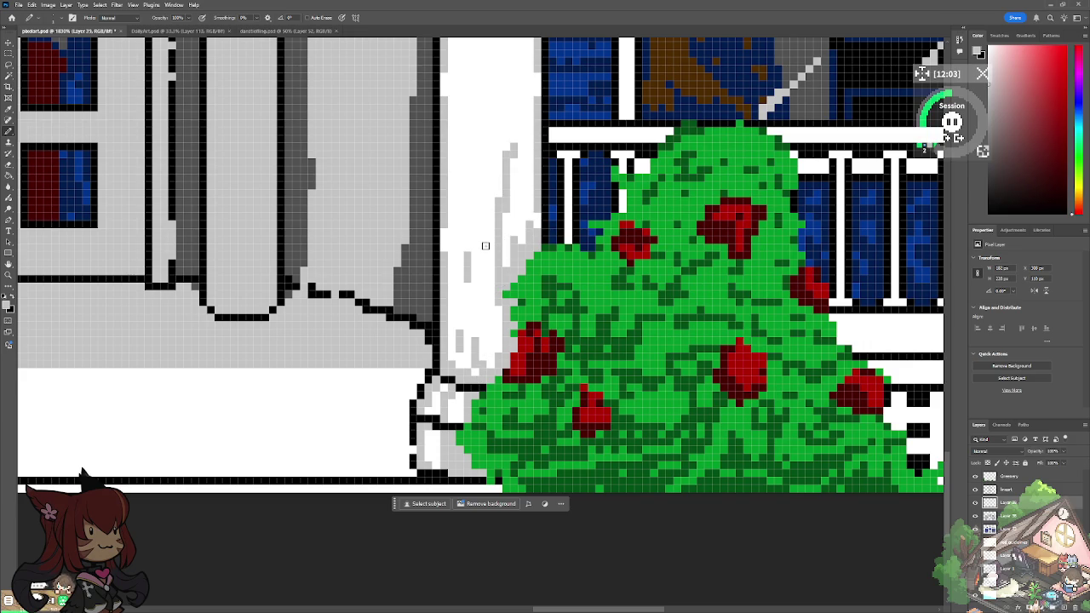
key(ctrl+z)
key(ctrl+z)
Step: Shade the right porch railing's top bar and baluster tops in light grey
scroll(370, 358, down, 5)
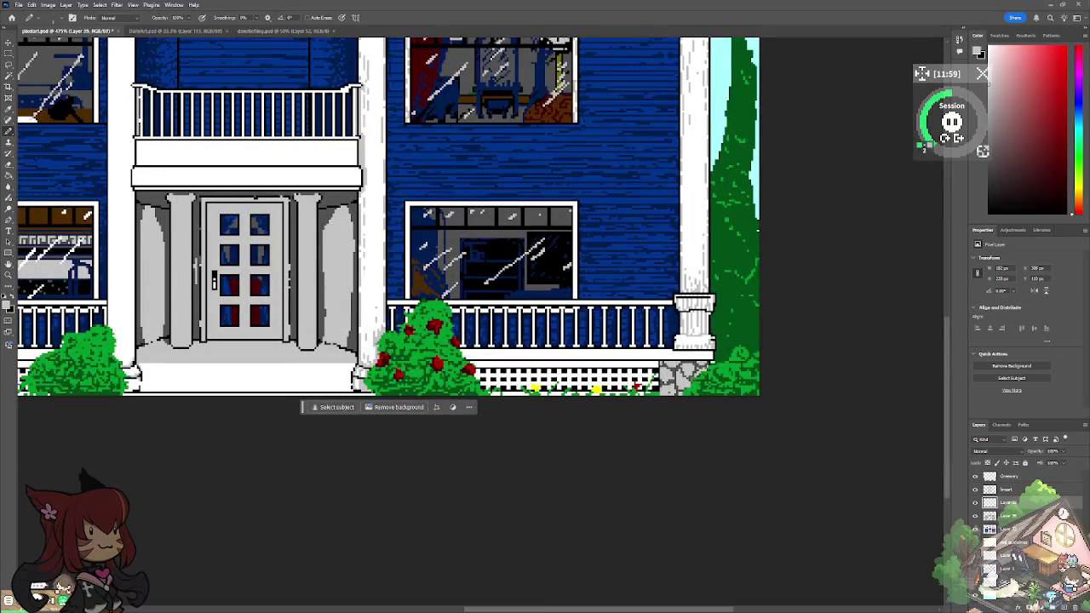
scroll(383, 234, down, 1)
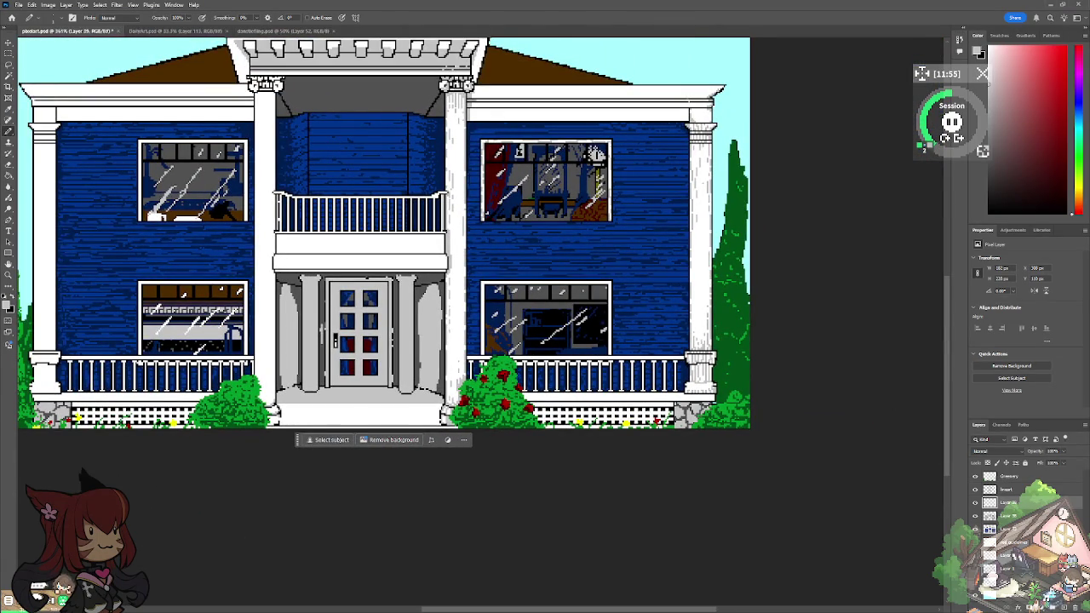
scroll(488, 361, up, 3)
scroll(488, 361, up, 1)
scroll(488, 361, up, 1)
scroll(488, 361, up, 1)
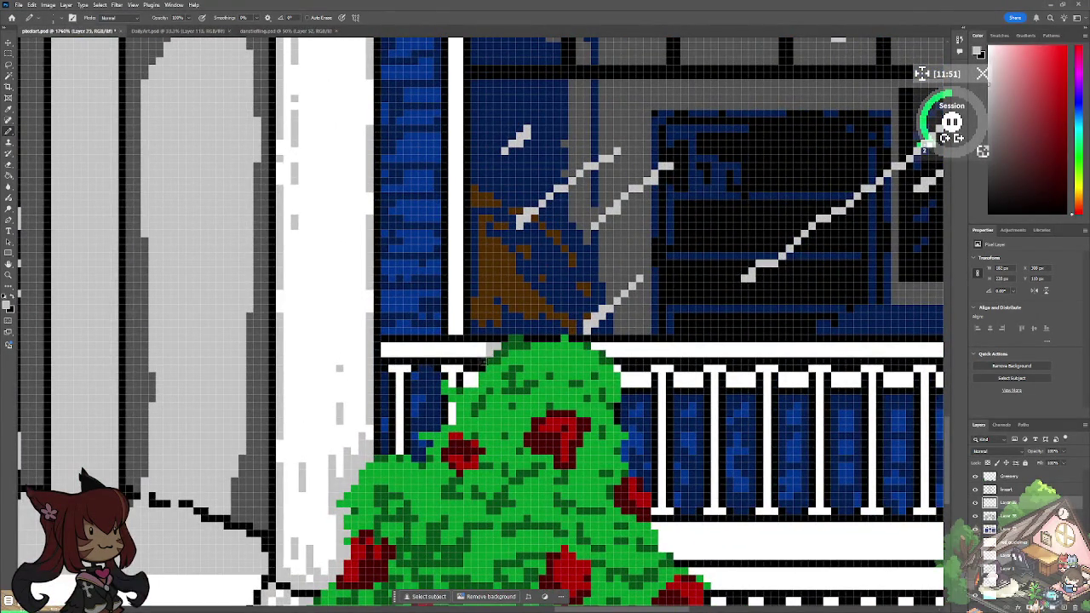
mouse_move(484, 349)
mouse_down()
mouse_move(382, 351)
mouse_move(400, 402)
mouse_up()
mouse_move(603, 351)
mouse_down()
mouse_move(657, 351)
mouse_move(669, 373)
mouse_move(730, 370)
mouse_up()
mouse_move(662, 350)
mouse_down()
mouse_move(764, 351)
mouse_move(781, 366)
mouse_move(879, 352)
mouse_up()
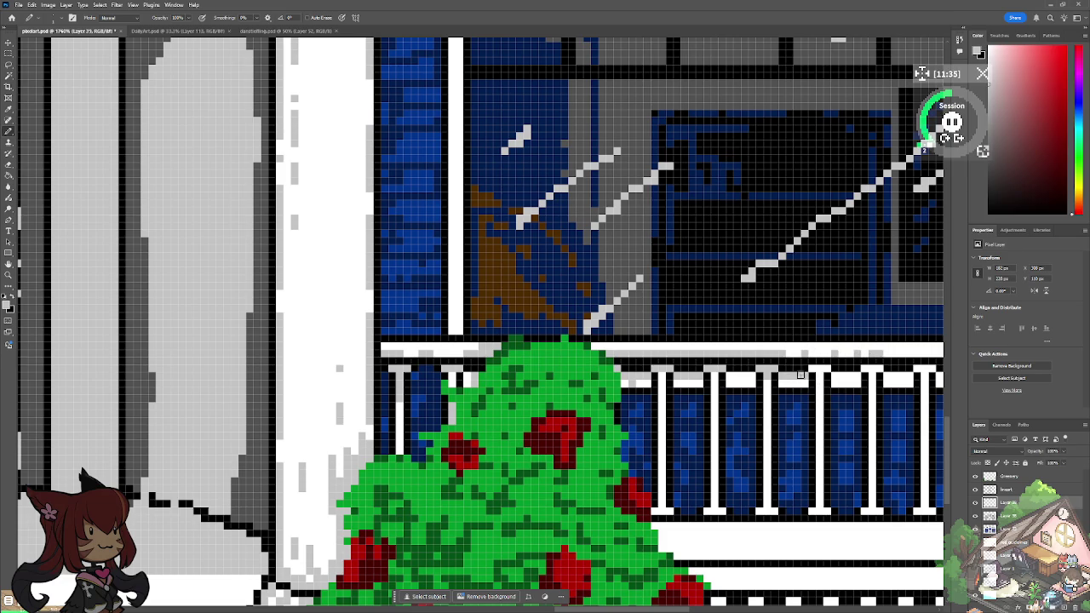
mouse_move(805, 380)
mouse_down()
mouse_move(784, 372)
mouse_move(905, 367)
mouse_up()
Step: Fill the top rail's middle section and add a grey shadow row under the railing base
scroll(905, 367, down, 3)
scroll(388, 456, up, 2)
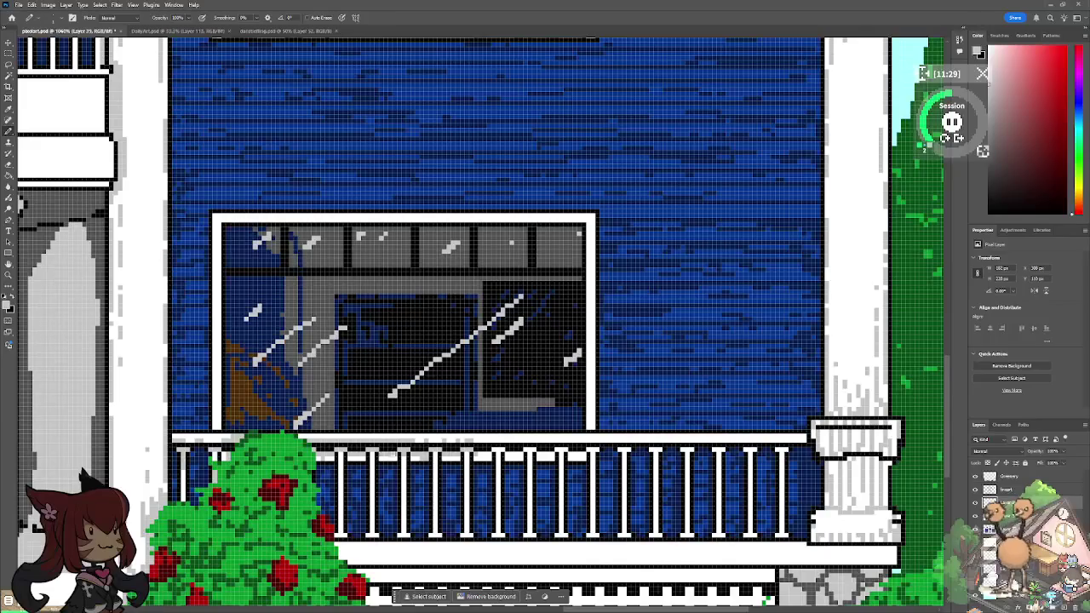
drag(502, 452, 589, 453)
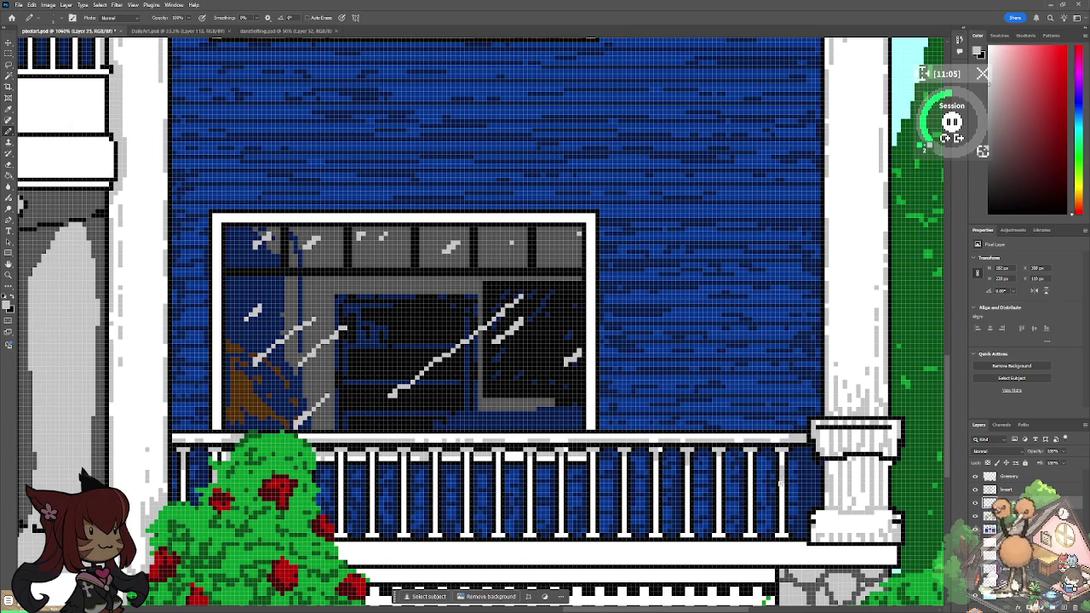
mouse_move(804, 548)
mouse_down()
mouse_move(896, 550)
mouse_move(851, 550)
mouse_up()
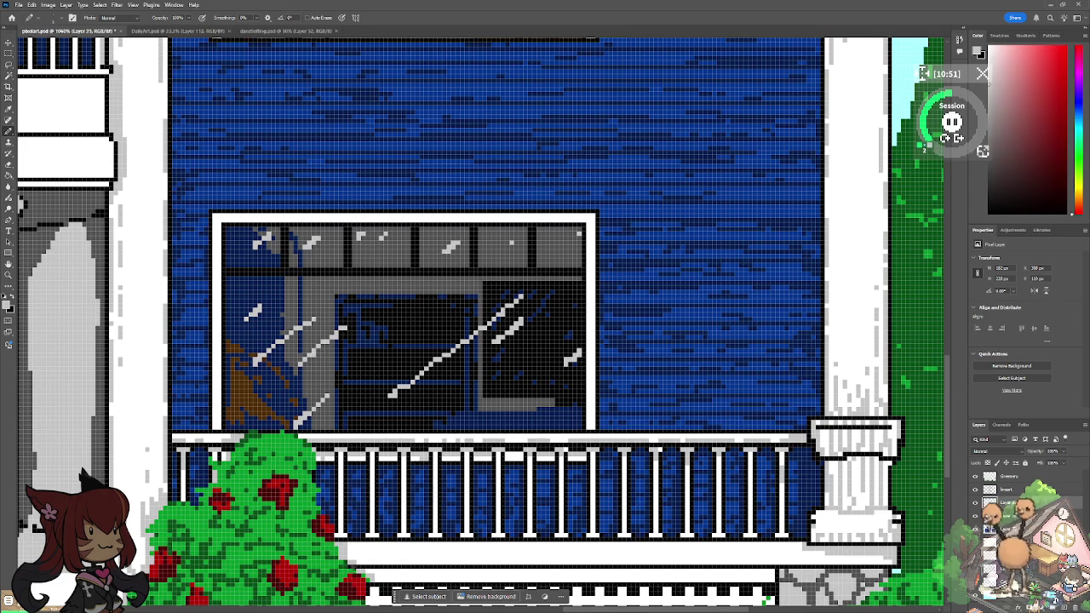
scroll(316, 541, down, 5)
Step: Add dark pixels along the bottom fence row of the porch railing
scroll(426, 361, up, 1)
scroll(425, 361, up, 2)
scroll(426, 360, up, 2)
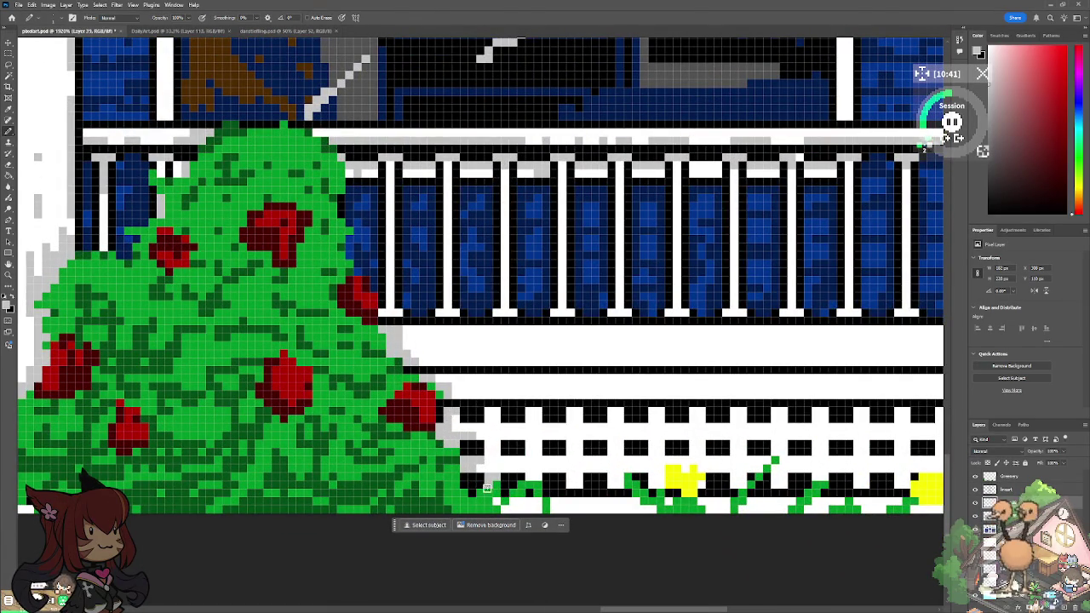
drag(525, 501, 886, 491)
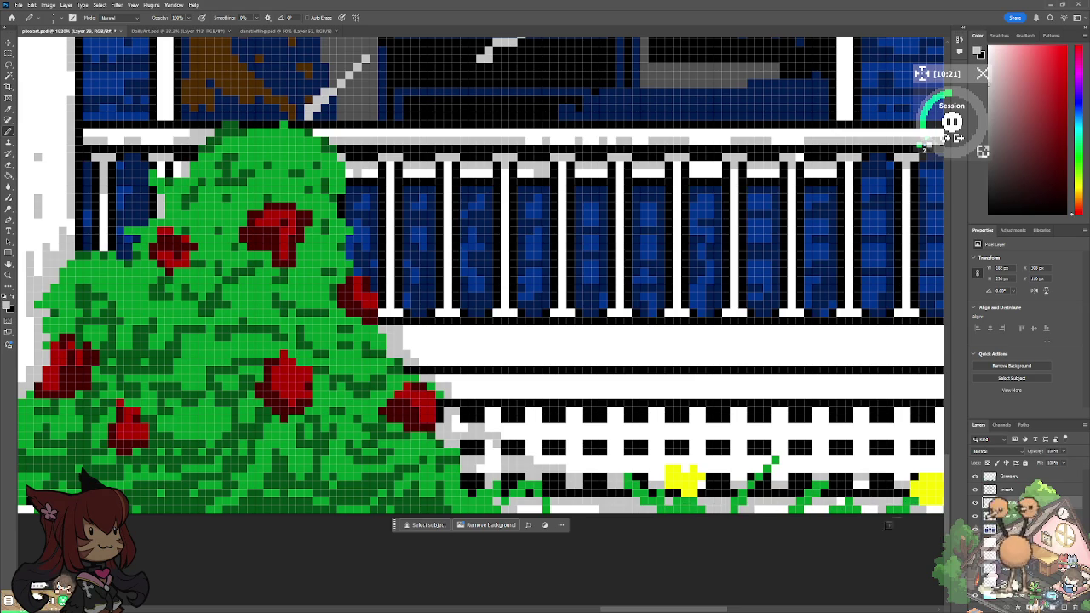
Step: Paint the white rail strip above the lattice light grey along its full length
drag(918, 506, 662, 528)
drag(660, 464, 566, 459)
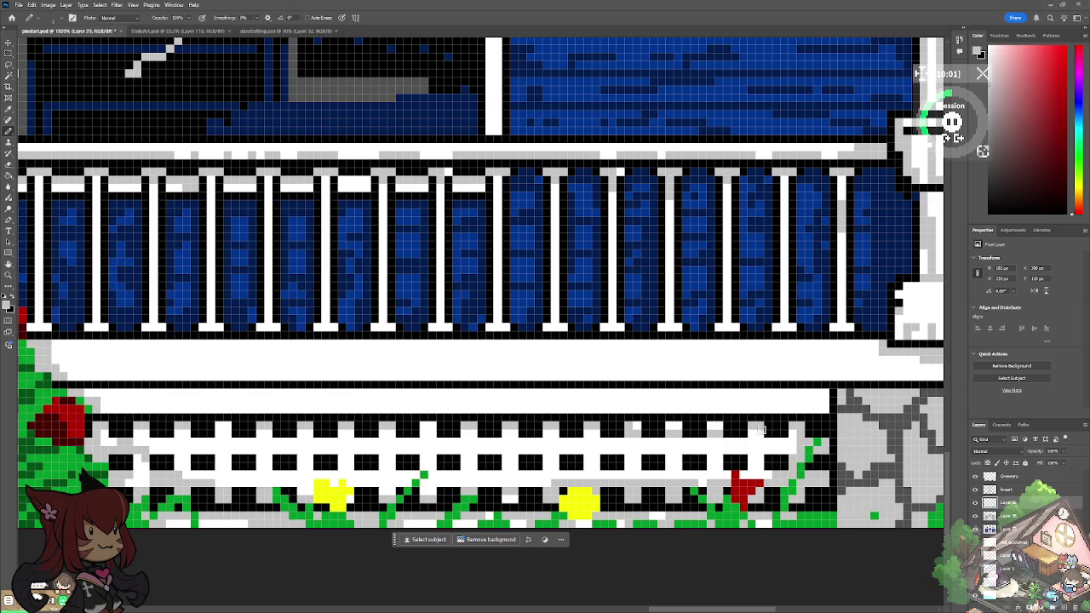
drag(264, 441, 102, 441)
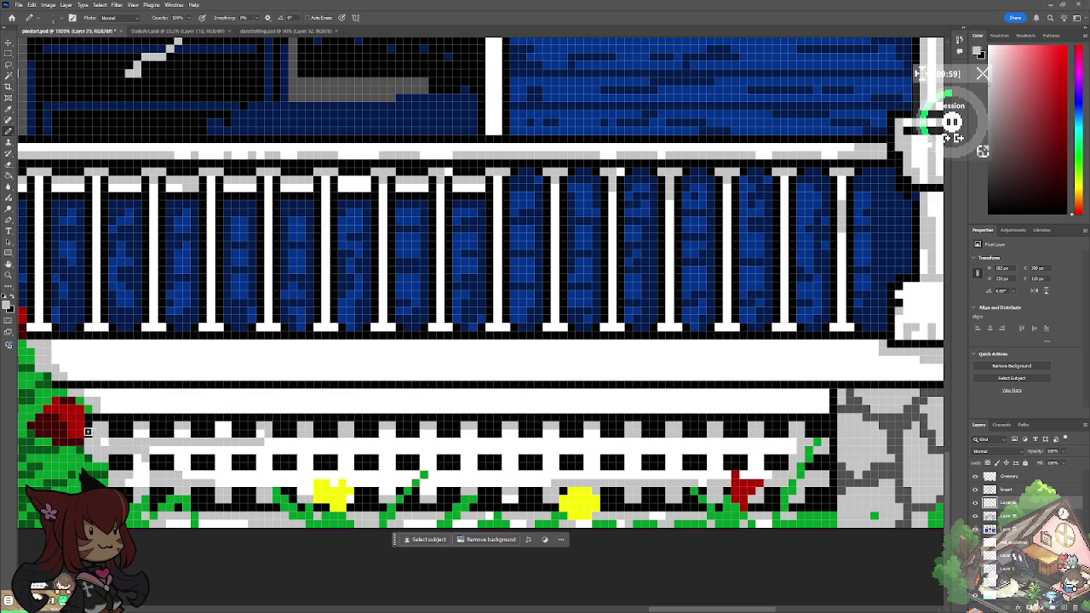
drag(254, 438, 177, 432)
mouse_move(302, 435)
mouse_down()
mouse_move(443, 444)
mouse_move(426, 449)
mouse_move(499, 428)
mouse_move(454, 447)
mouse_move(652, 436)
mouse_move(791, 446)
mouse_up()
drag(526, 449, 174, 450)
drag(330, 446, 104, 443)
scroll(110, 446, down, 3)
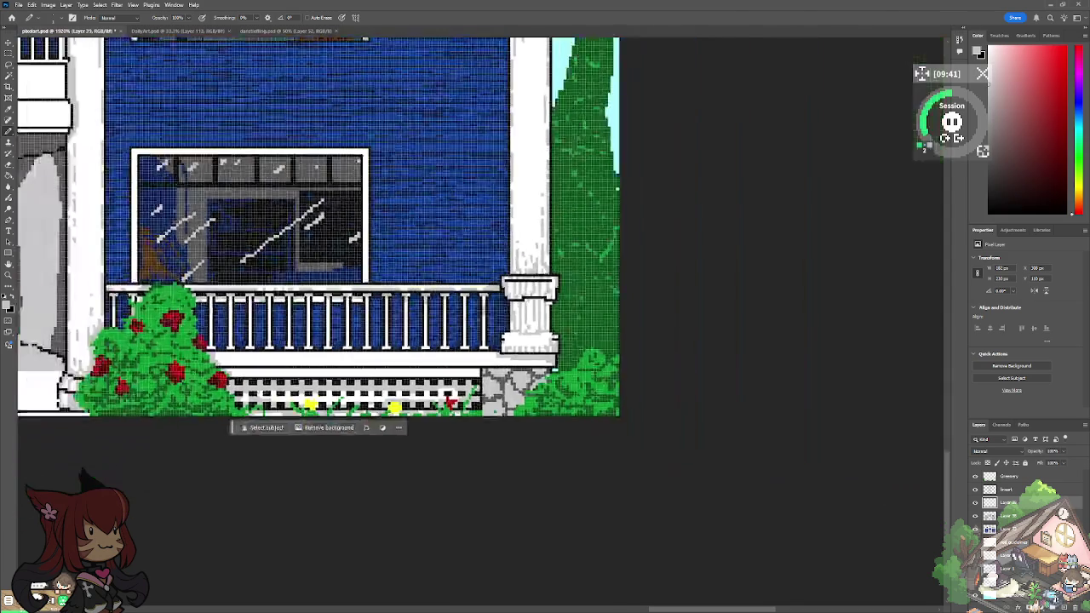
scroll(110, 445, left, 3)
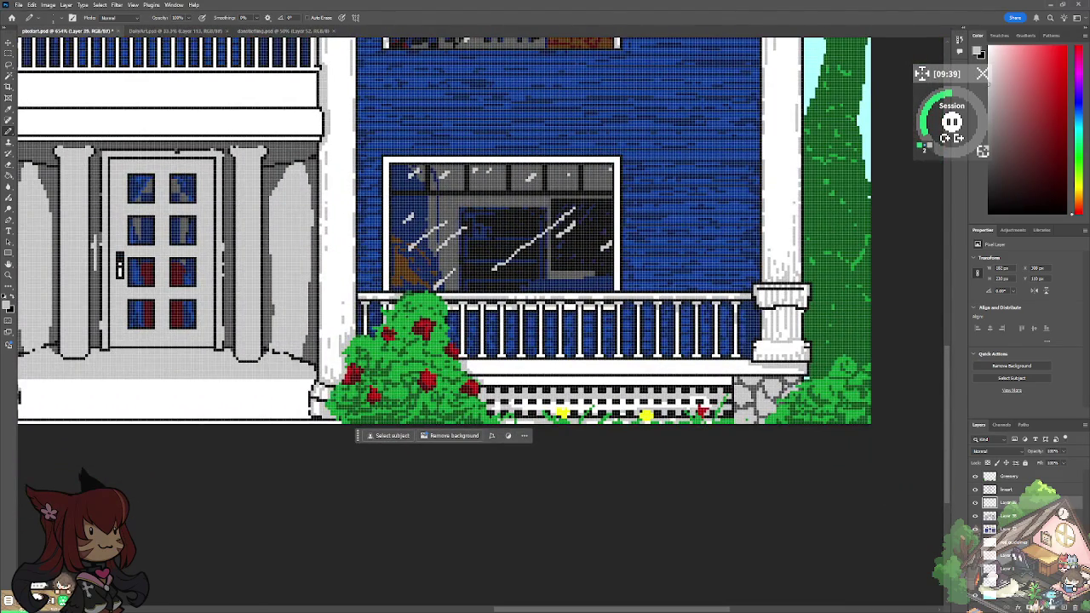
scroll(717, 282, up, 2)
scroll(718, 283, up, 2)
scroll(718, 283, up, 1)
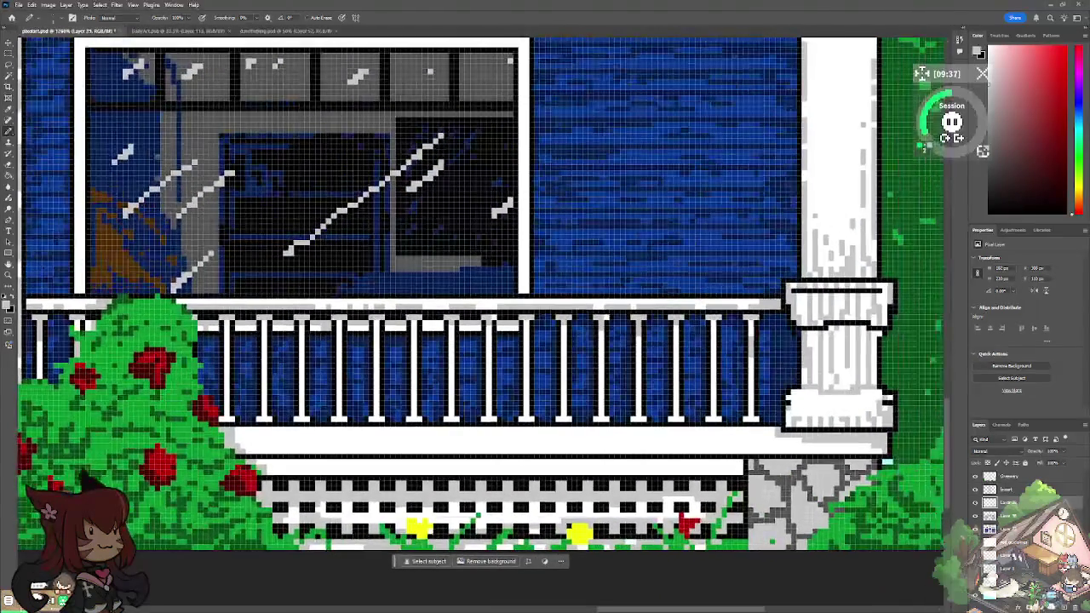
drag(262, 464, 732, 465)
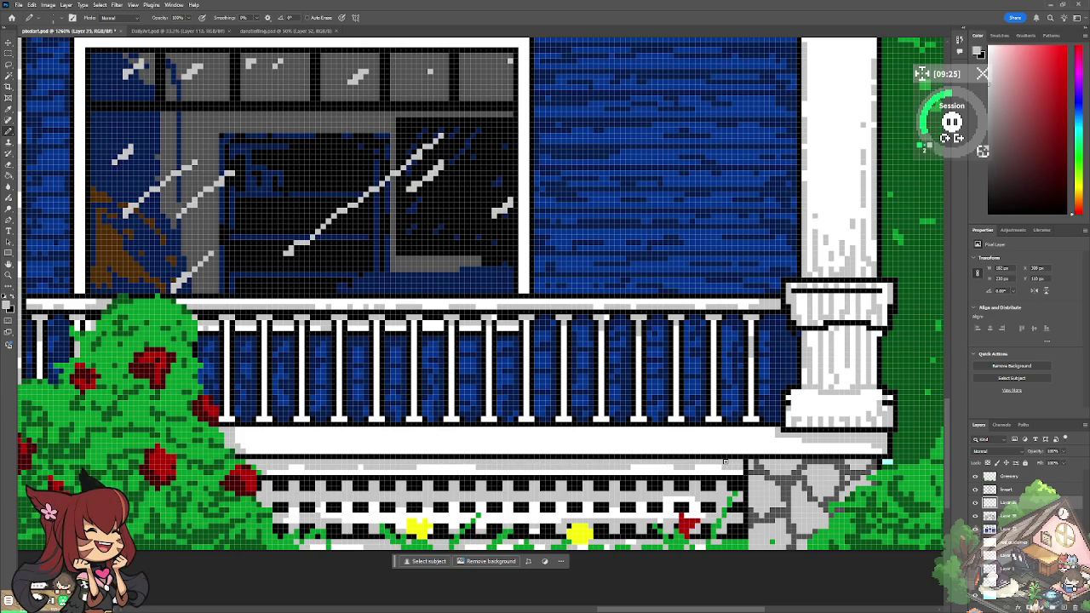
mouse_move(777, 428)
mouse_down()
mouse_move(234, 433)
mouse_move(266, 436)
mouse_up()
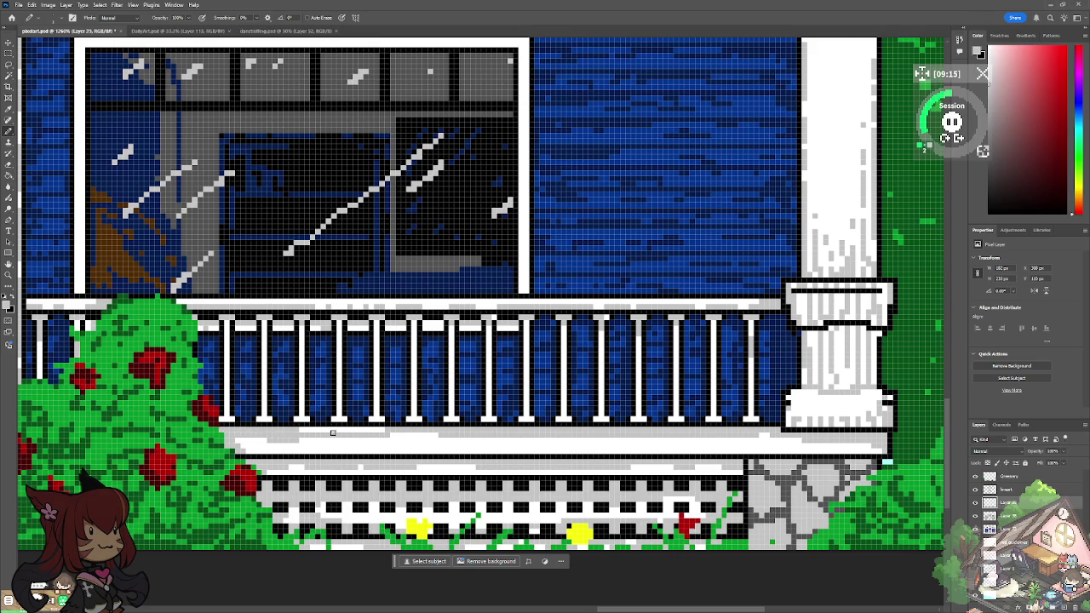
mouse_move(380, 434)
mouse_down()
mouse_move(298, 430)
mouse_move(453, 431)
mouse_up()
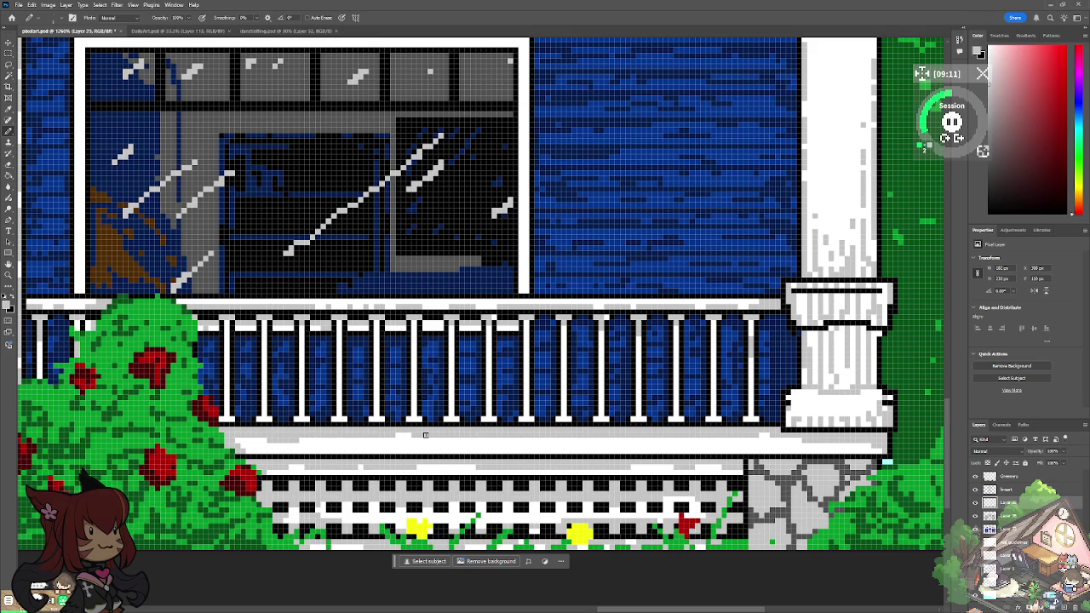
scroll(425, 434, down, 5)
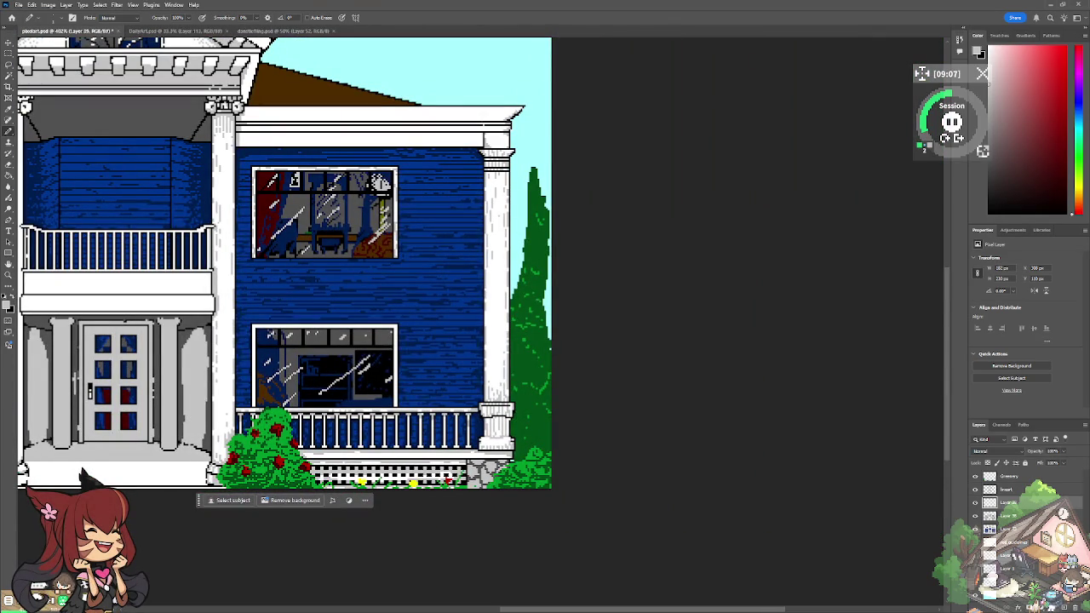
Step: Lighten two runs of the porch trim shading beneath the lower right railing
scroll(200, 422, up, 3)
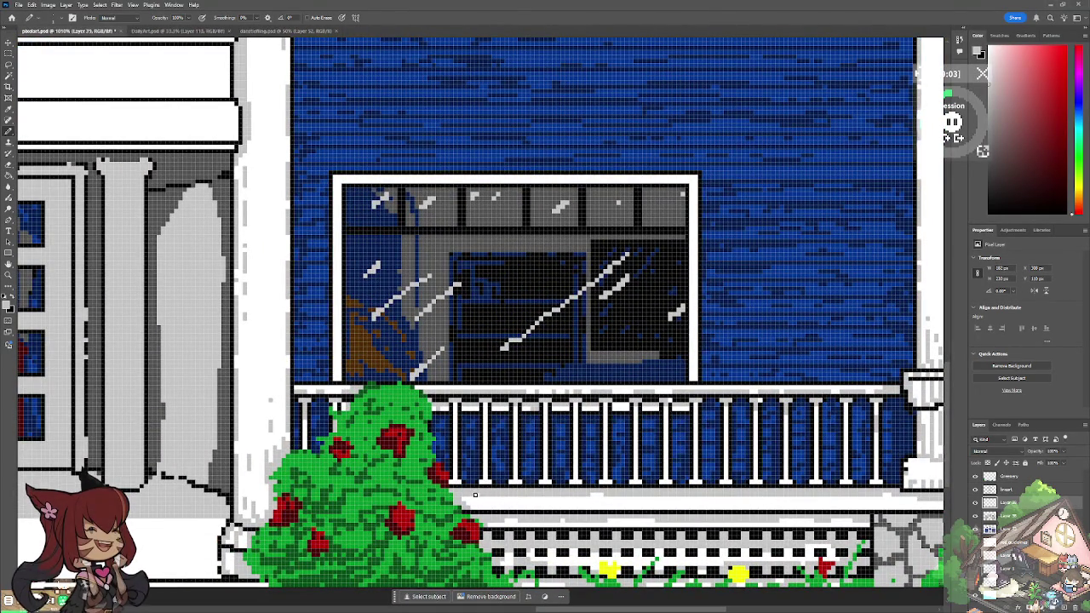
drag(617, 495, 652, 496)
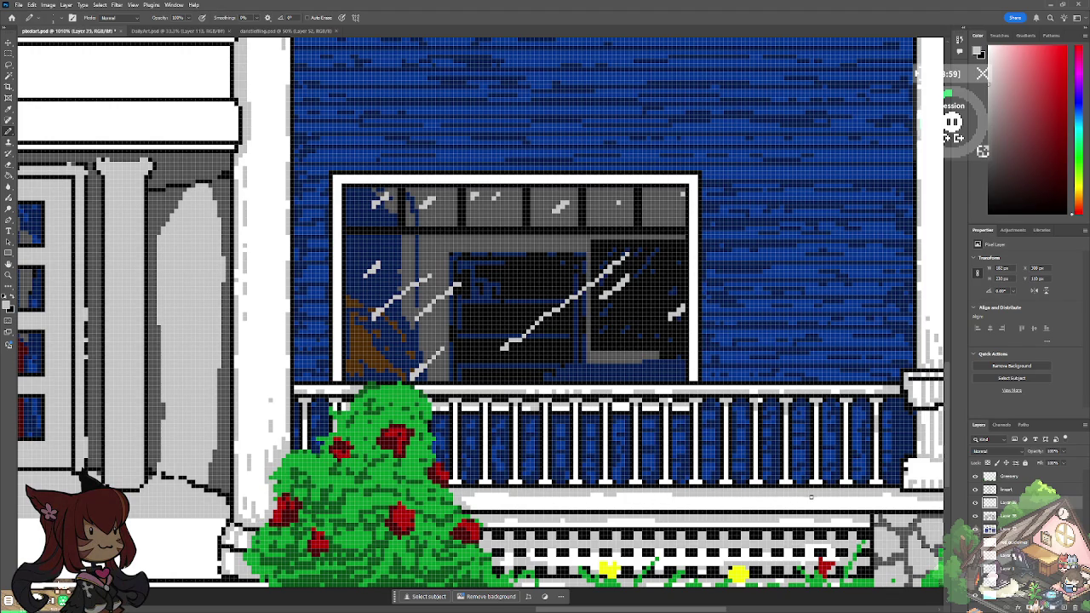
drag(830, 498, 783, 499)
Step: Zoom and pan the view onto the right-hand windows, roof and upper balcony
scroll(804, 498, down, 5)
scroll(503, 438, up, 1)
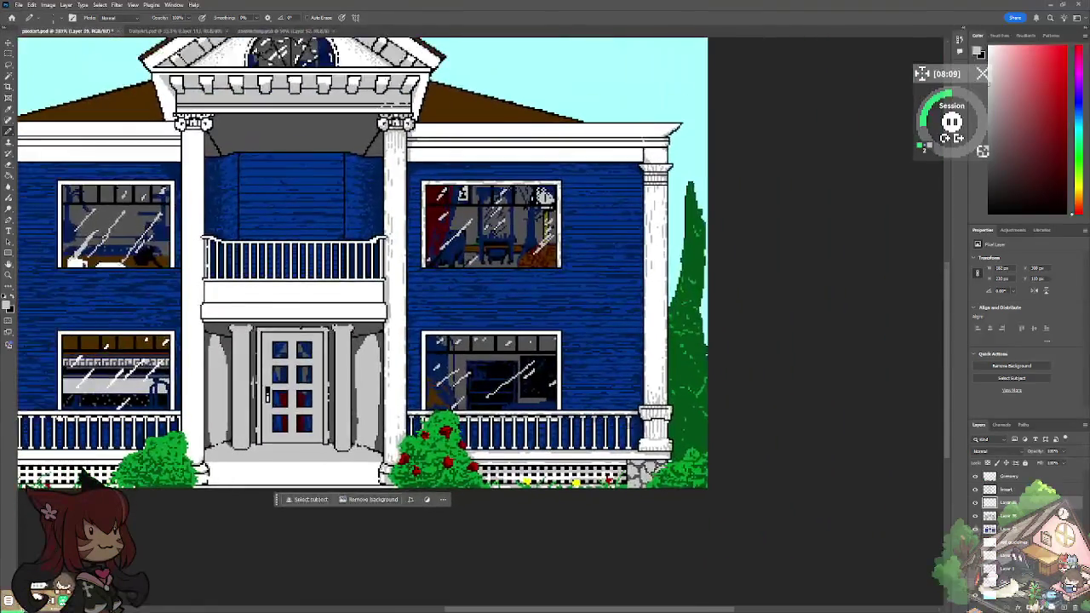
scroll(502, 438, up, 2)
scroll(503, 438, up, 2)
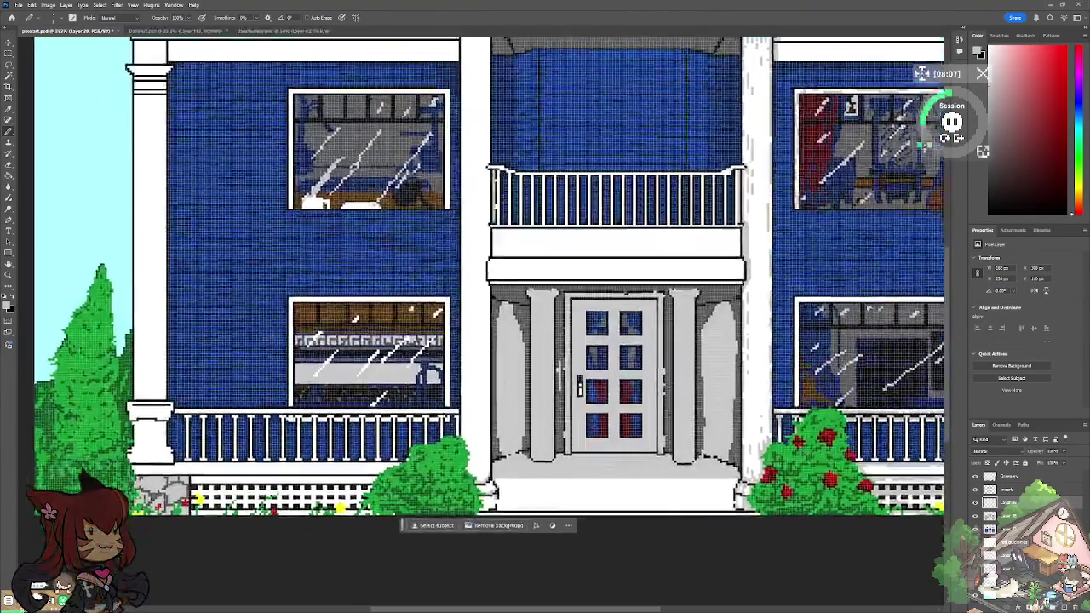
drag(438, 243, 698, 260)
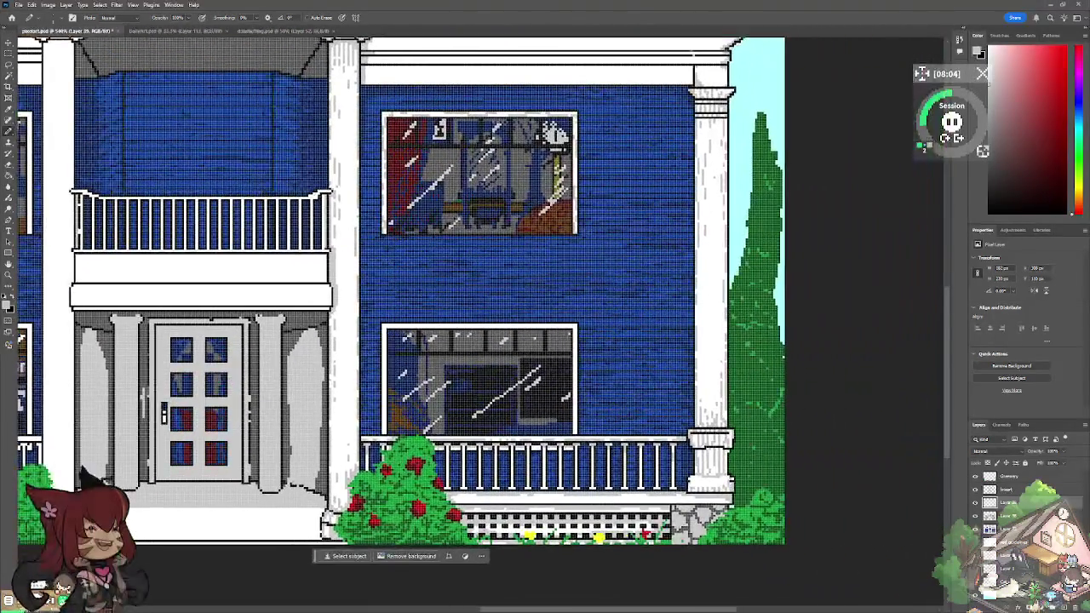
mouse_move(511, 297)
mouse_down()
mouse_move(526, 376)
mouse_move(569, 417)
mouse_up()
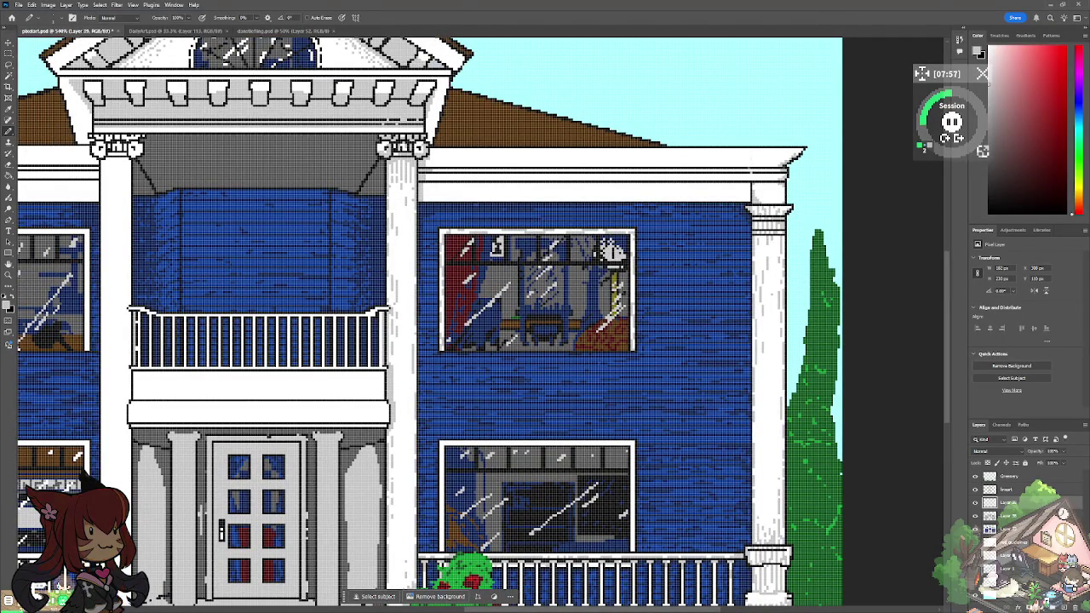
Step: Draw a grey shadow line under the cornice band, sloping down toward the corner column
scroll(530, 69, up, 2)
scroll(450, 142, up, 2)
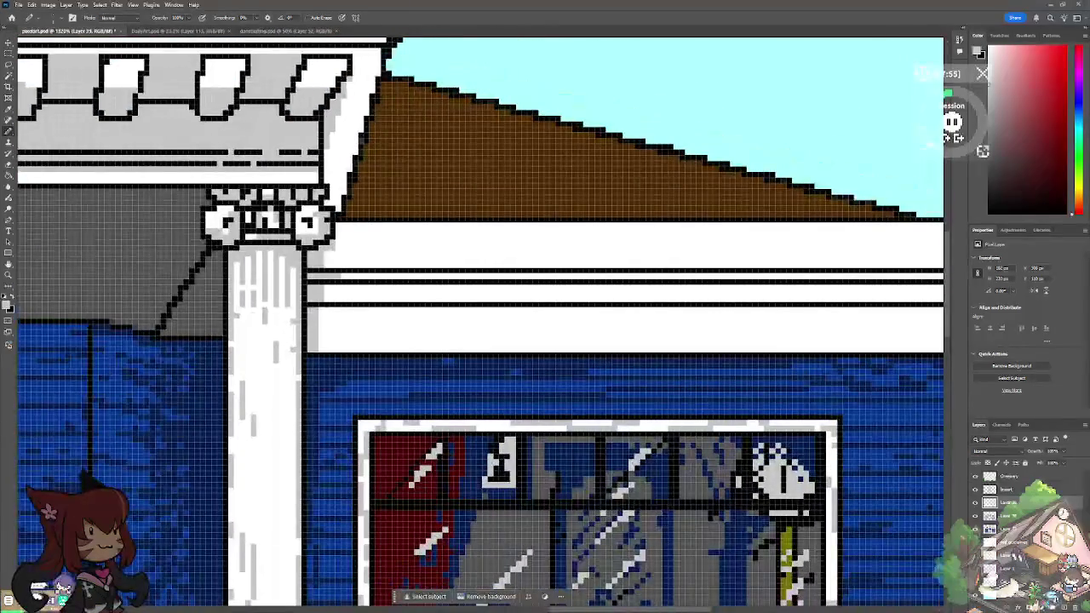
drag(313, 310, 487, 310)
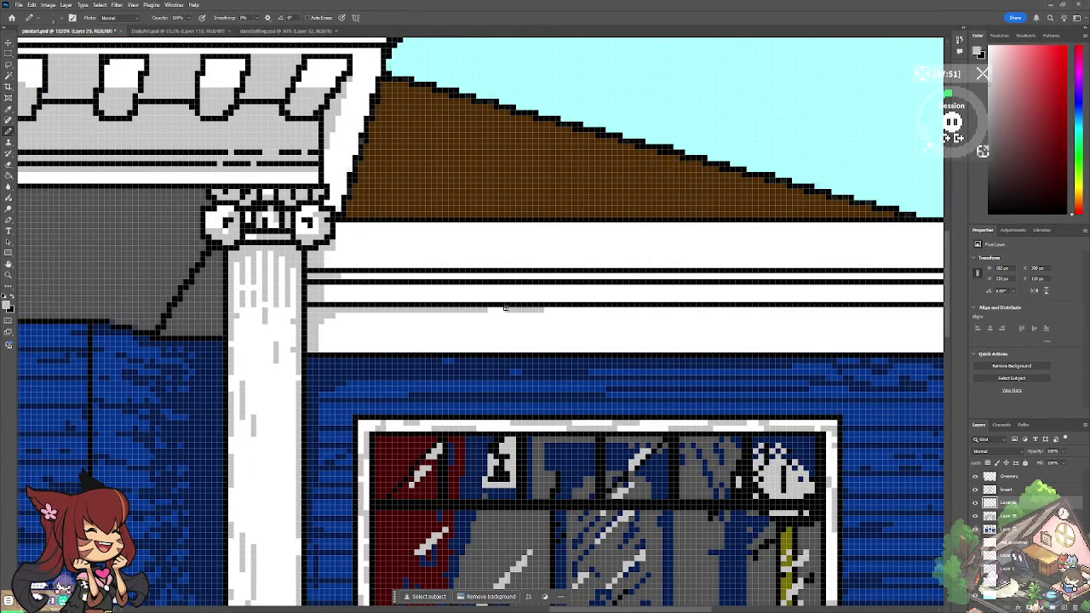
drag(487, 310, 617, 310)
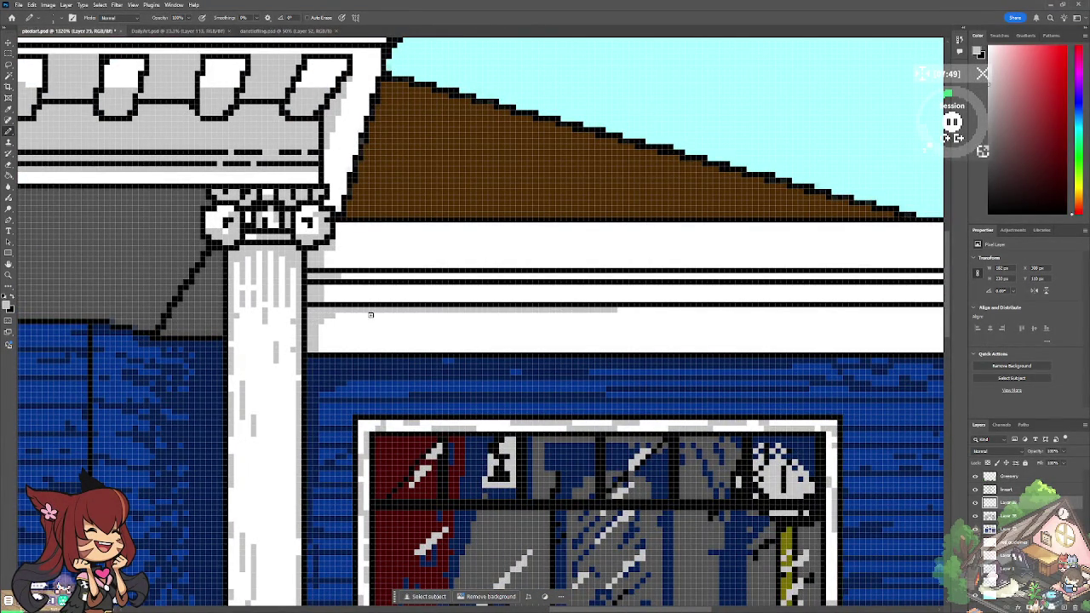
mouse_move(622, 310)
mouse_down()
mouse_move(671, 310)
mouse_move(482, 312)
mouse_up()
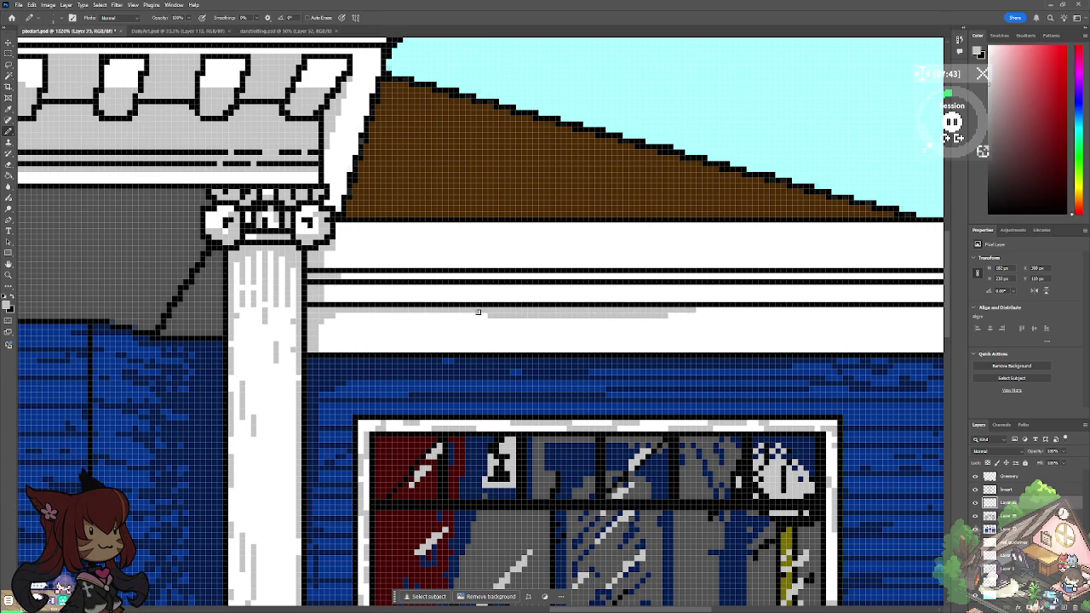
mouse_move(697, 305)
mouse_down()
mouse_move(734, 307)
mouse_move(348, 366)
mouse_move(364, 376)
mouse_move(713, 373)
mouse_up()
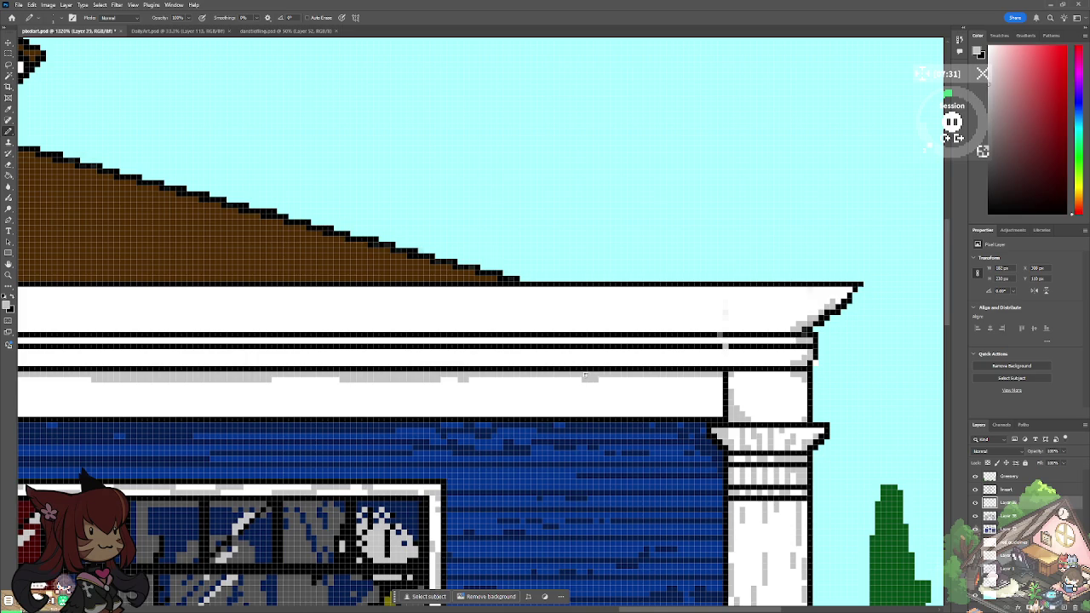
drag(680, 372, 723, 391)
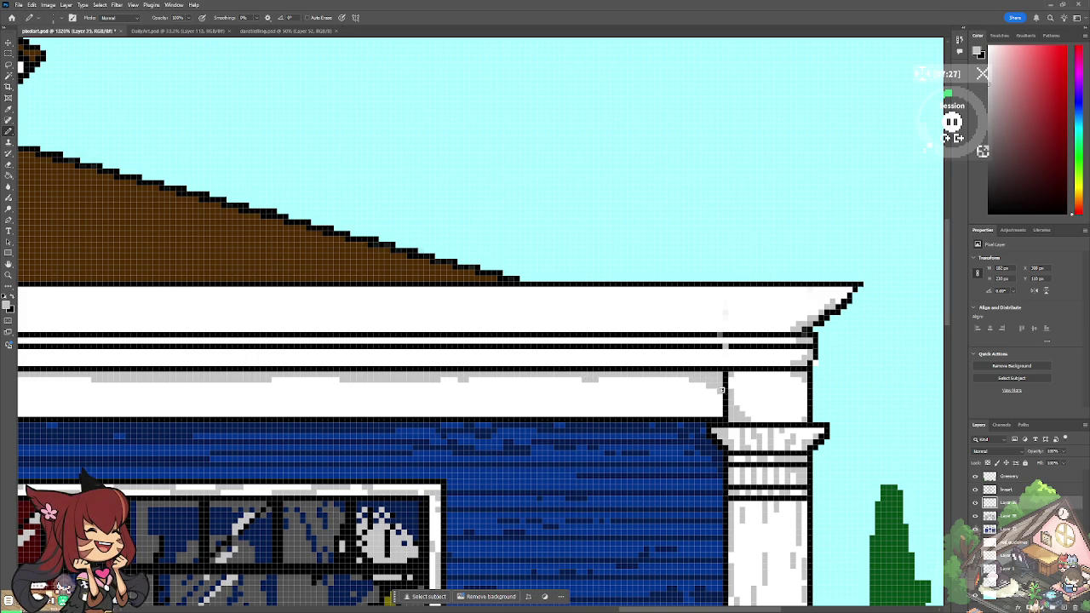
Step: Fill grey along the cornice shadow row out to its right end
scroll(559, 492, down, 2)
scroll(560, 492, down, 2)
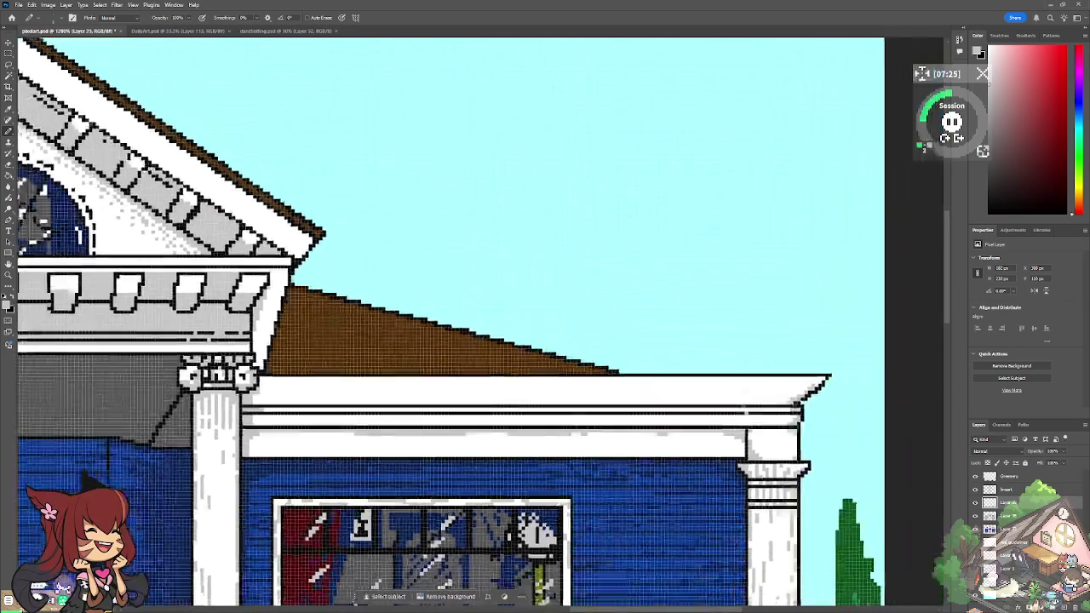
scroll(559, 491, down, 1)
scroll(476, 452, up, 3)
scroll(477, 453, up, 2)
drag(738, 428, 783, 426)
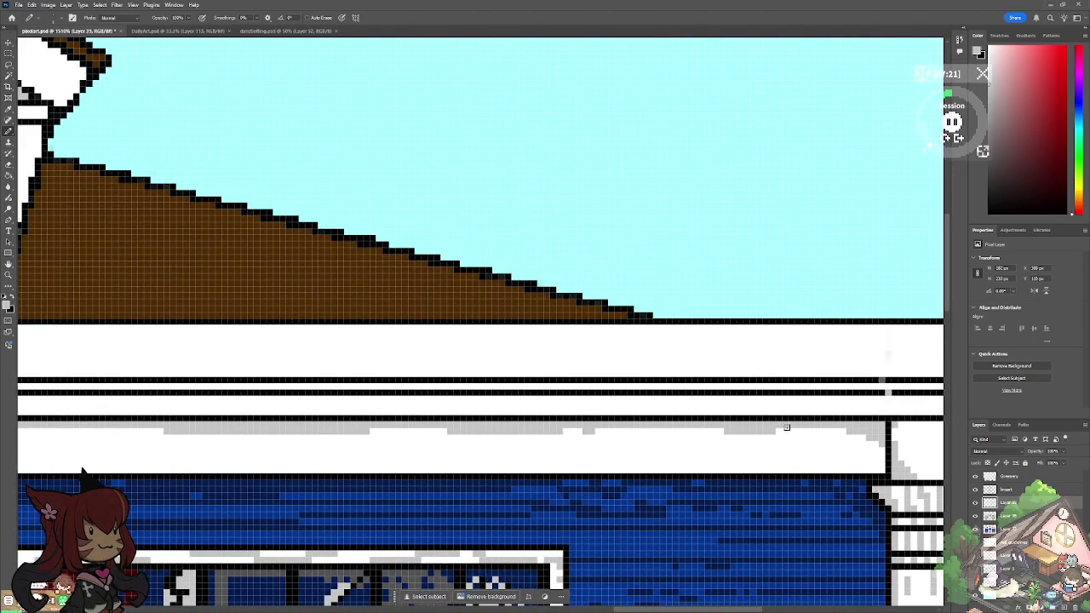
drag(816, 423, 335, 434)
Step: Add grey shading lines along the upper and lower cornice trim rows and right end
scroll(336, 434, left, 5)
scroll(335, 434, left, 5)
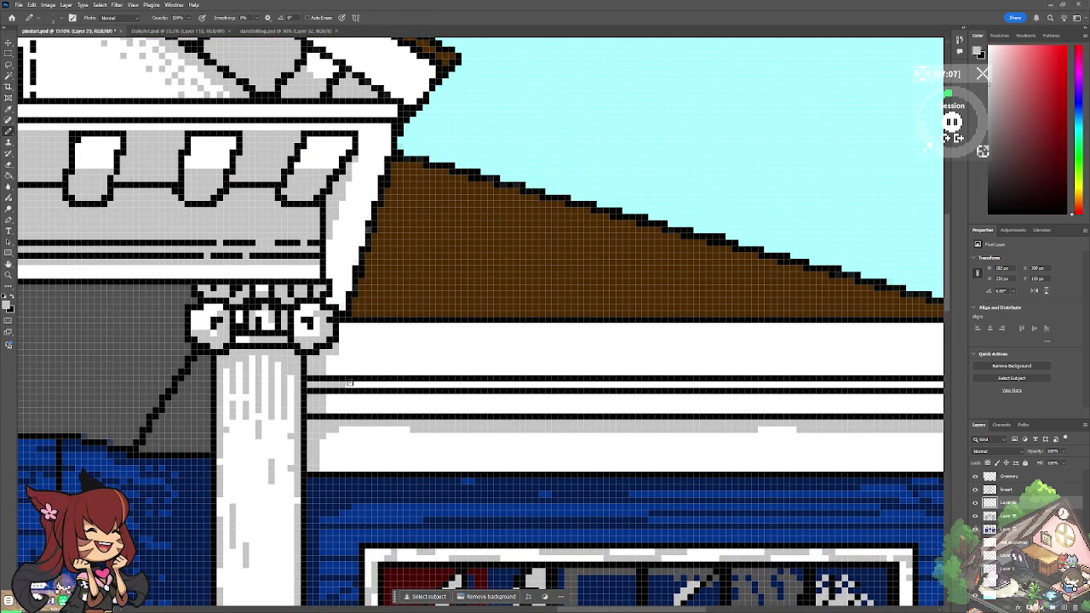
drag(325, 396, 472, 394)
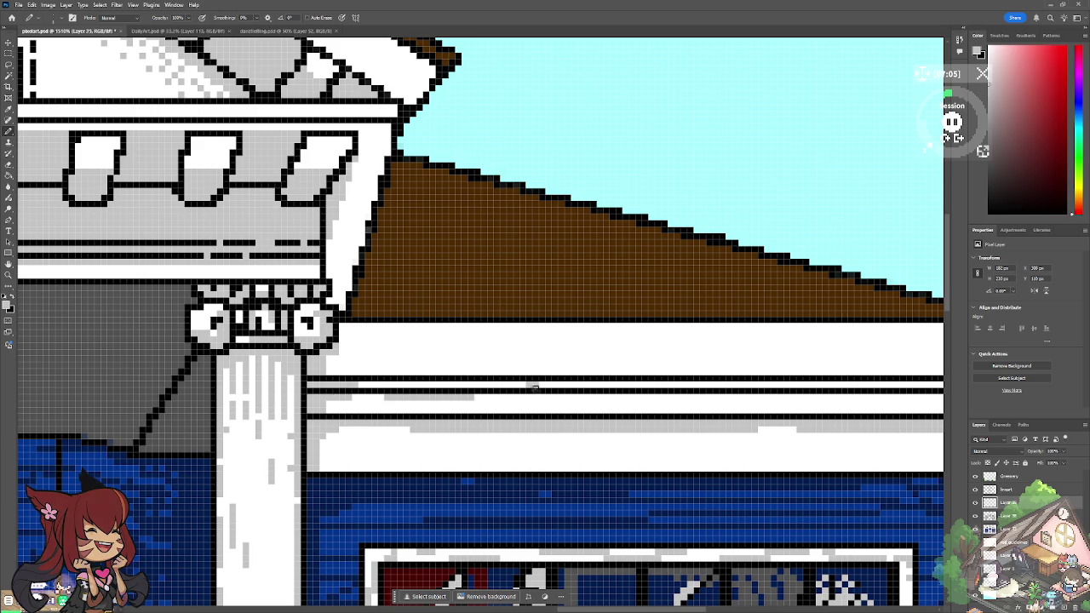
mouse_move(589, 390)
mouse_down()
mouse_move(734, 384)
mouse_move(549, 383)
mouse_up()
mouse_move(638, 396)
mouse_down()
mouse_move(603, 396)
mouse_move(707, 395)
mouse_move(434, 455)
mouse_move(492, 457)
mouse_up()
mouse_move(599, 456)
mouse_down()
mouse_move(670, 457)
mouse_move(492, 456)
mouse_move(666, 469)
mouse_move(679, 456)
mouse_move(869, 451)
mouse_move(718, 453)
mouse_move(639, 468)
mouse_up()
drag(770, 475, 752, 481)
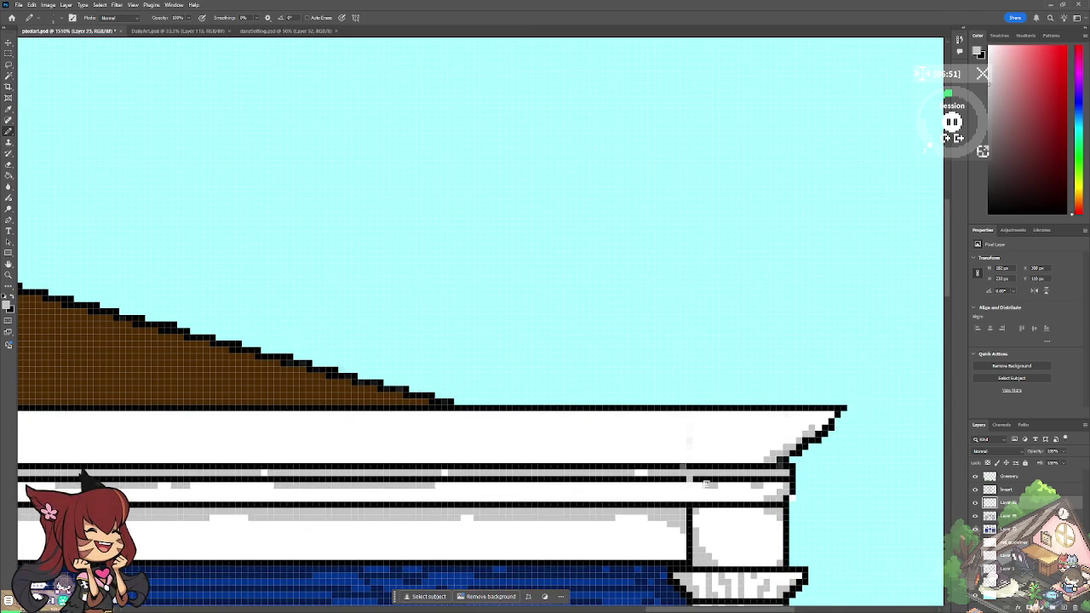
mouse_move(679, 481)
mouse_down()
mouse_move(737, 483)
mouse_move(610, 484)
mouse_up()
scroll(609, 484, down, 4)
scroll(610, 485, up, 2)
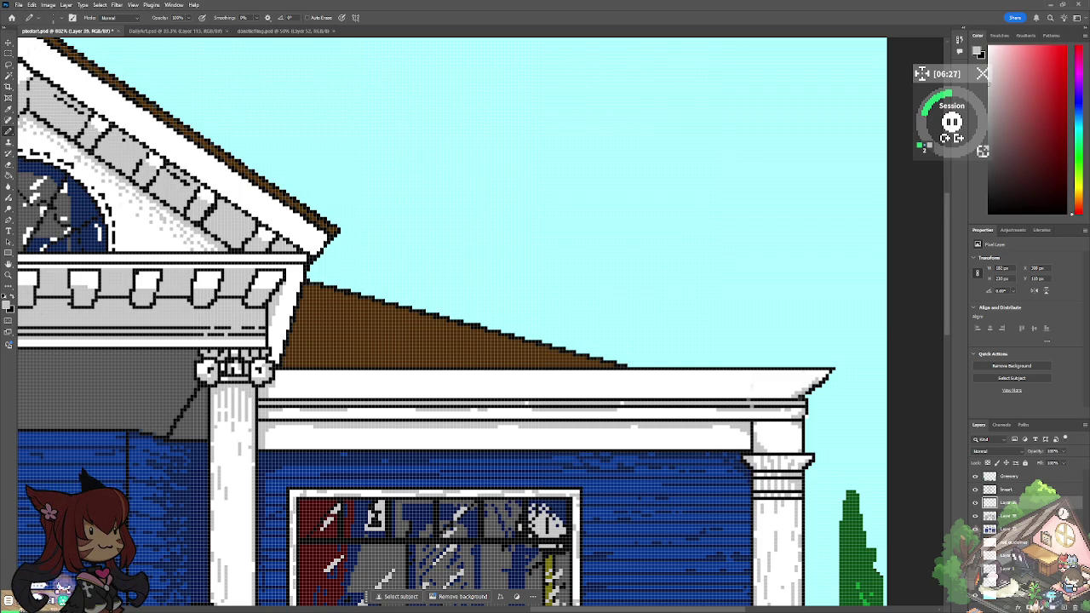
scroll(593, 325, down, 2)
scroll(594, 325, down, 1)
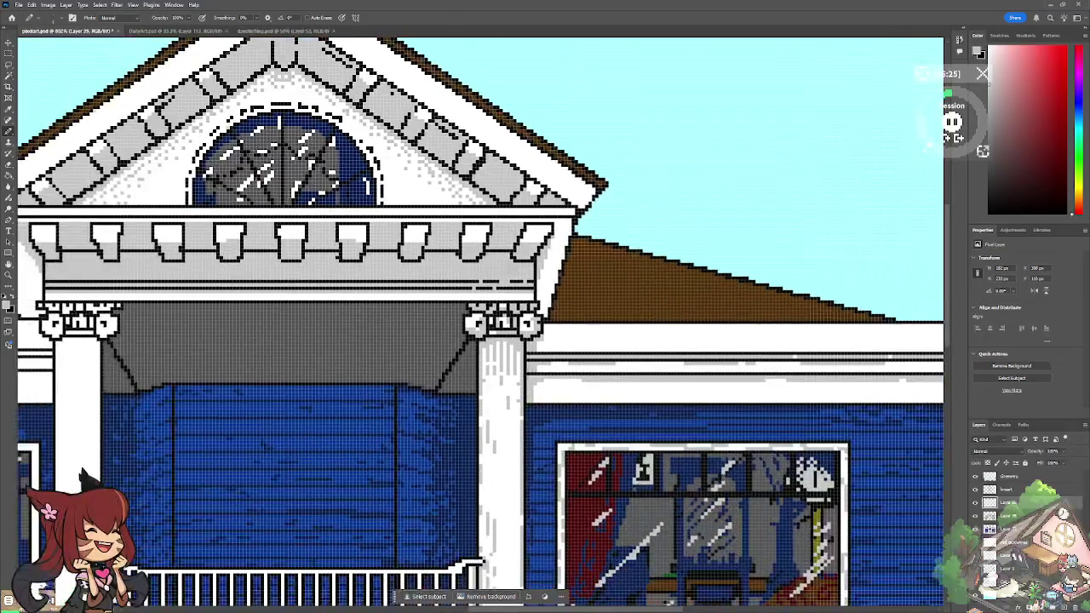
scroll(593, 325, down, 2)
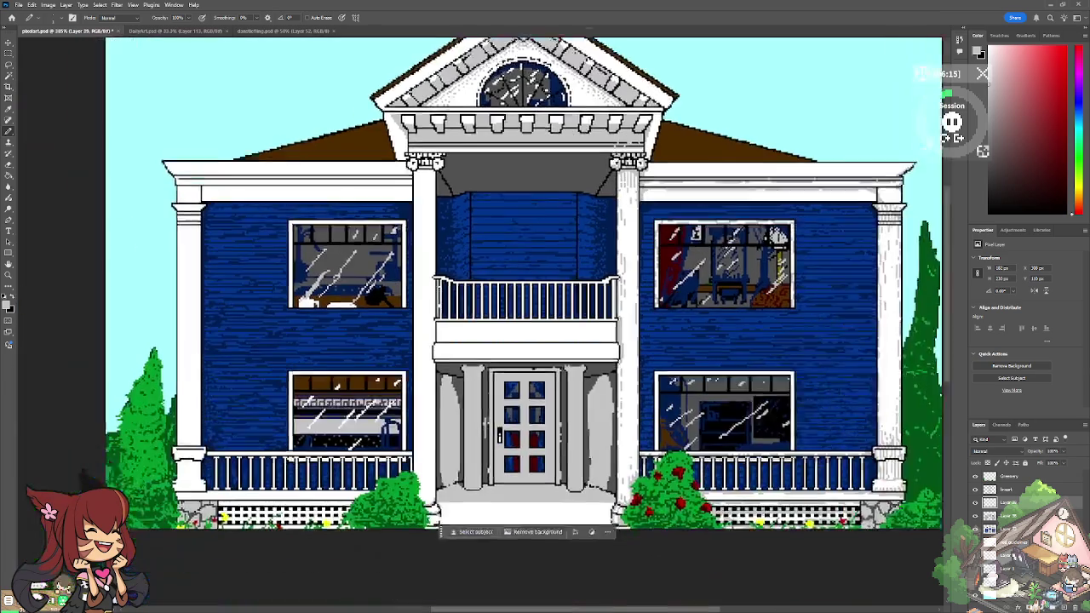
drag(383, 383, 522, 385)
alt+scroll(523, 385, up, 3)
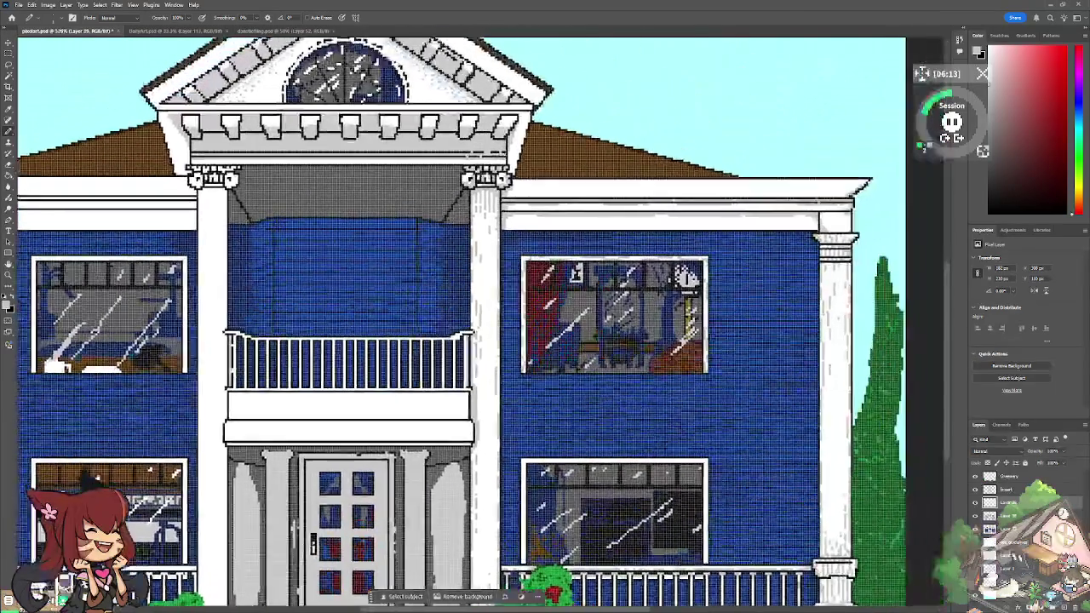
alt+scroll(477, 324, up, 2)
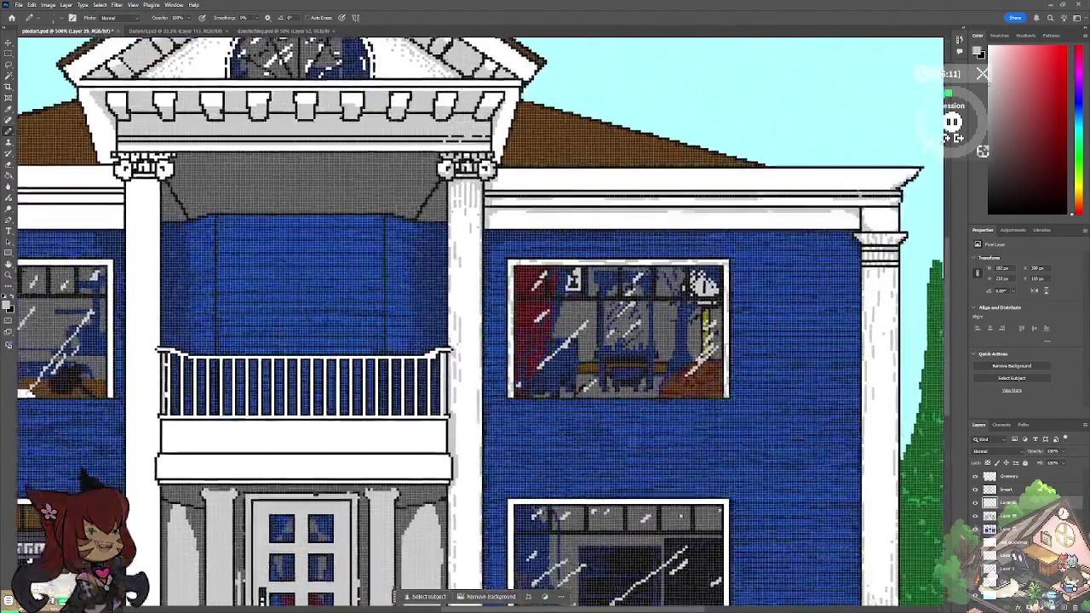
scroll(477, 323, up, 3)
scroll(477, 324, up, 2)
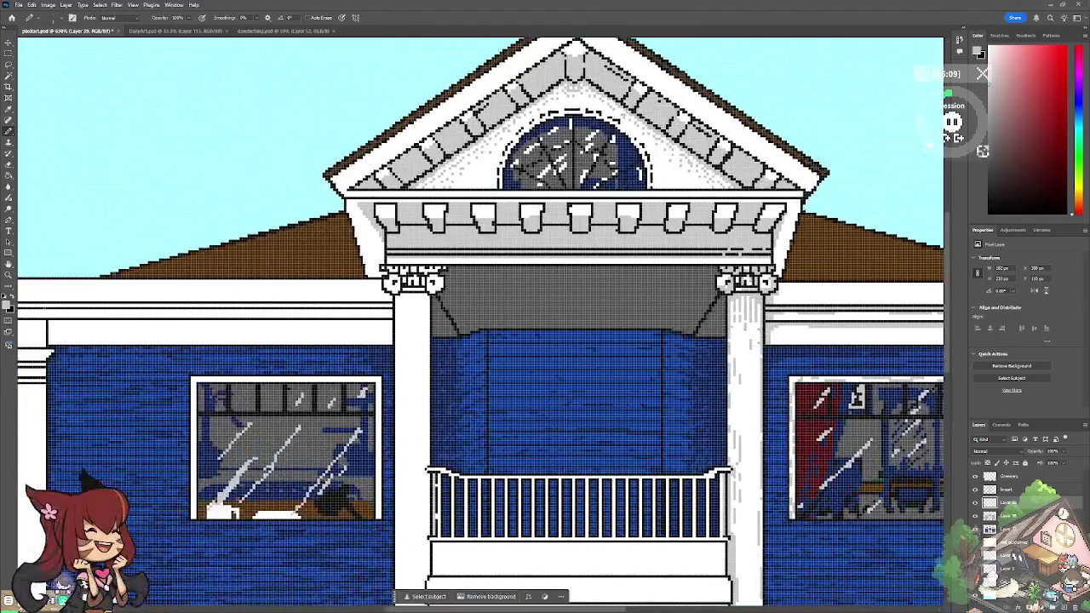
drag(477, 324, 425, 324)
mouse_move(511, 341)
mouse_down()
mouse_move(383, 332)
mouse_move(251, 165)
mouse_up()
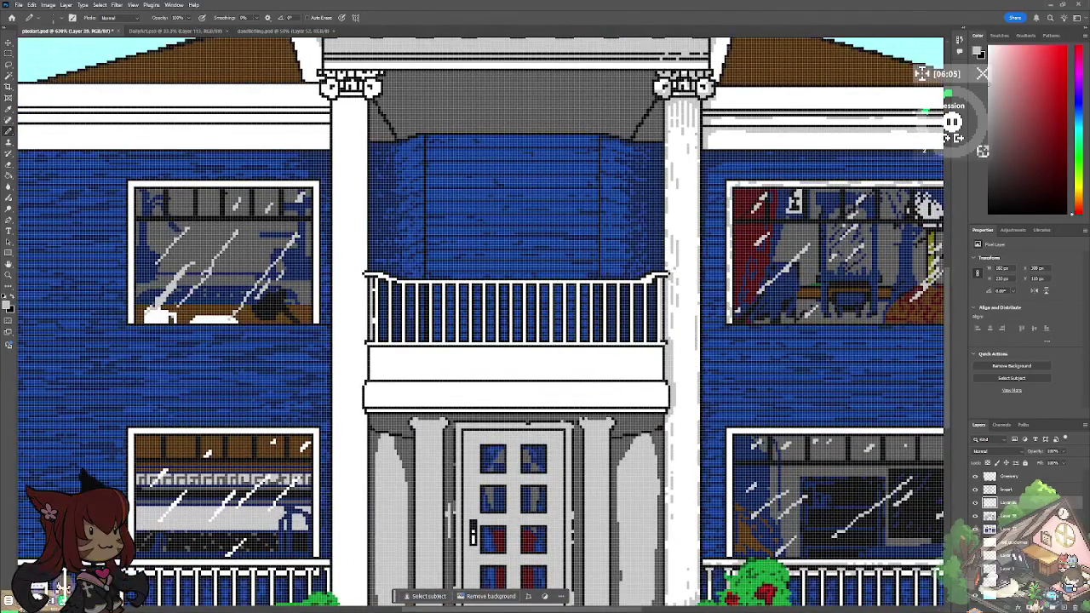
drag(531, 497, 486, 455)
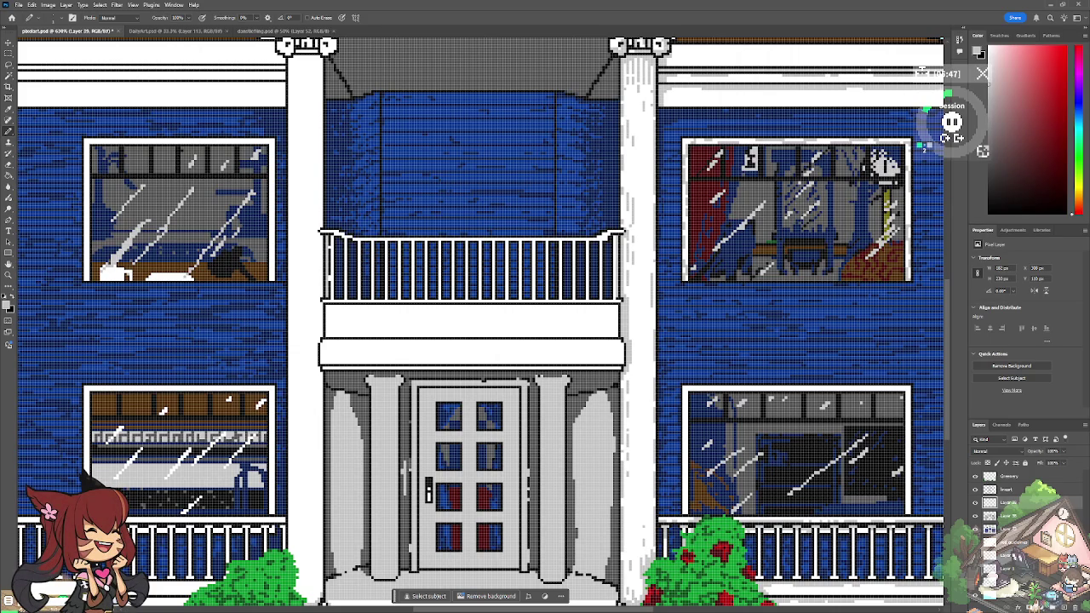
Step: Line the top and bottom edges of the lower white band under the balcony in light grey
scroll(340, 254, up, 3)
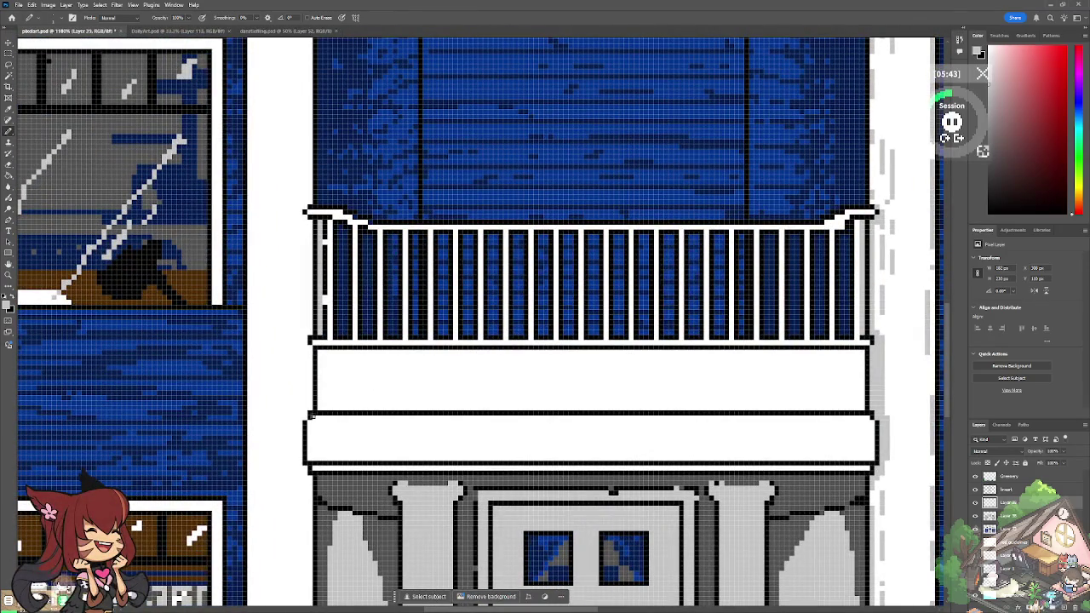
drag(312, 418, 363, 418)
mouse_move(309, 457)
mouse_down()
mouse_move(357, 468)
mouse_move(867, 468)
mouse_up()
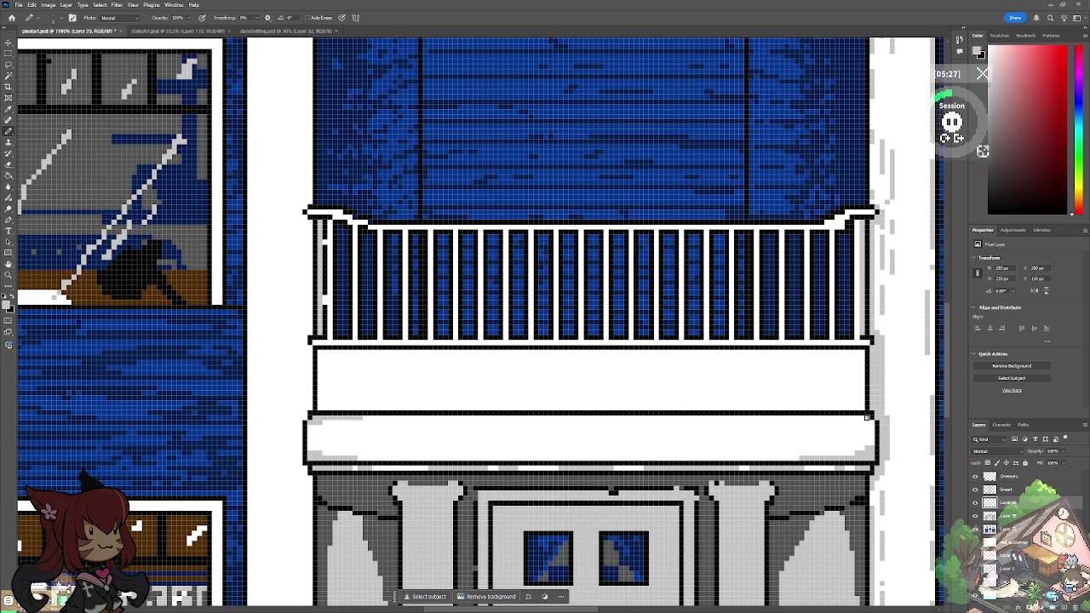
drag(872, 418, 784, 417)
drag(444, 415, 535, 417)
mouse_move(404, 459)
mouse_down()
mouse_move(360, 460)
mouse_move(788, 459)
mouse_up()
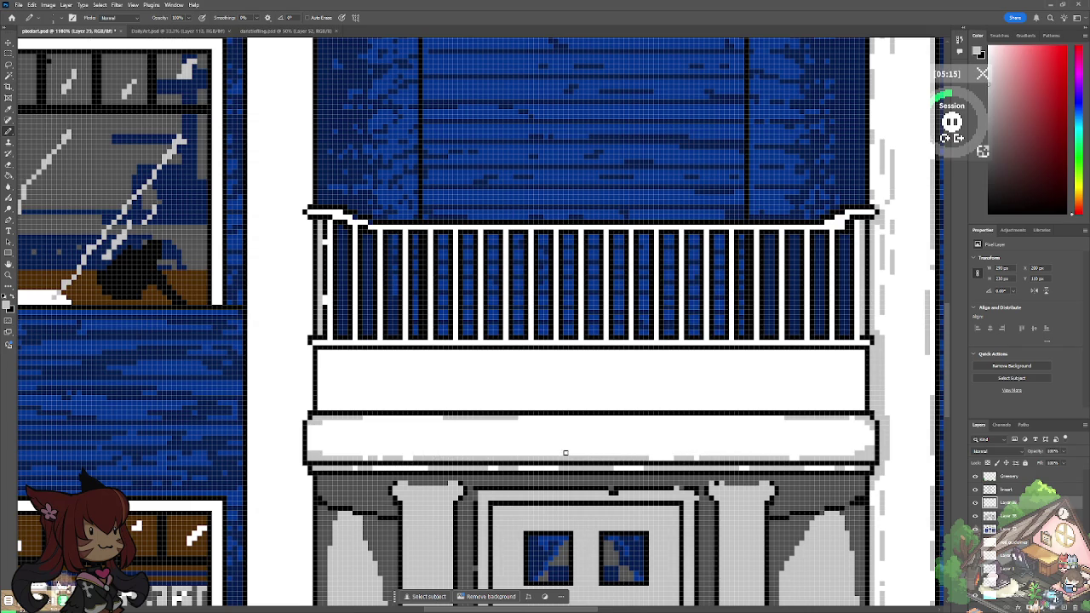
drag(601, 417, 758, 415)
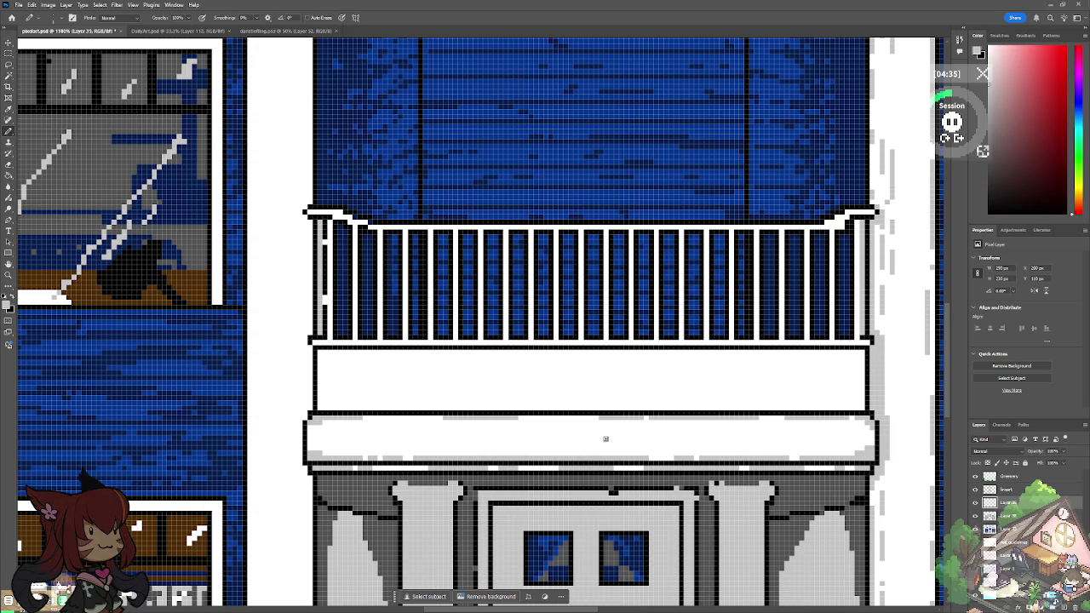
Step: Shade the band's lower corners and top edge grey, and darken the leftmost balcony railing bar
mouse_move(316, 396)
mouse_down()
mouse_move(337, 408)
mouse_move(320, 348)
mouse_up()
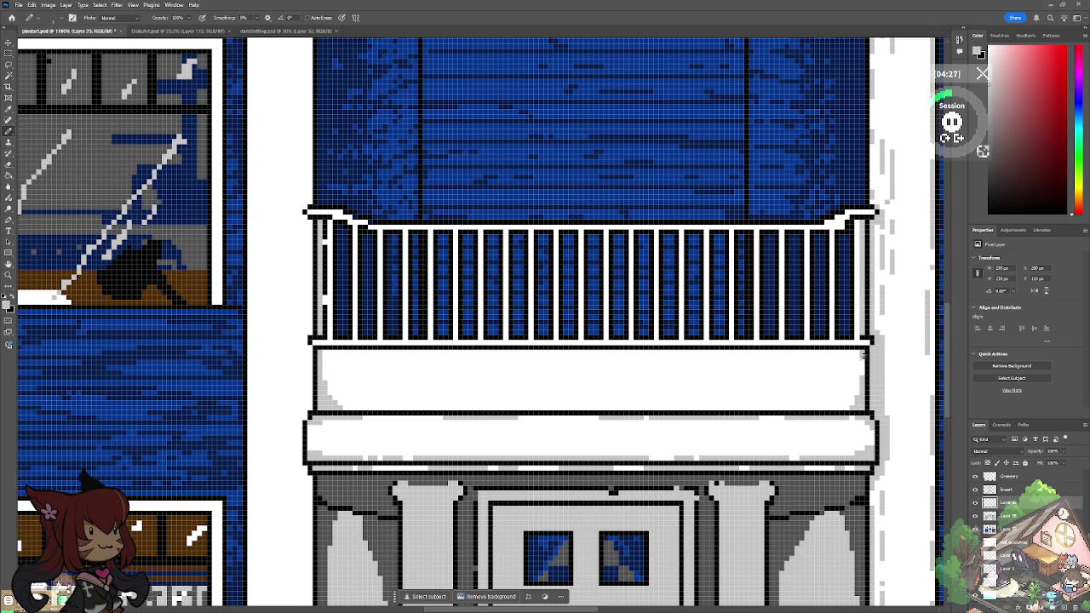
drag(857, 388, 840, 409)
drag(321, 349, 846, 352)
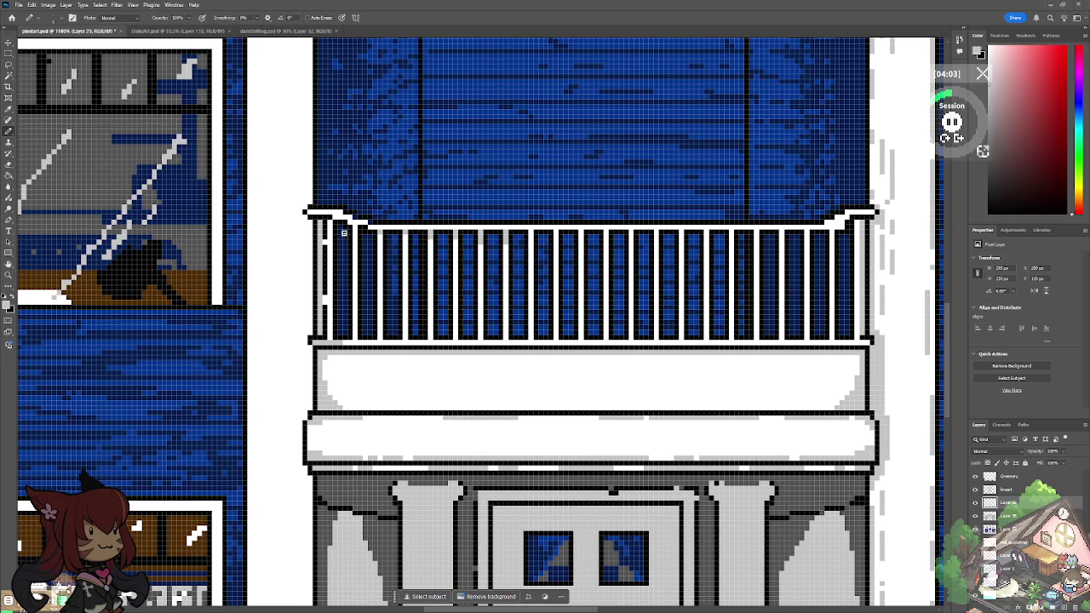
drag(331, 220, 331, 247)
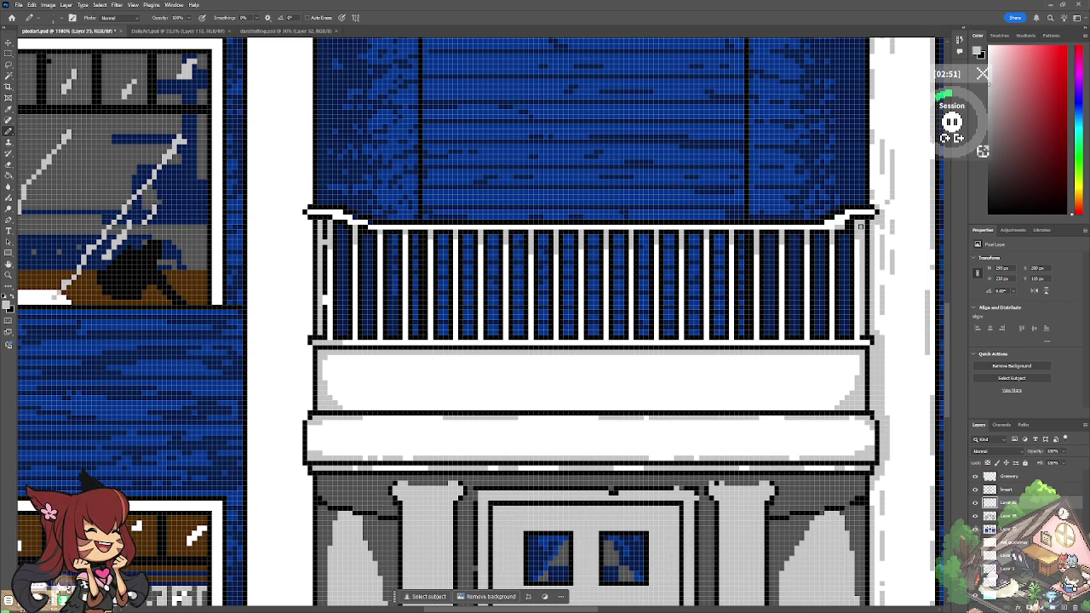
scroll(410, 440, down, 3)
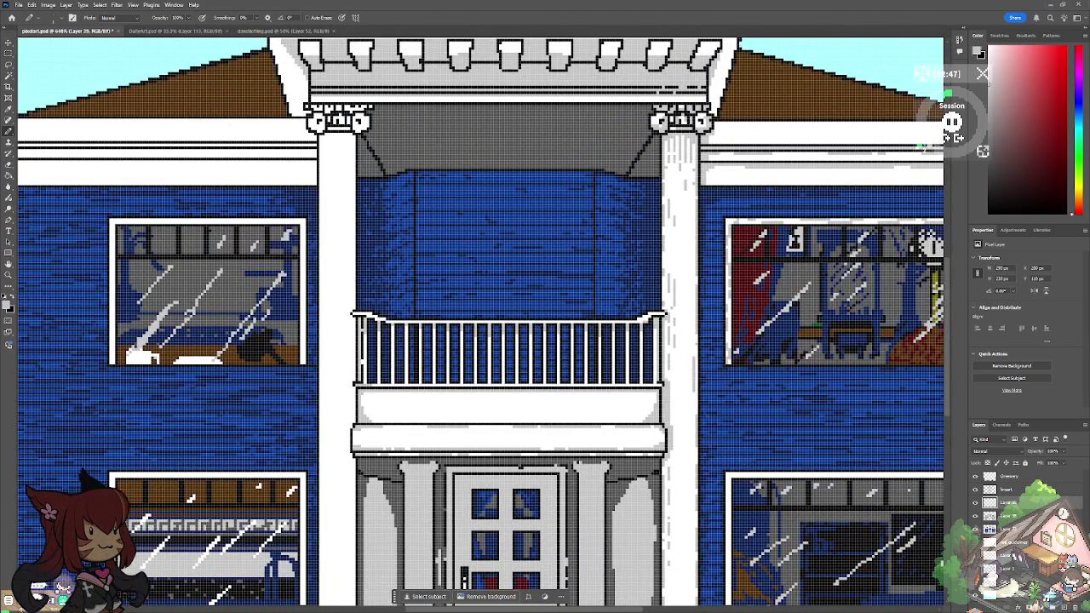
Step: Paint a grey shading line along the edge of the column beside the front door
drag(366, 596, 522, 368)
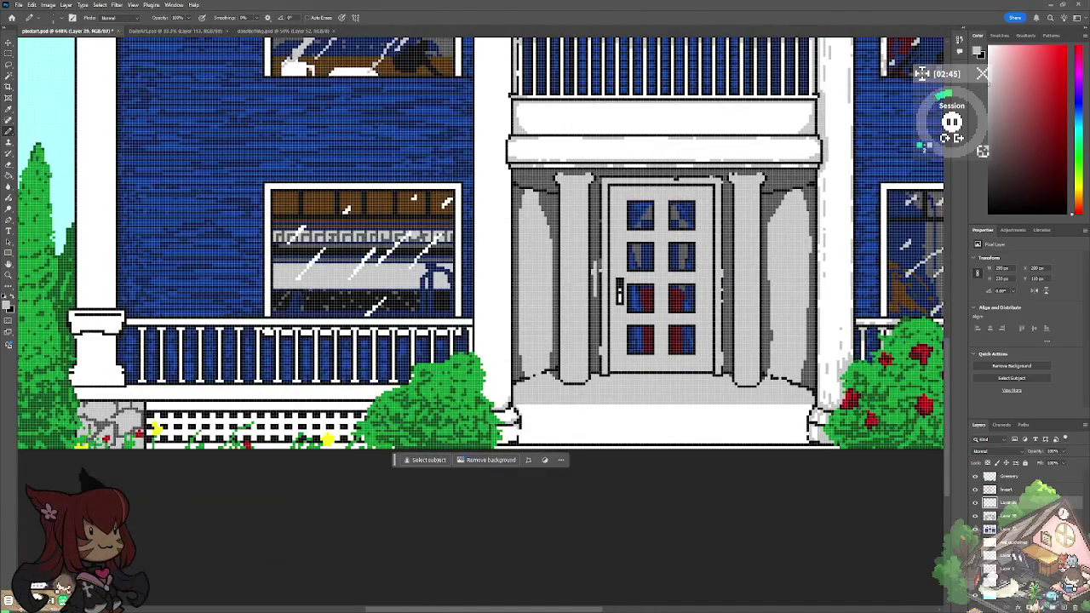
scroll(522, 368, up, 2)
scroll(709, 219, up, 1)
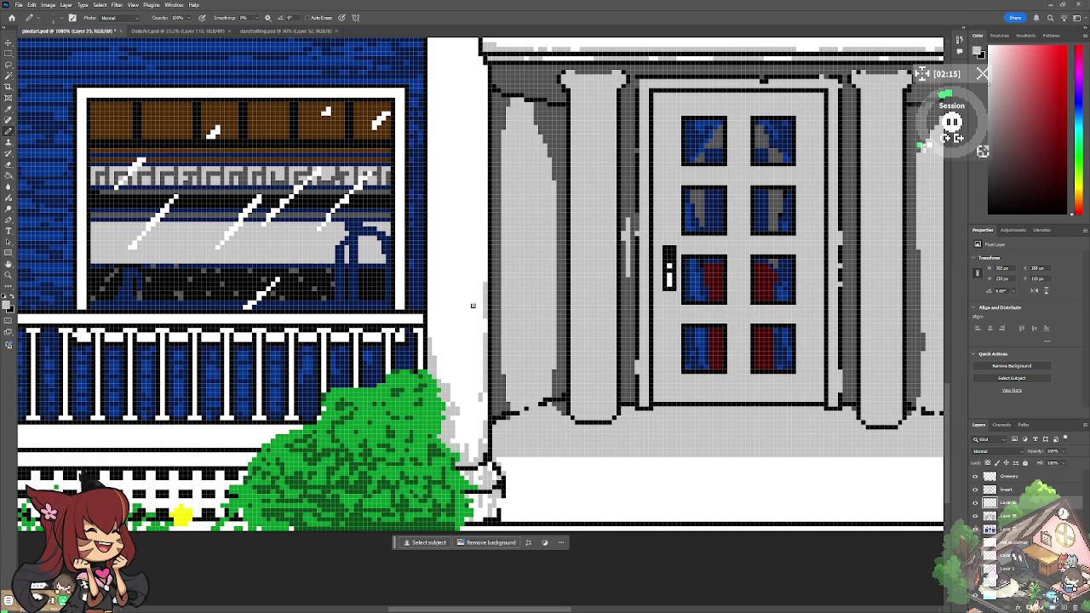
scroll(472, 305, up, 3)
drag(378, 371, 378, 228)
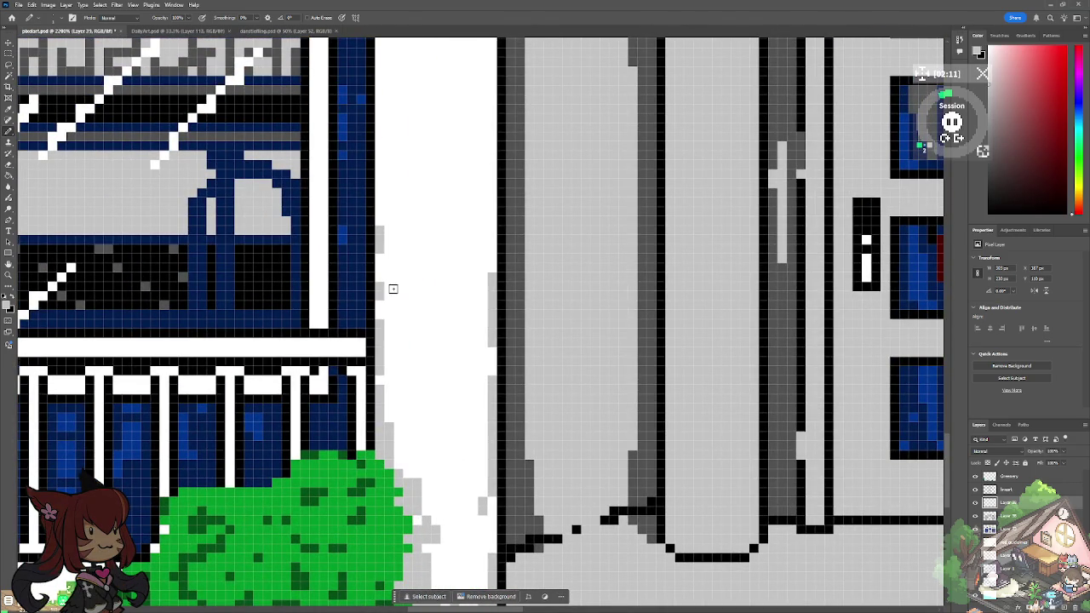
Step: Add scattered grey pixels and short strokes down to the column's base
click(397, 404)
click(407, 440)
click(416, 464)
click(436, 466)
click(442, 508)
mouse_move(481, 538)
mouse_down()
mouse_move(481, 574)
mouse_move(461, 580)
mouse_move(475, 483)
mouse_up()
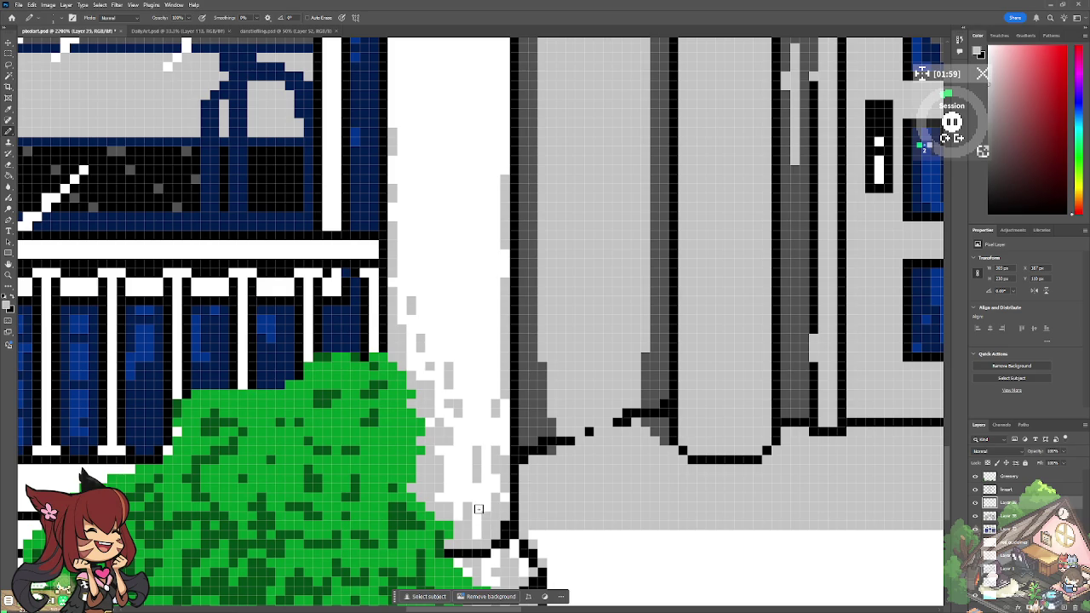
drag(492, 305, 477, 448)
scroll(476, 448, down, 10)
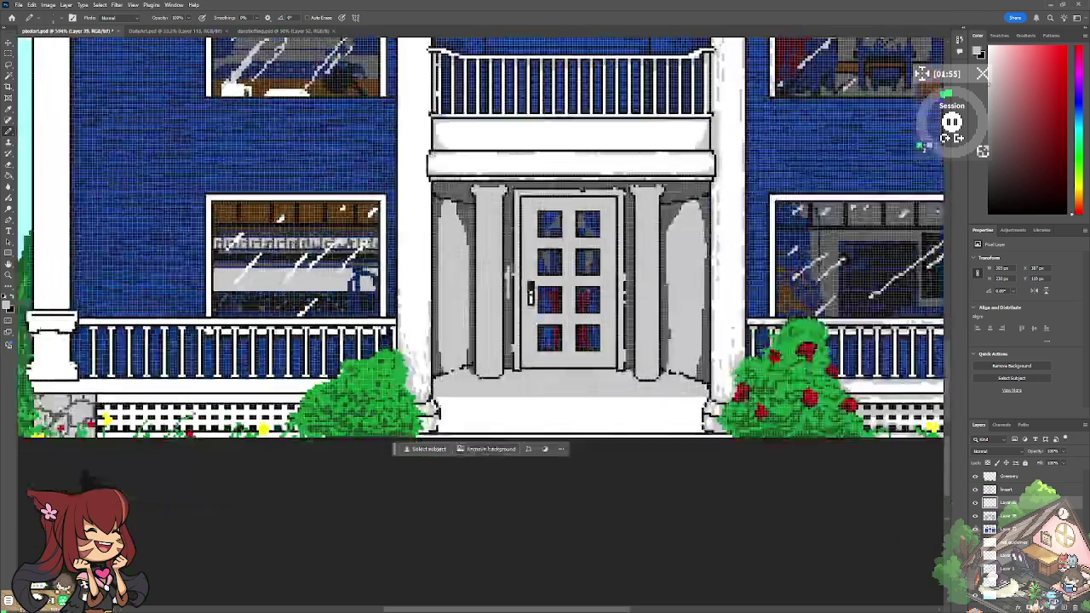
scroll(476, 448, up, 3)
scroll(477, 426, down, 2)
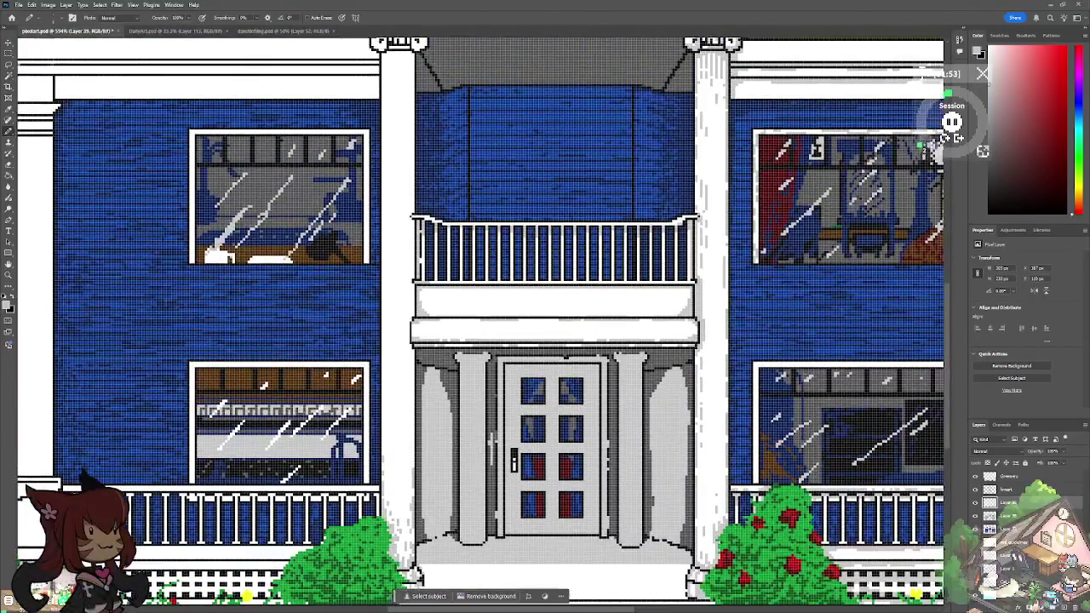
scroll(477, 426, up, 4)
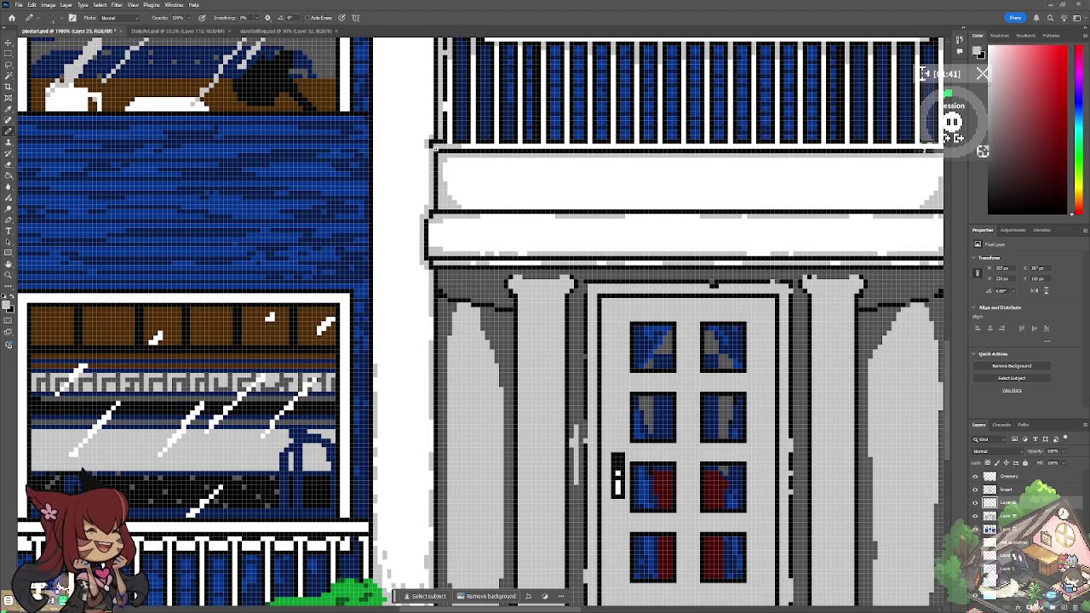
drag(436, 146, 468, 477)
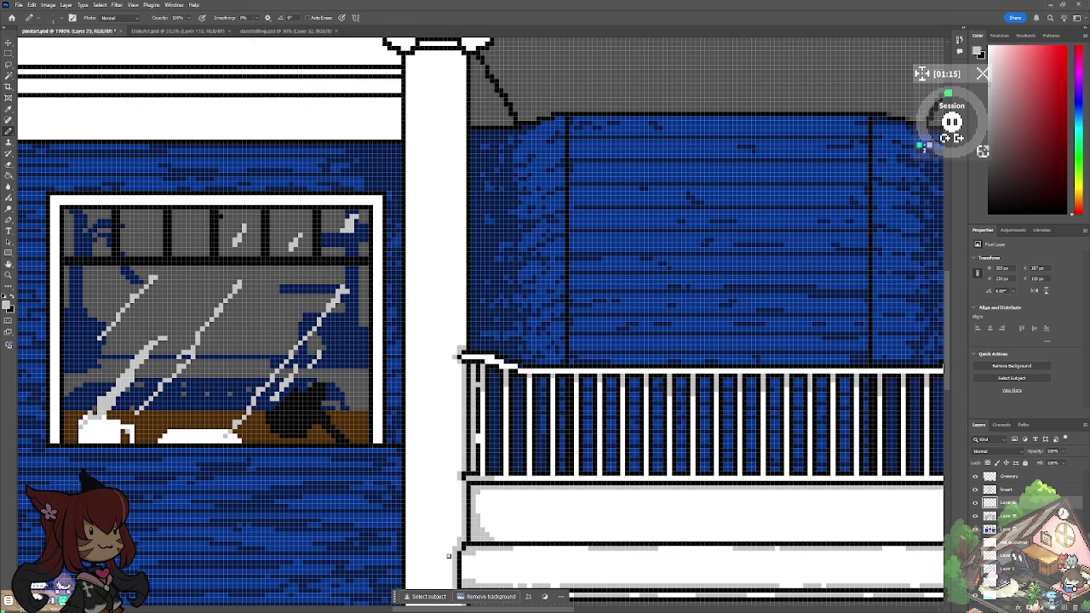
scroll(449, 555, down, 5)
Step: Touch up a single pixel at the top of the left column capital under the pediment
drag(256, 426, 272, 255)
scroll(84, 471, up, 4)
drag(477, 255, 477, 489)
scroll(538, 341, up, 1)
scroll(453, 326, up, 2)
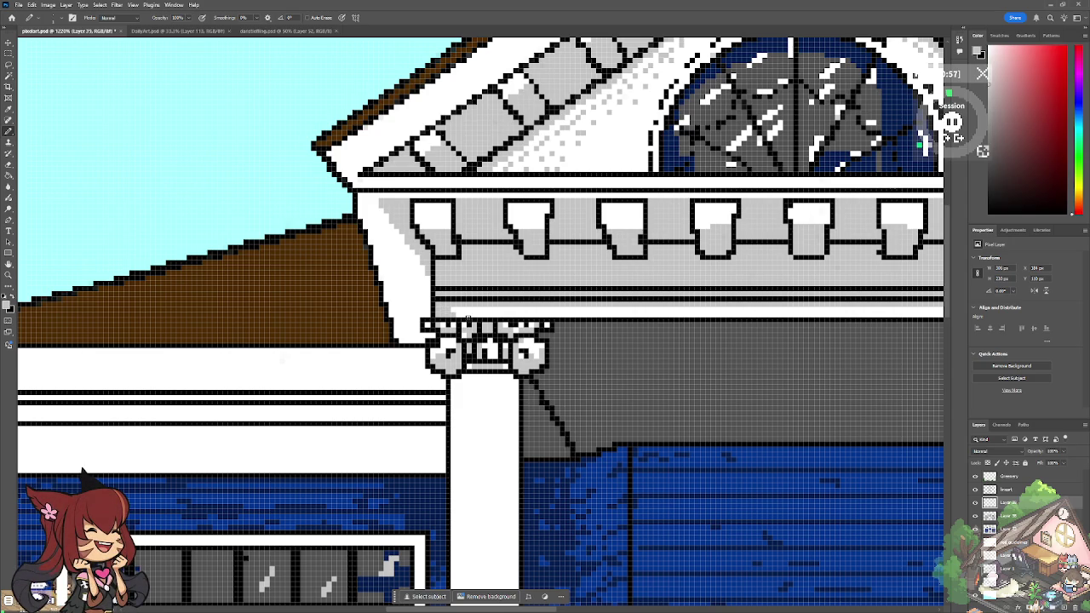
click(473, 324)
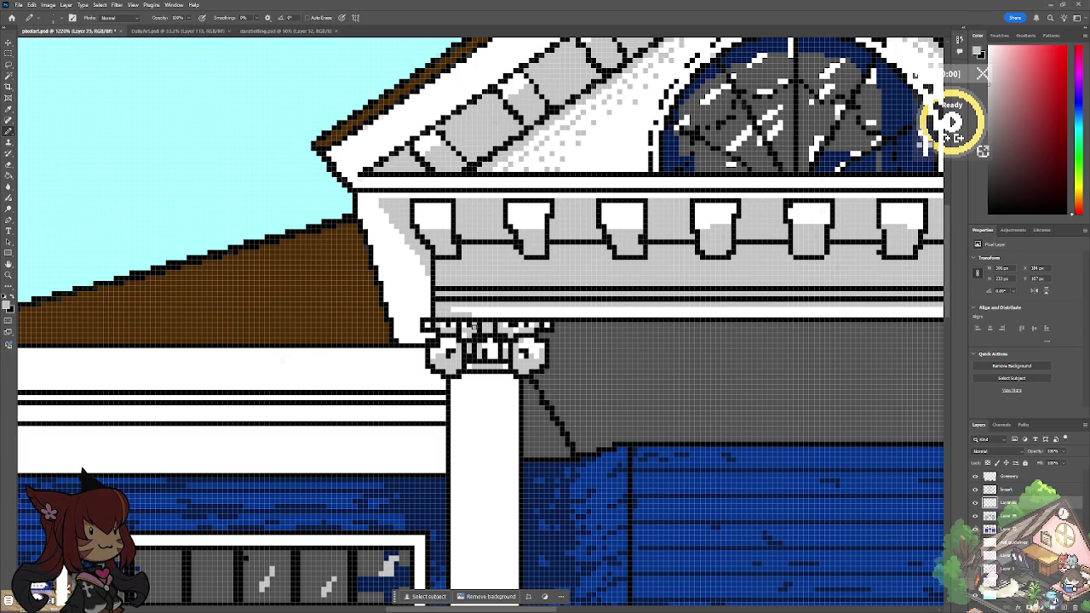
Step: Shade beneath the left column's capital and down its right edge in light grey
scroll(472, 327, down, 3)
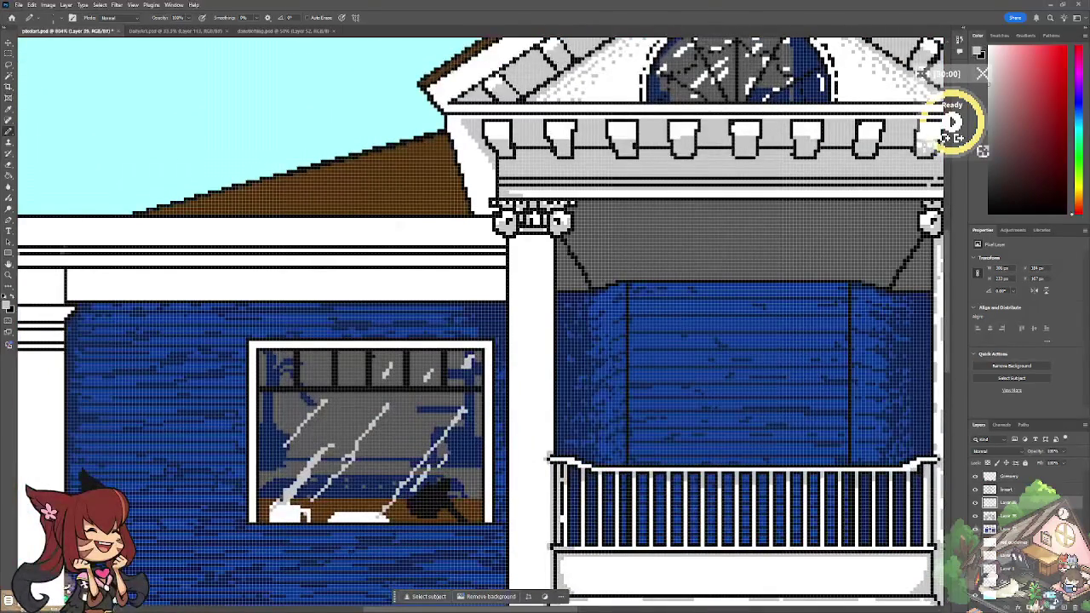
scroll(524, 244, up, 2)
scroll(524, 243, up, 1)
scroll(524, 243, up, 1)
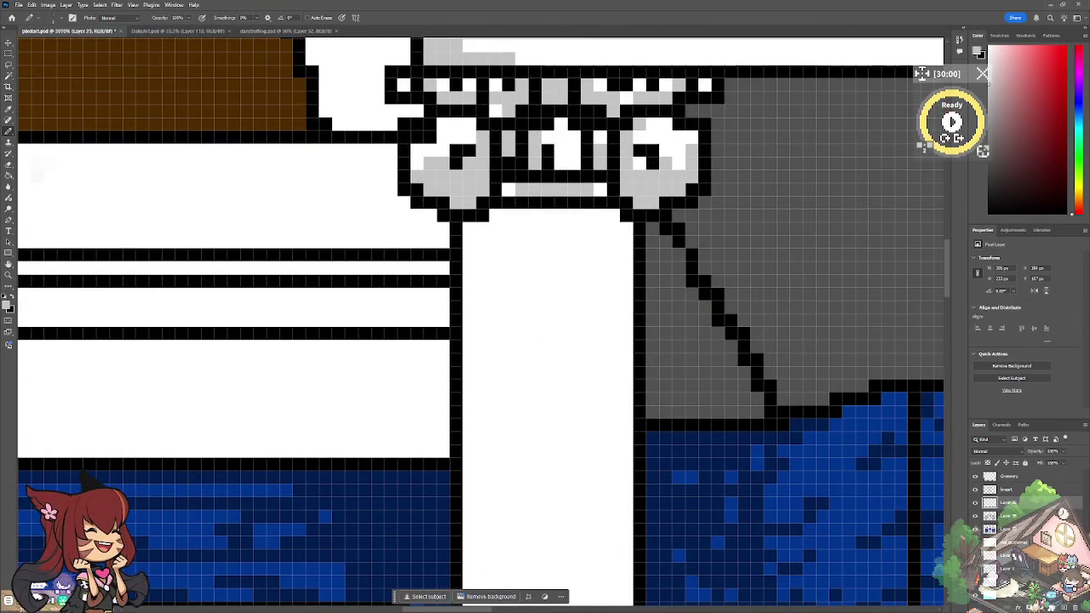
drag(622, 228, 628, 313)
mouse_move(591, 213)
mouse_down()
mouse_move(587, 274)
mouse_move(604, 275)
mouse_move(611, 364)
mouse_up()
drag(612, 243, 599, 218)
drag(626, 312, 628, 492)
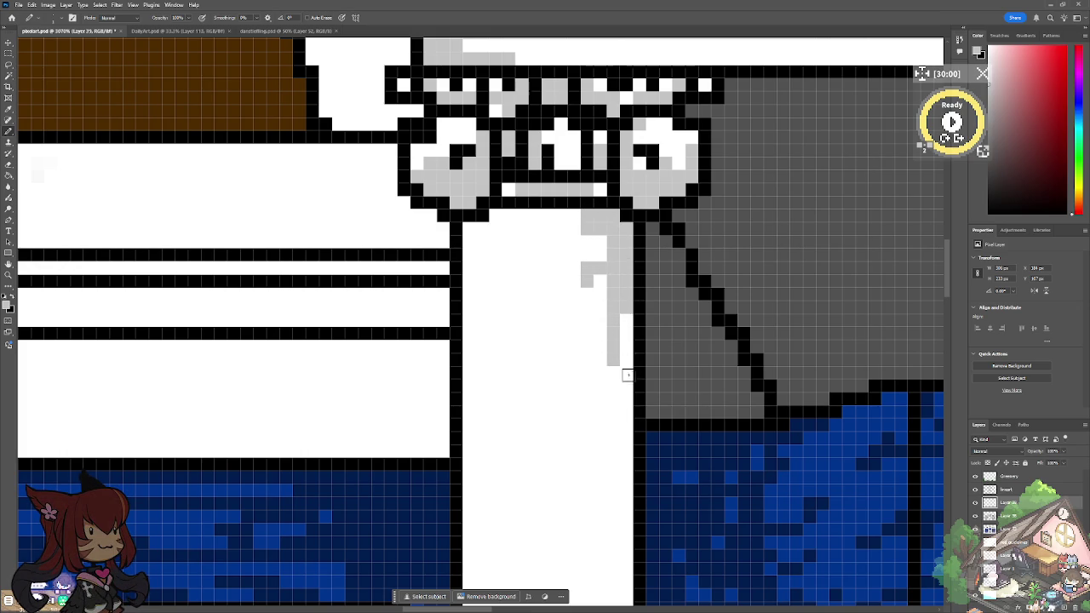
Step: Add light-grey drips and short streaks to the column, restoring one stray pixel to white
drag(564, 221, 558, 274)
mouse_move(518, 212)
mouse_down()
mouse_move(517, 236)
mouse_move(492, 215)
mouse_move(470, 247)
mouse_move(469, 349)
mouse_up()
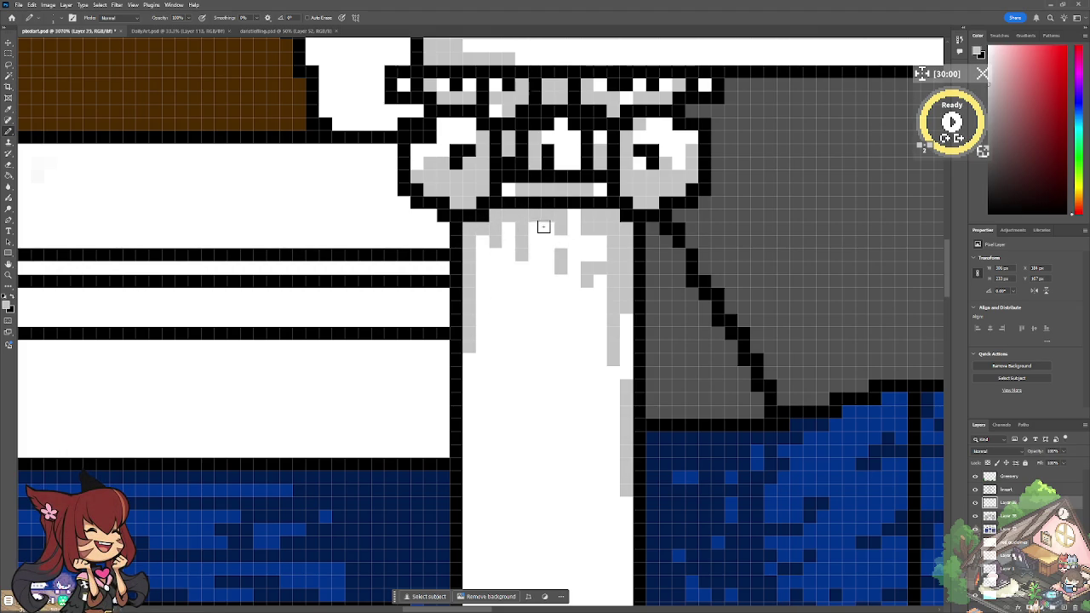
drag(491, 270, 495, 338)
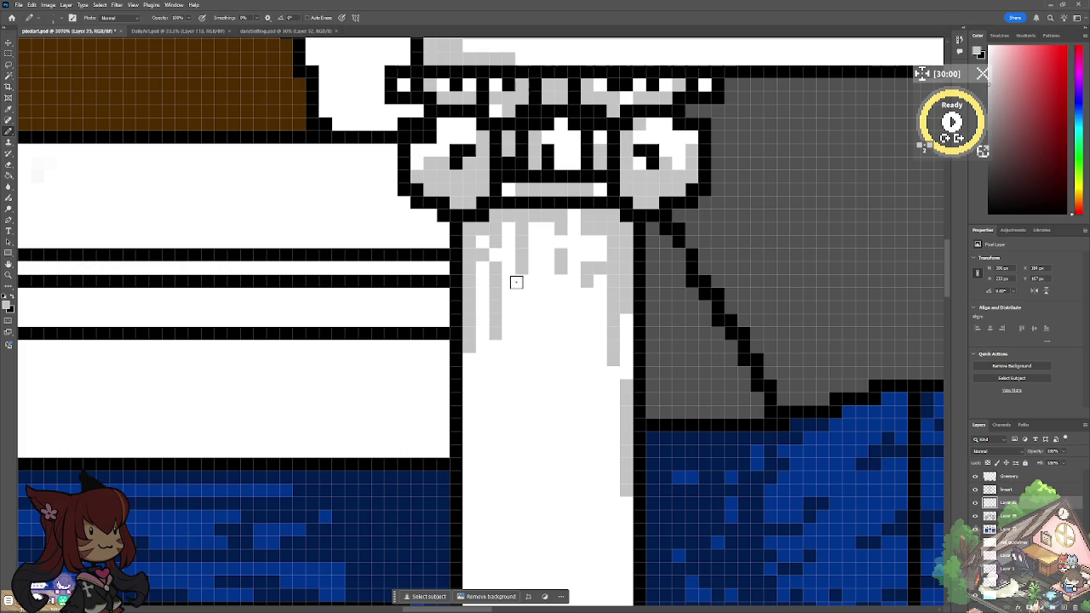
click(628, 321)
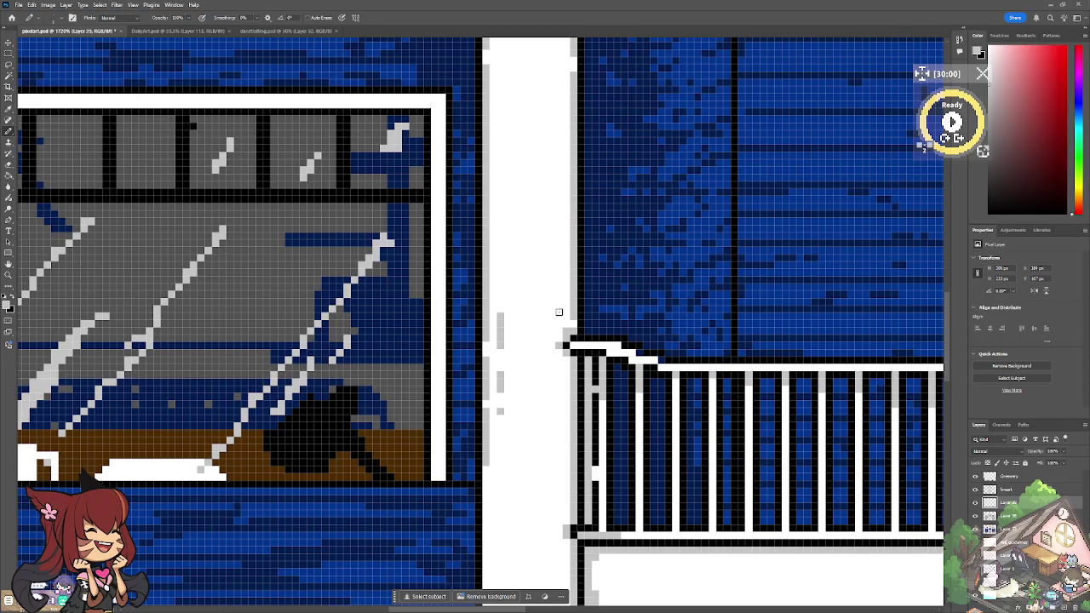
drag(559, 289, 561, 320)
drag(559, 262, 558, 279)
click(500, 299)
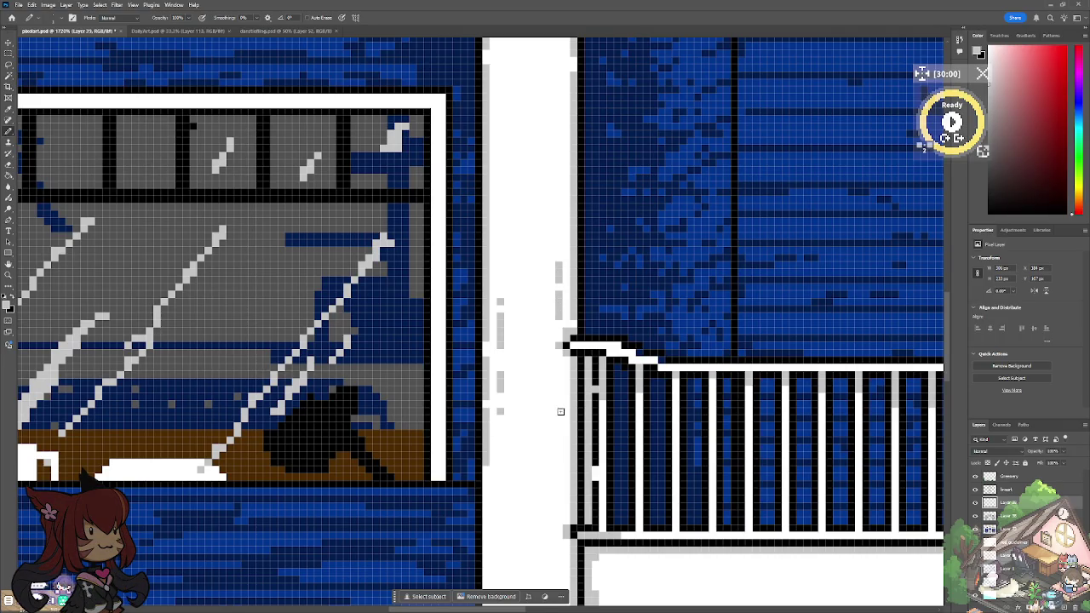
Step: Paint grey dashes down the lower column shaft, then zoom out to the whole house
drag(500, 437, 484, 566)
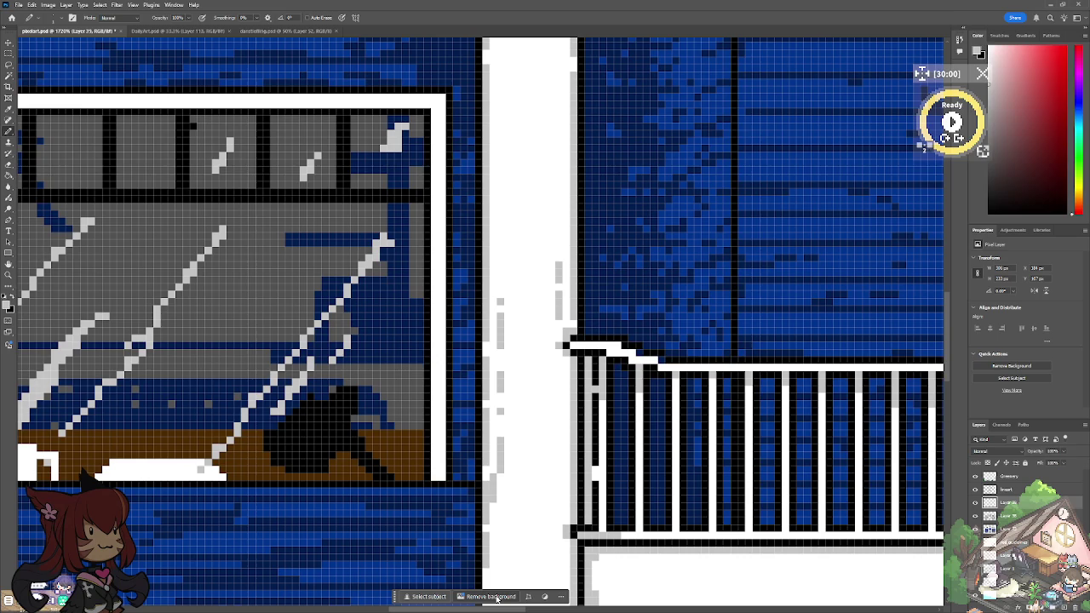
scroll(496, 599, down, 5)
scroll(496, 599, down, 1)
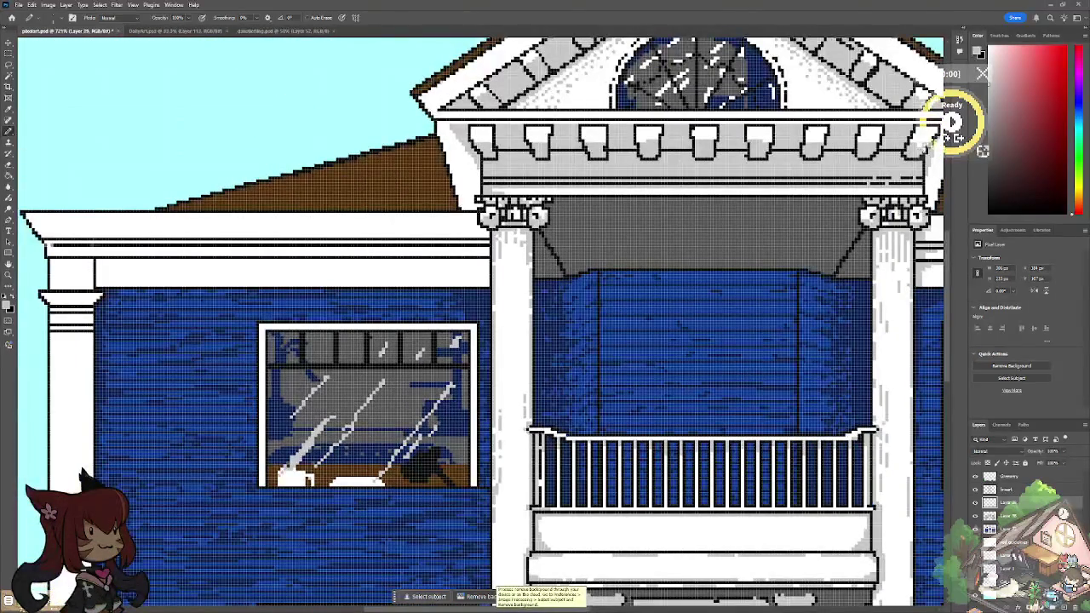
scroll(496, 599, up, 2)
scroll(513, 76, up, 2)
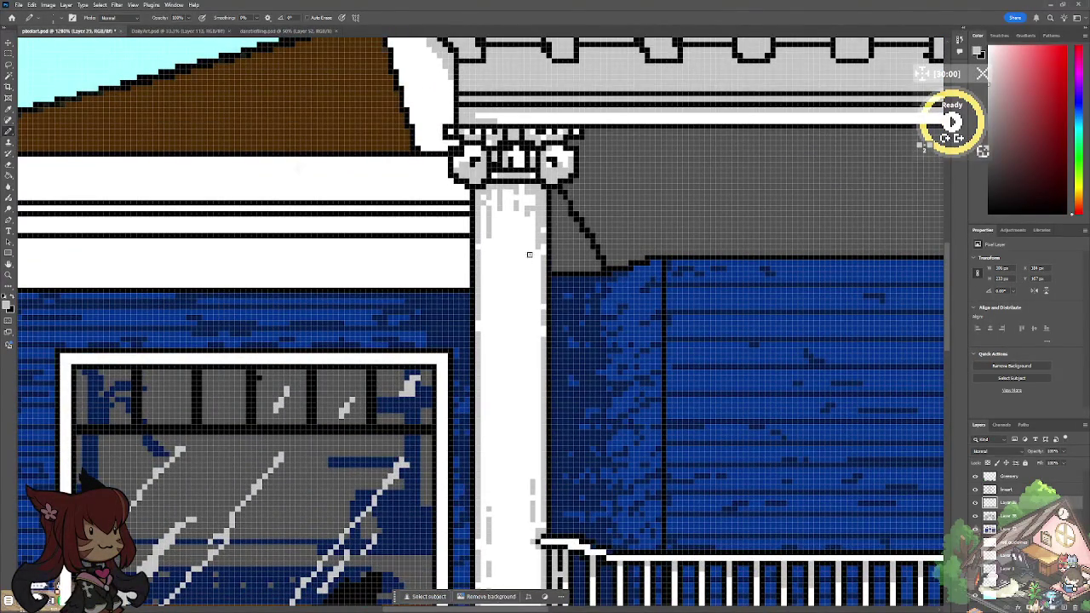
drag(532, 287, 532, 414)
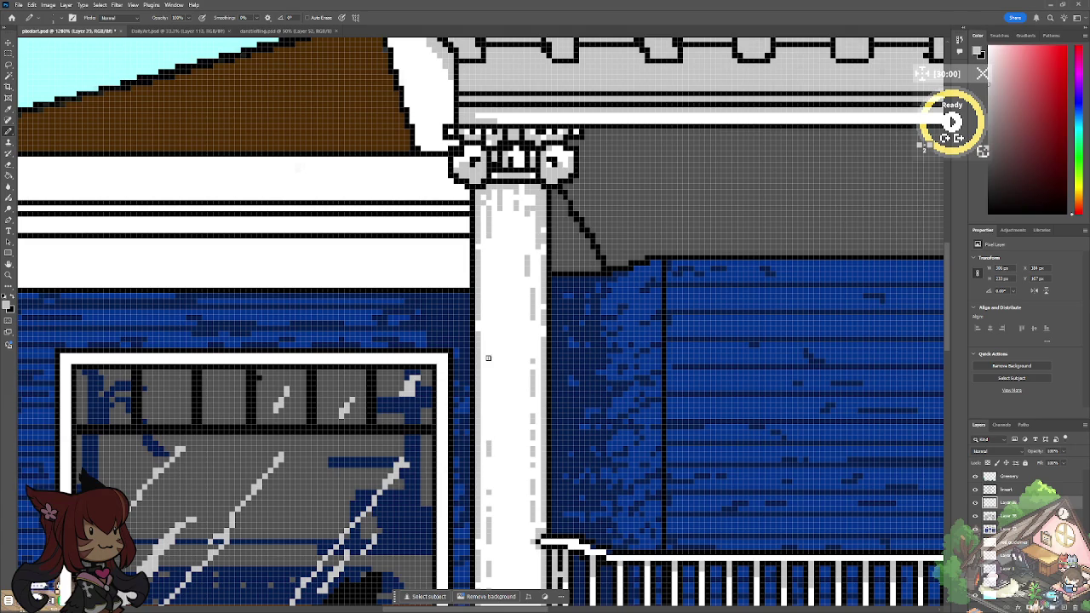
drag(487, 246, 488, 265)
key(ctrl+0)
key(ctrl+minus)
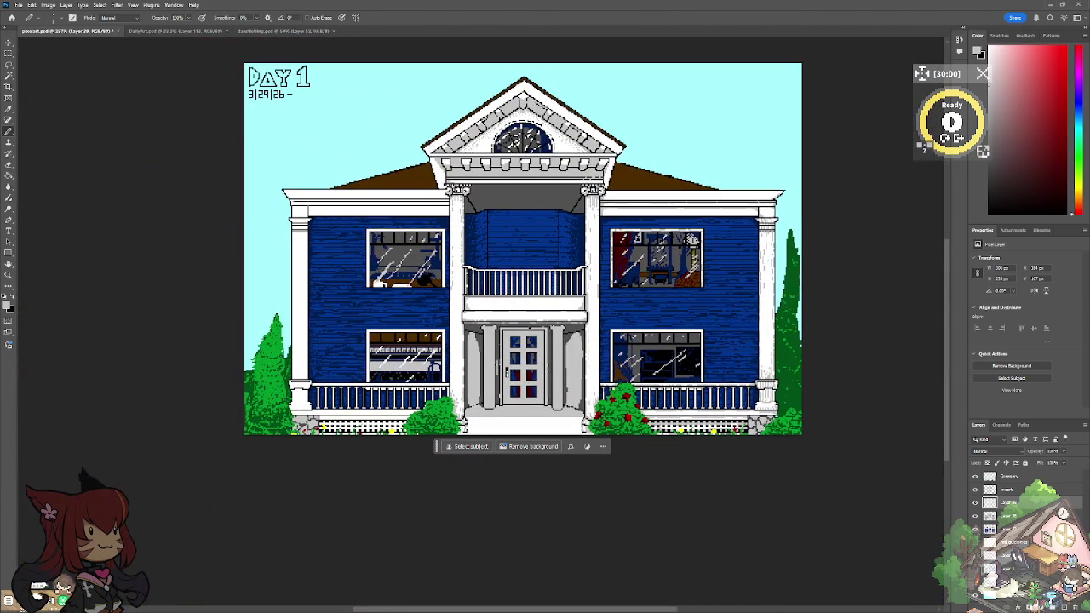
Step: Paint one more thin grey stroke down the left portico column and zoom out to check
scroll(443, 160, up, 3)
scroll(443, 160, up, 3)
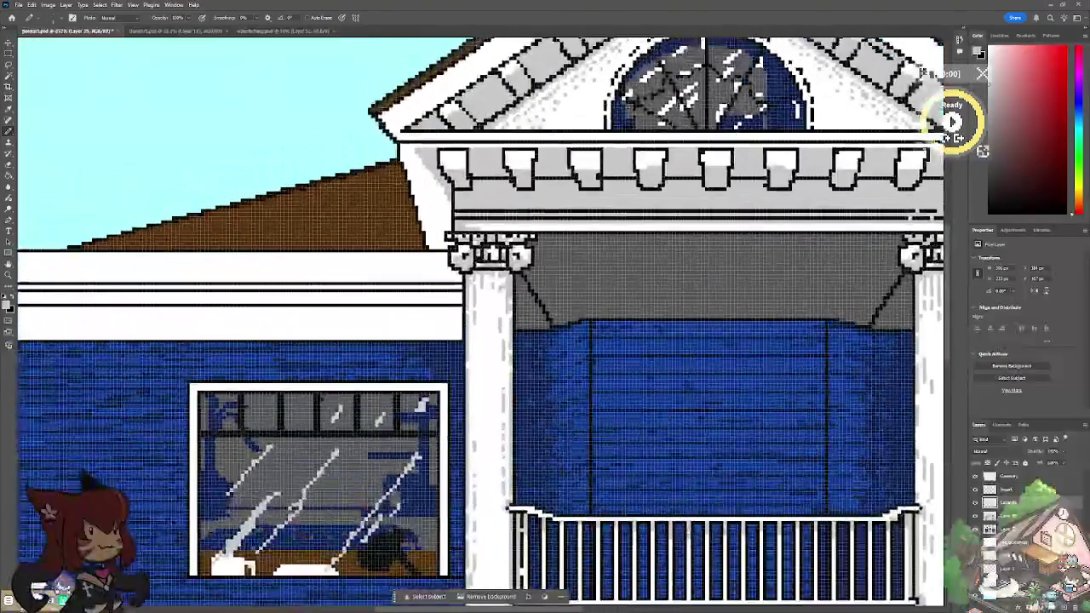
drag(482, 292, 481, 346)
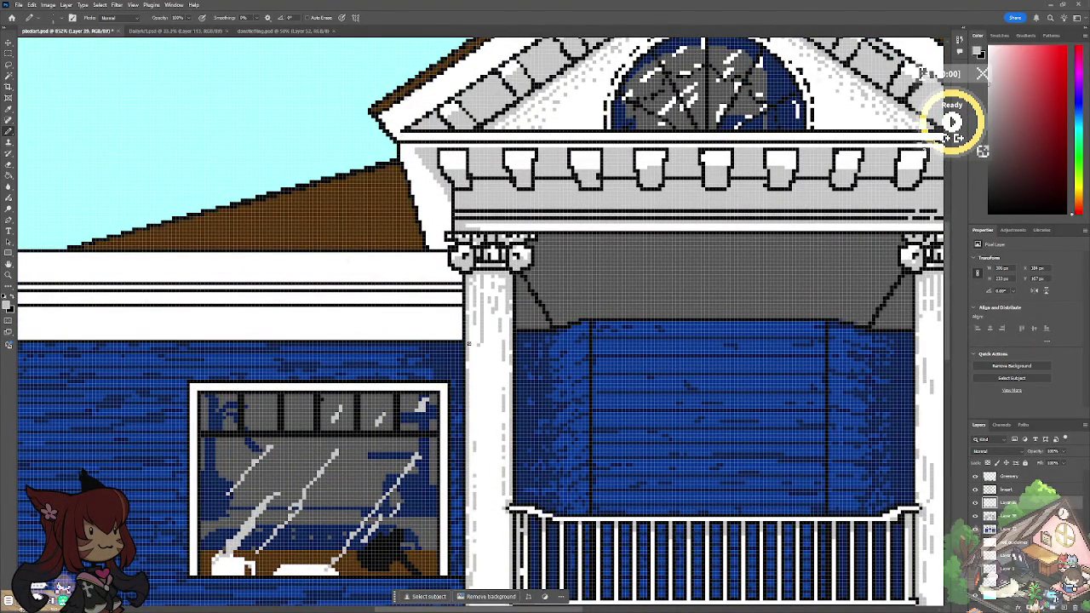
scroll(475, 437, down, 3)
scroll(474, 436, down, 3)
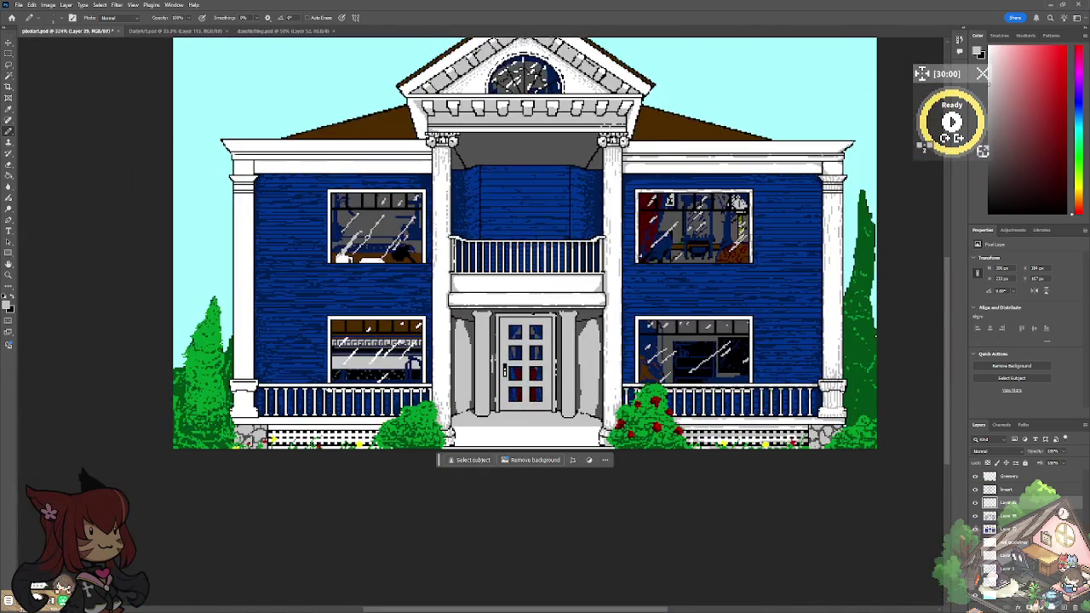
scroll(430, 224, up, 2)
scroll(429, 224, up, 1)
scroll(430, 224, up, 1)
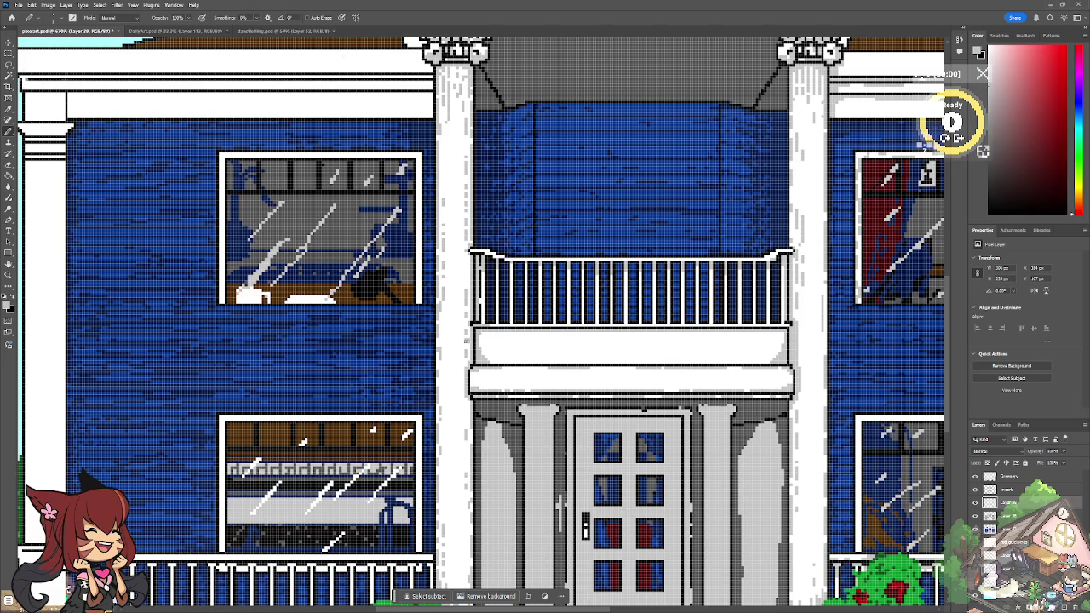
scroll(464, 367, down, 2)
scroll(464, 366, up, 2)
scroll(464, 366, up, 1)
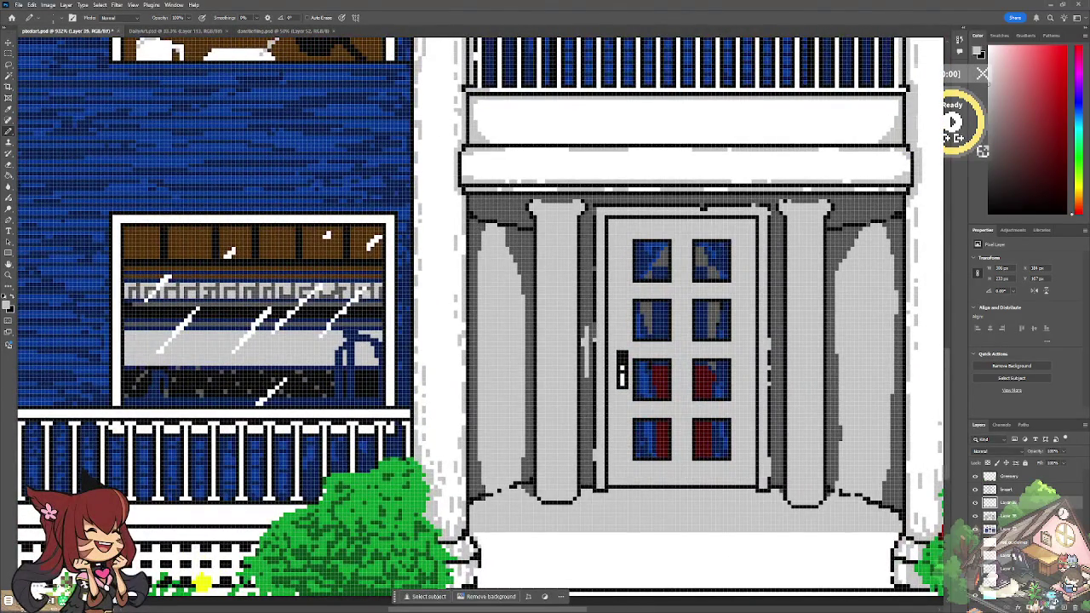
scroll(459, 366, down, 2)
scroll(460, 366, up, 1)
scroll(460, 366, up, 1)
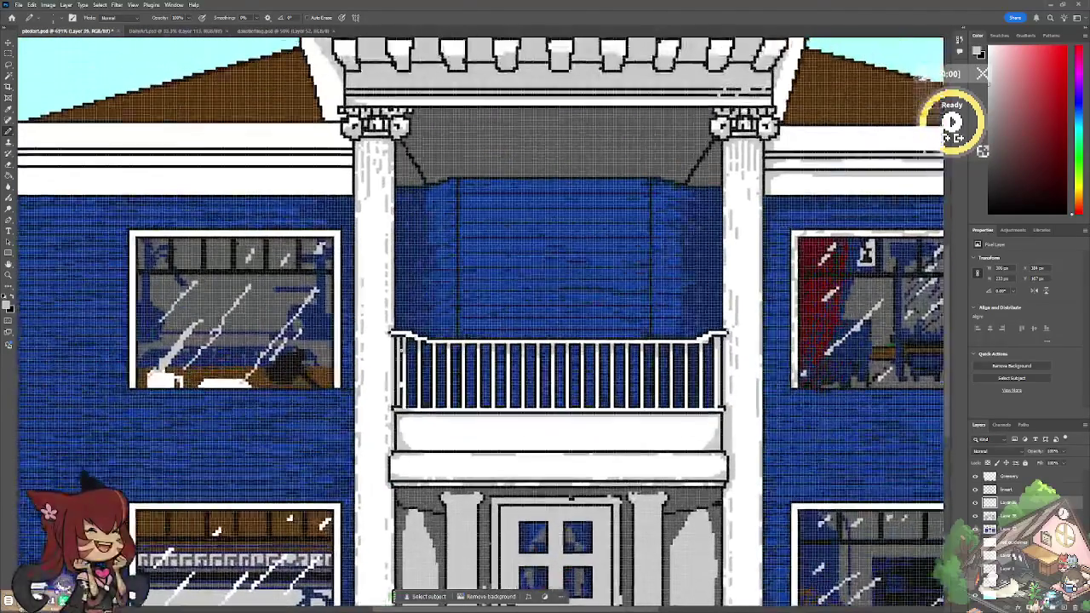
scroll(468, 281, up, 1)
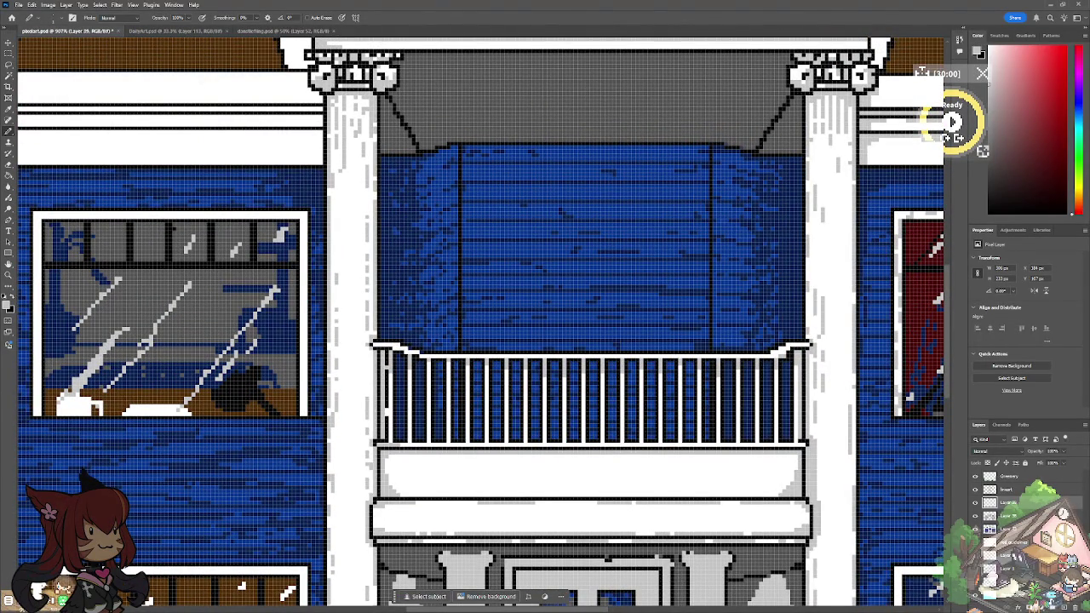
scroll(324, 443, down, 1)
scroll(323, 442, down, 1)
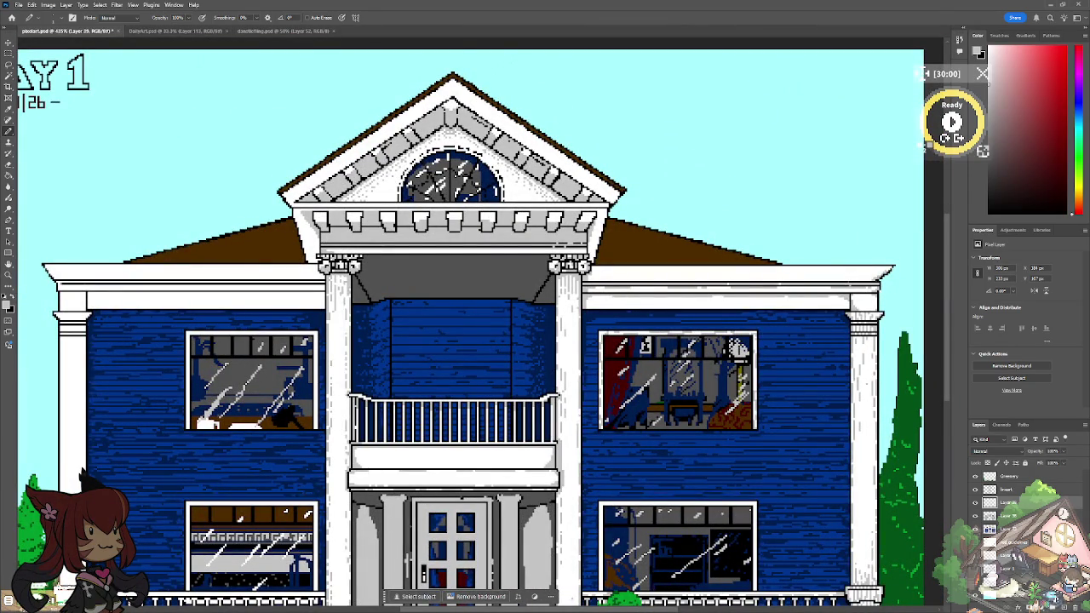
scroll(477, 323, down, 2)
scroll(476, 324, down, 3)
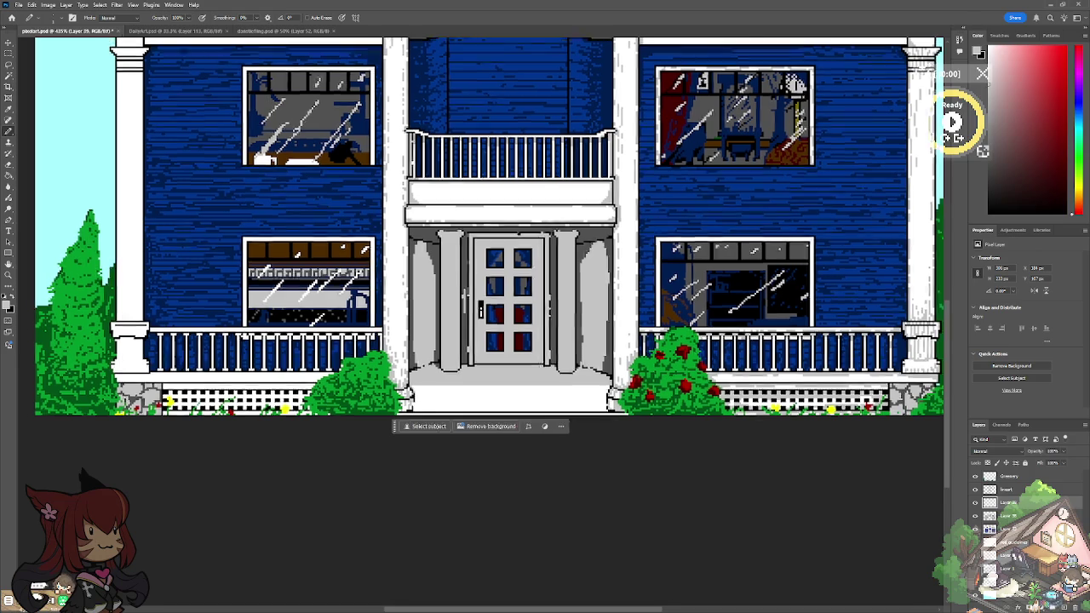
scroll(25, 319, up, 3)
Step: Shade the porch trim top, pillar base bottom edge and lattice fence with grey pixels
scroll(26, 319, up, 1)
drag(717, 434, 749, 437)
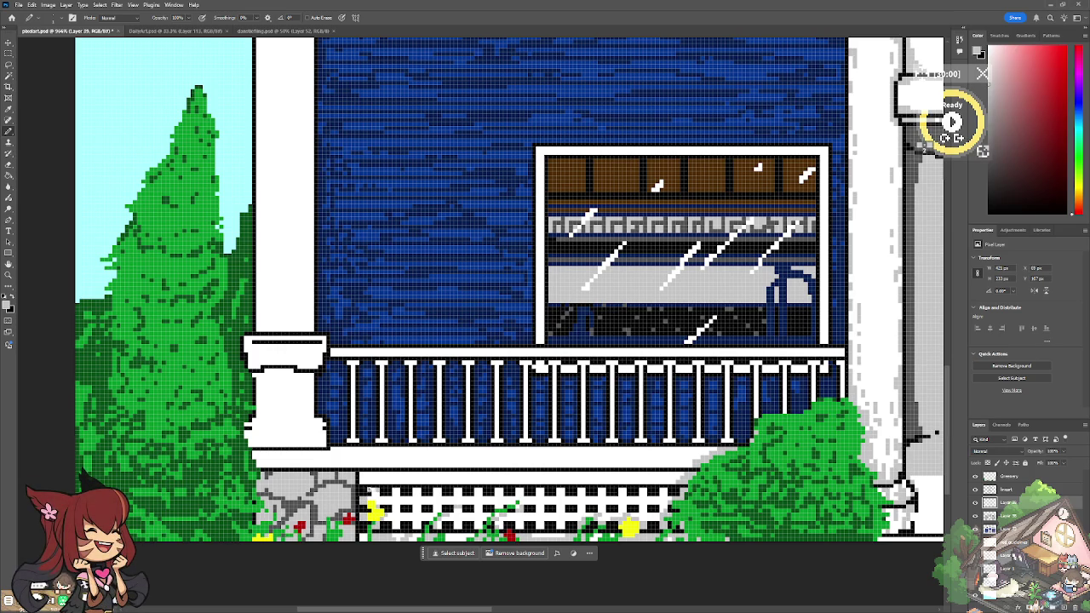
drag(392, 492, 375, 497)
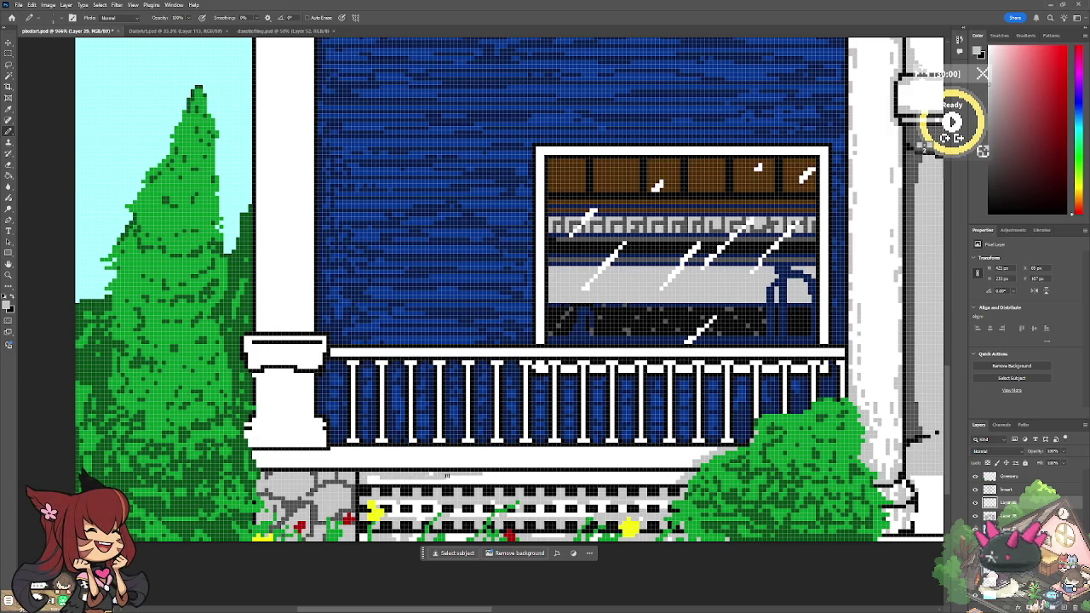
drag(522, 475, 694, 473)
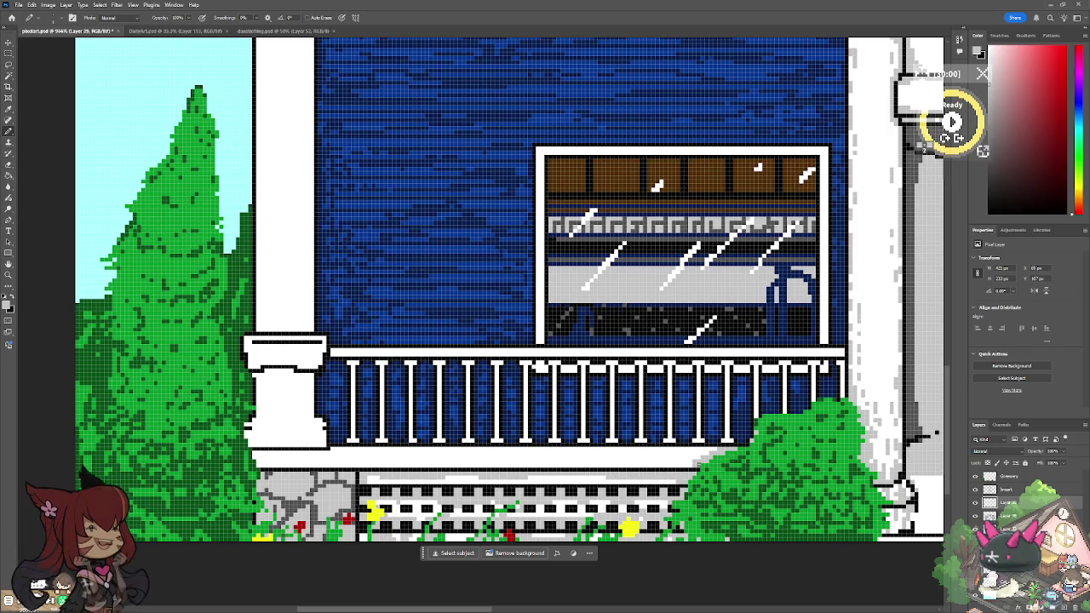
drag(256, 454, 322, 454)
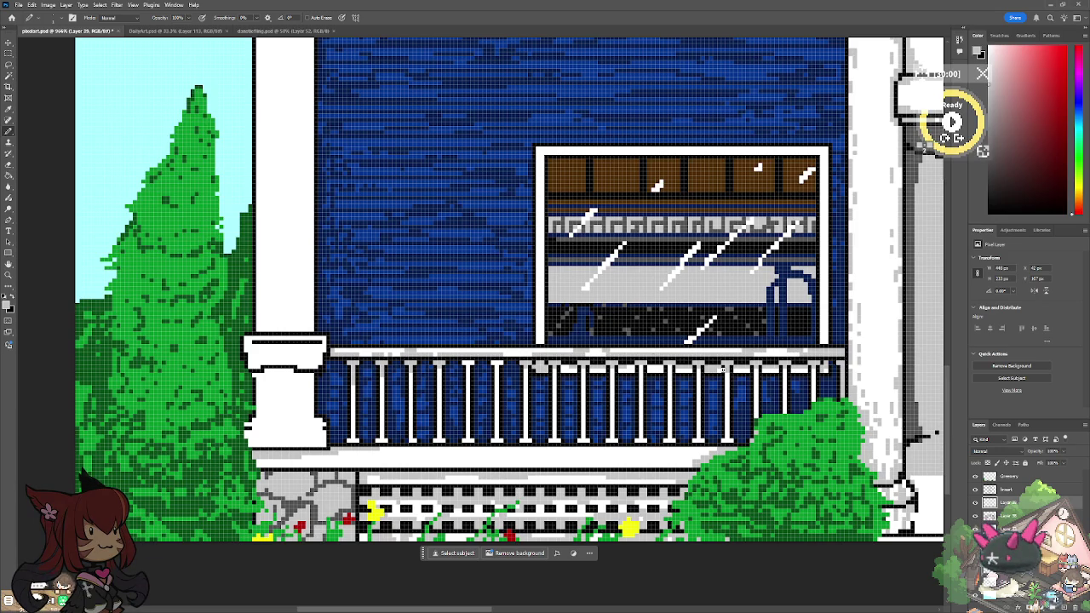
Step: Detail the short porch pillar's capital and shaft with grey pixels and streaks
drag(320, 343, 310, 360)
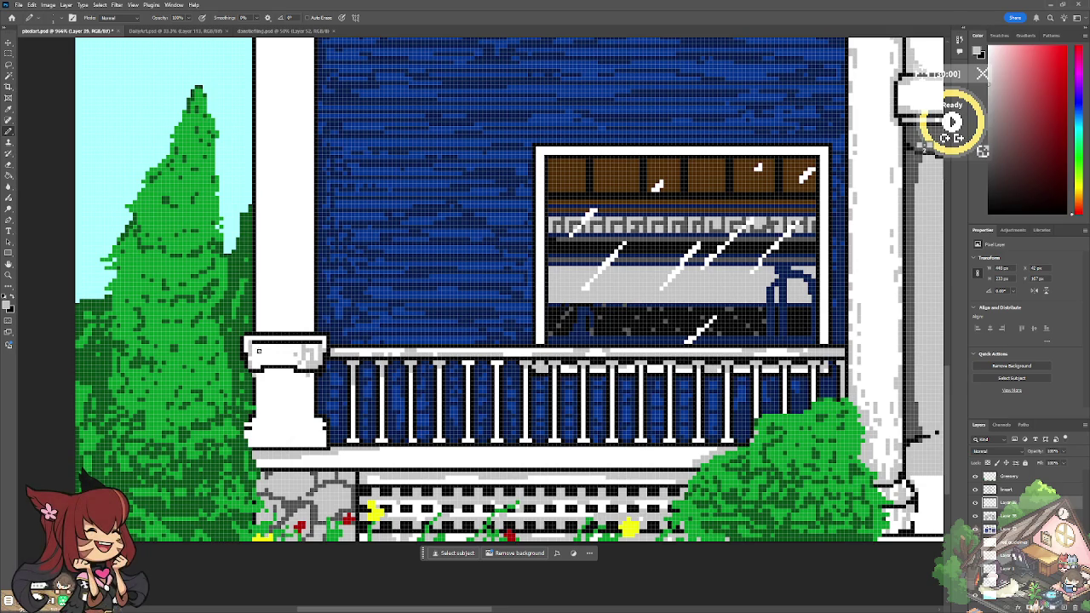
mouse_move(269, 345)
mouse_down()
mouse_move(271, 368)
mouse_move(288, 364)
mouse_move(299, 338)
mouse_move(304, 360)
mouse_up()
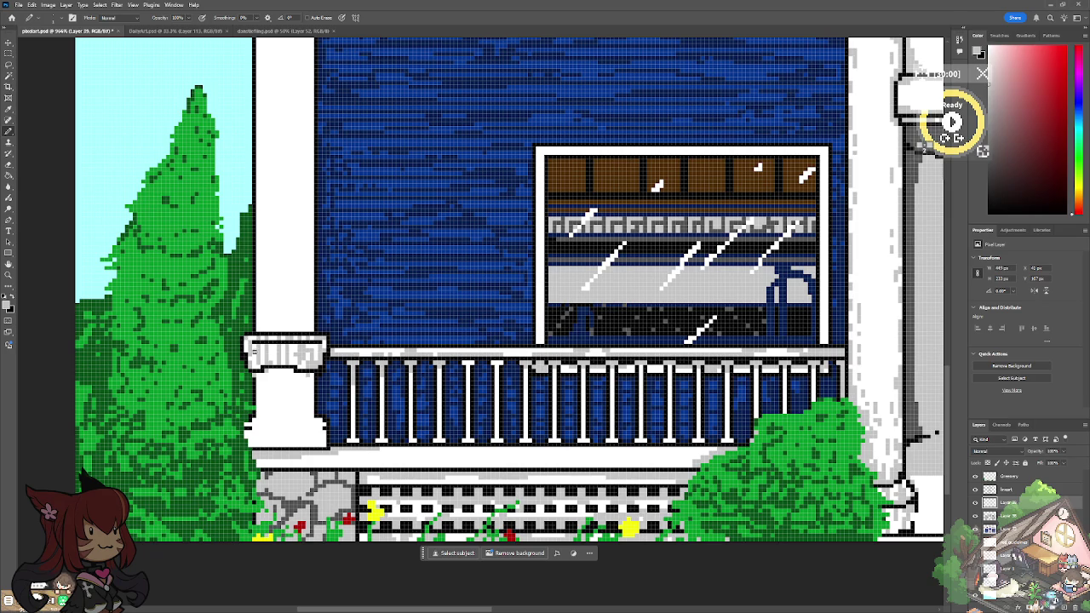
mouse_move(259, 381)
mouse_down()
mouse_move(263, 446)
mouse_move(284, 446)
mouse_move(296, 430)
mouse_move(316, 443)
mouse_up()
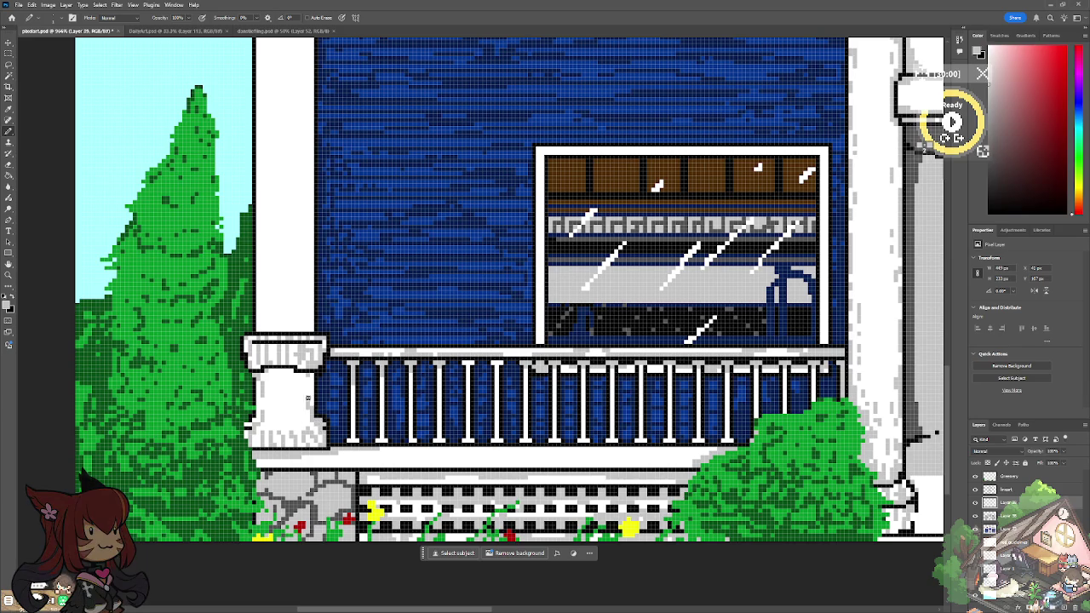
mouse_move(310, 376)
mouse_down()
mouse_move(308, 424)
mouse_move(304, 404)
mouse_up()
mouse_move(276, 365)
mouse_down()
mouse_move(298, 405)
mouse_move(290, 375)
mouse_up()
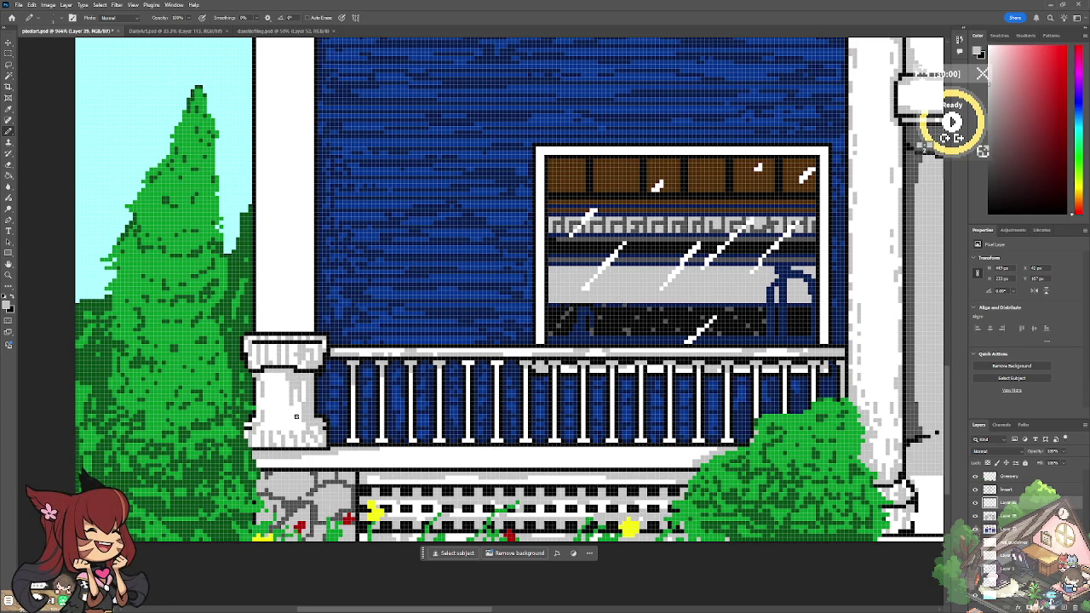
mouse_move(295, 417)
mouse_down()
mouse_move(289, 429)
mouse_move(278, 390)
mouse_up()
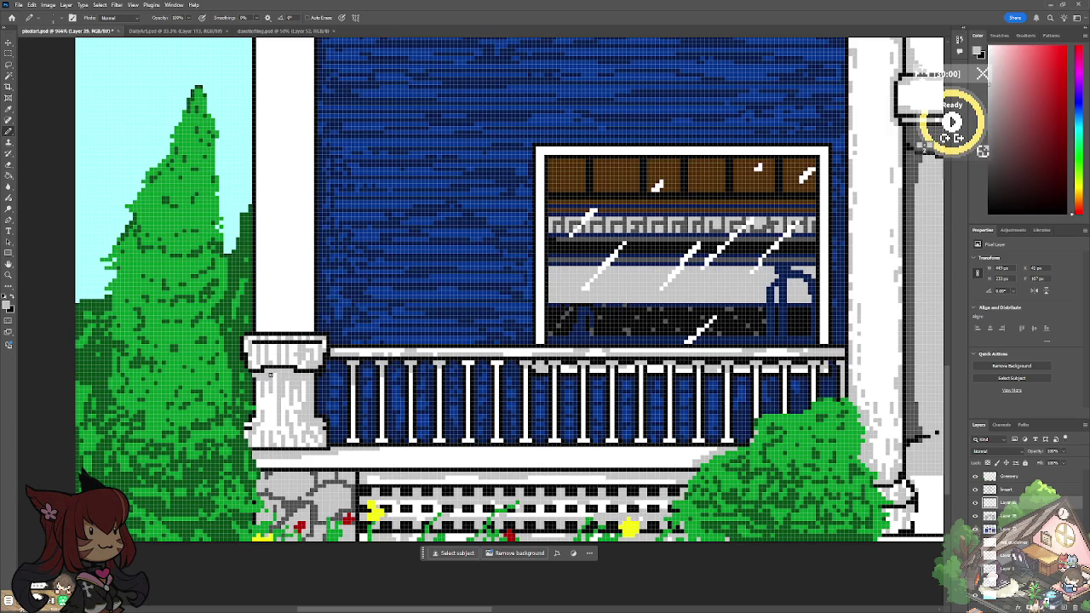
drag(244, 432, 273, 427)
mouse_move(262, 426)
mouse_down()
mouse_move(259, 417)
mouse_move(320, 421)
mouse_up()
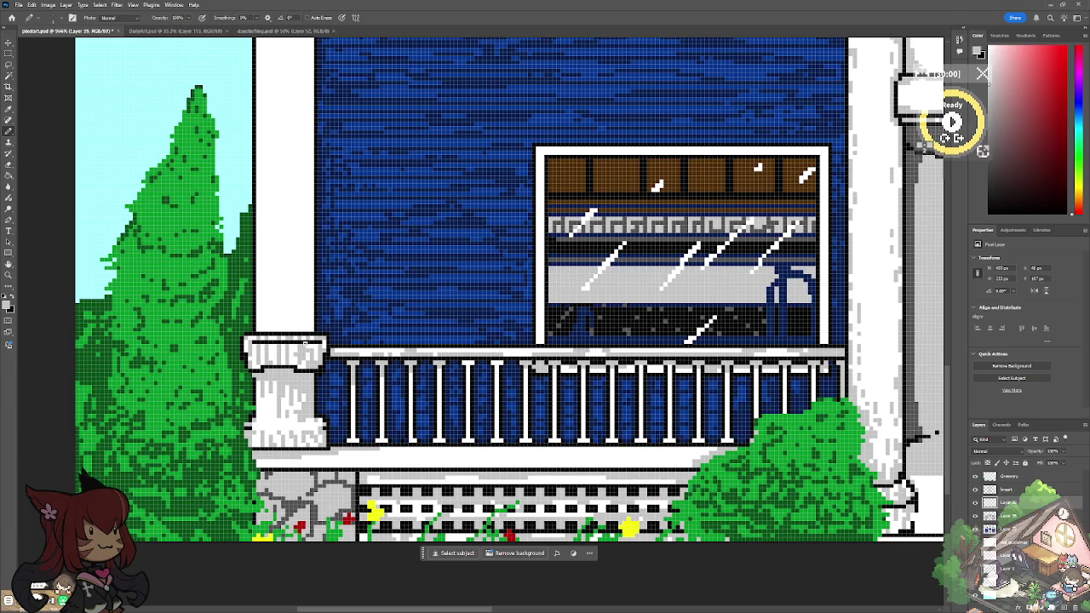
Step: Touch up the pillar's left side with lighter pixels and check the brush size
scroll(303, 420, down, 5)
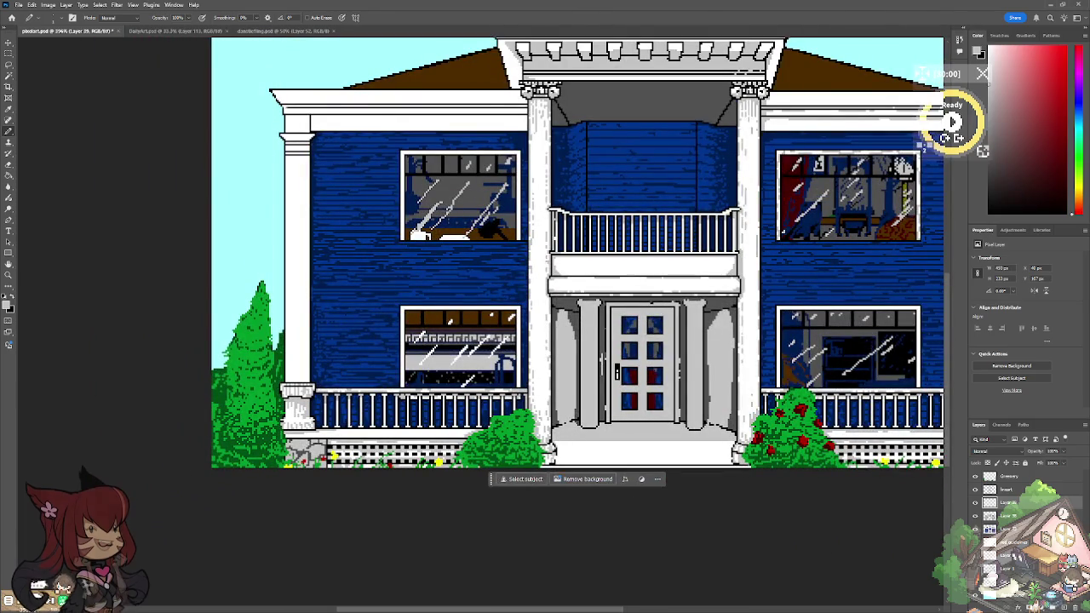
scroll(281, 414, up, 5)
scroll(281, 415, up, 1)
scroll(281, 414, up, 2)
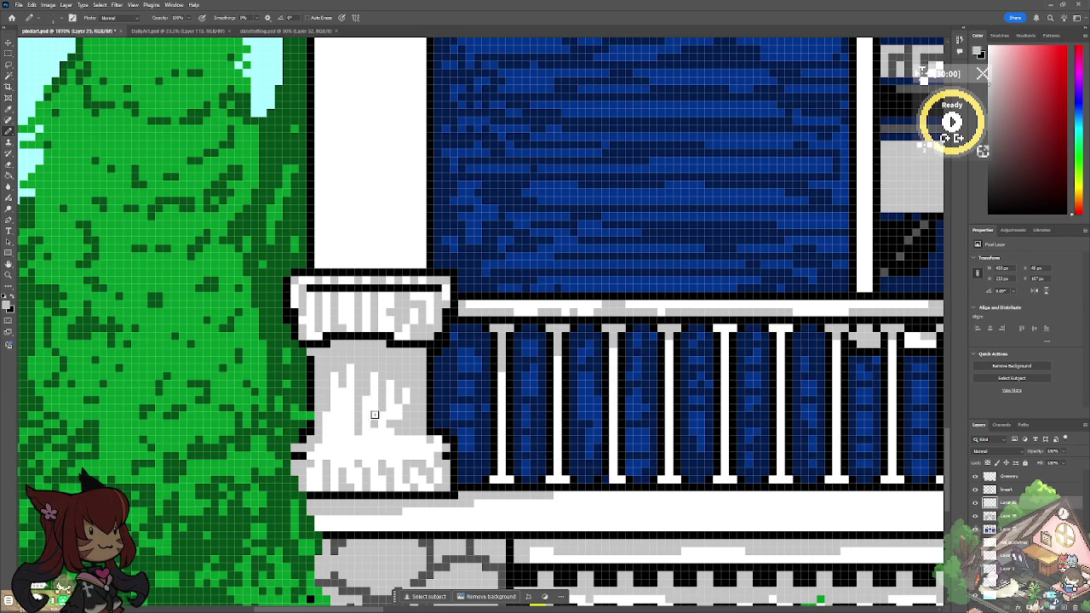
drag(332, 387, 332, 416)
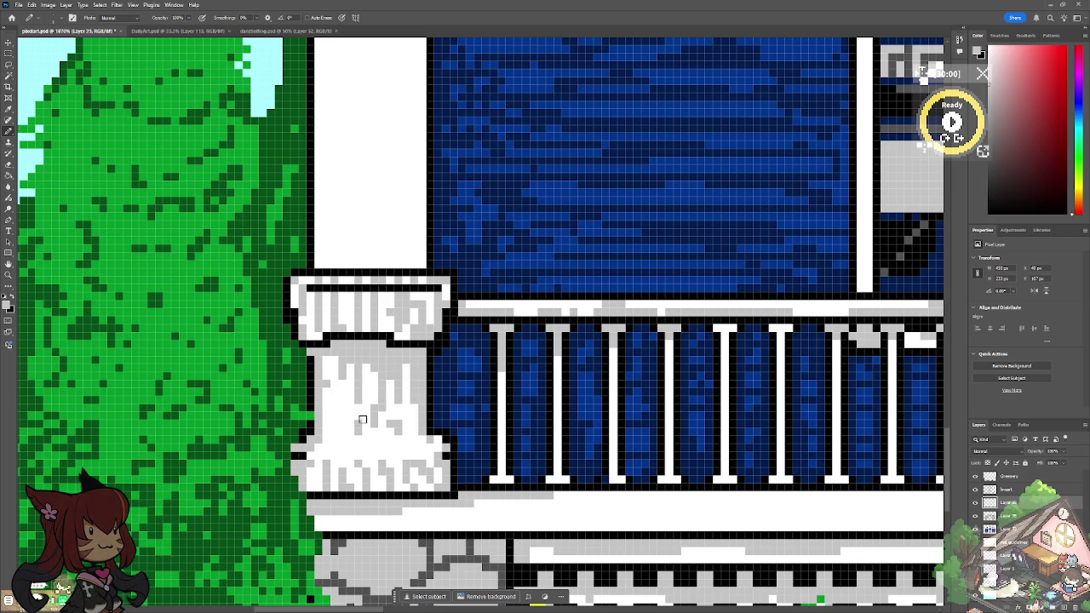
right_click(412, 435)
key(Escape)
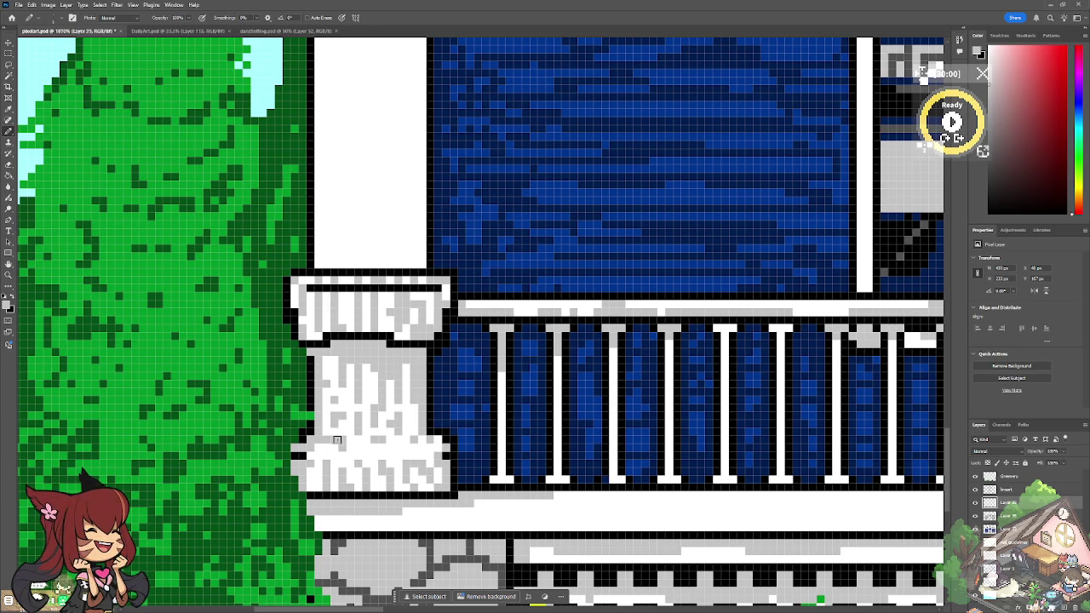
Step: Shade the corner column's left edge and lower section with grey streaks
scroll(324, 449, down, 5)
scroll(324, 449, down, 5)
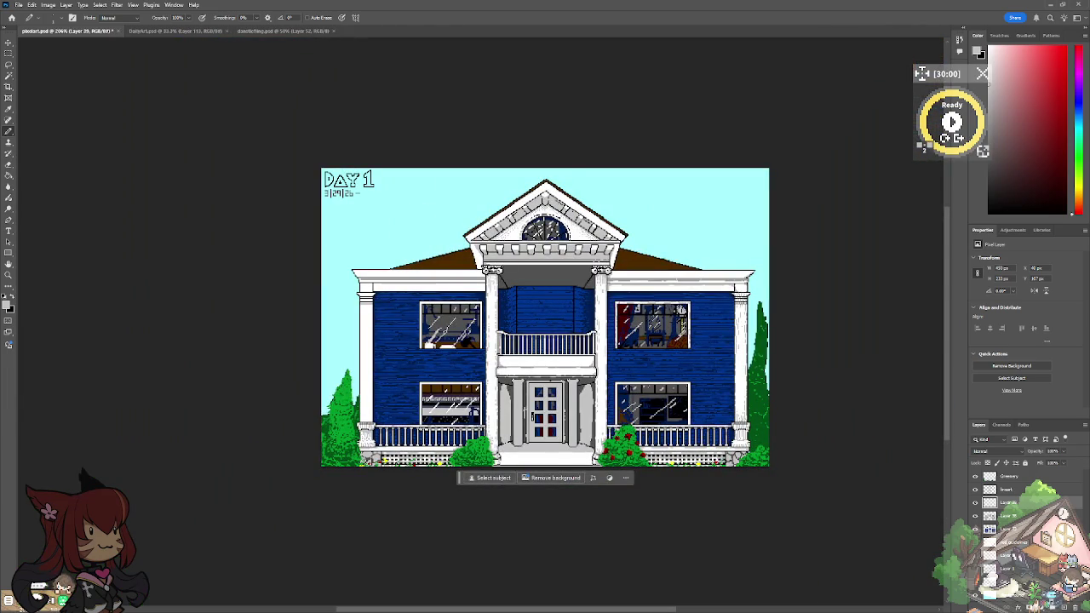
scroll(375, 414, up, 2)
scroll(375, 414, up, 3)
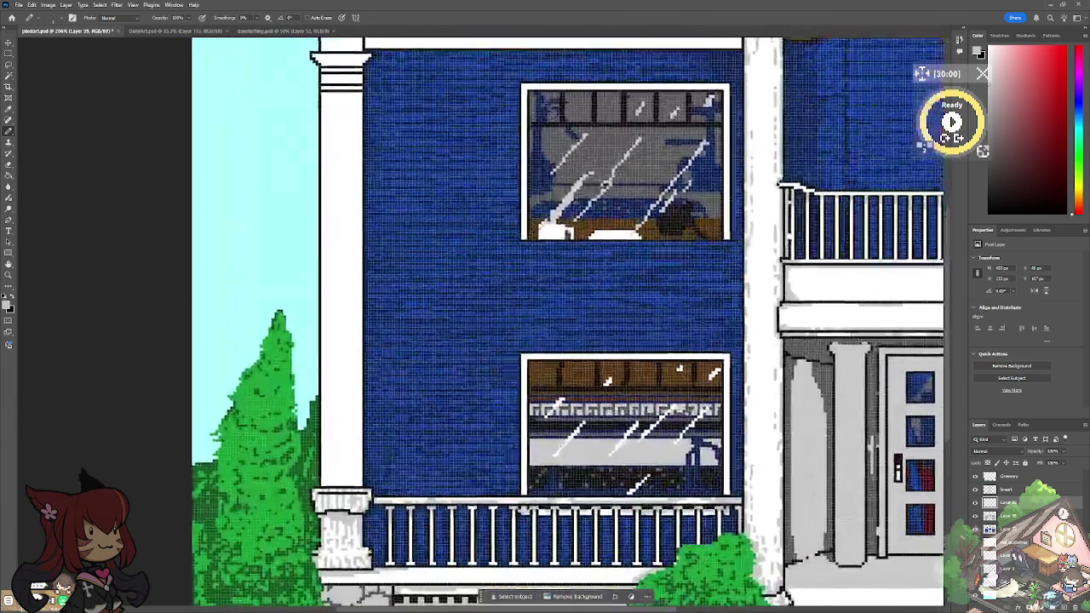
scroll(366, 519, up, 2)
drag(324, 375, 329, 473)
drag(340, 509, 339, 470)
drag(327, 342, 327, 305)
Step: Extend light-grey streaks down the corner column's lower and right side, then fit the view
drag(405, 288, 403, 501)
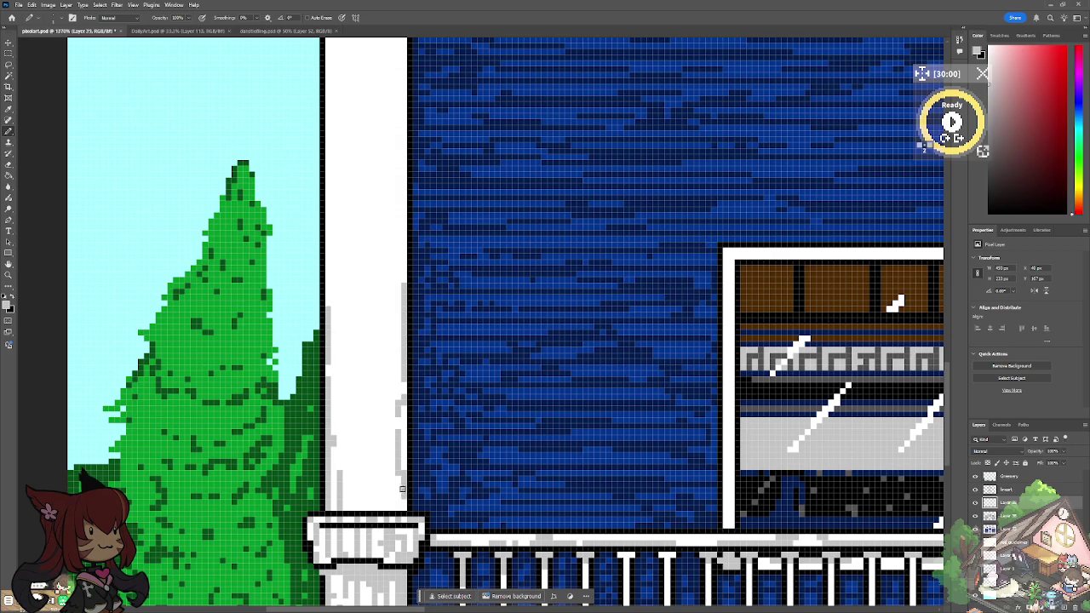
mouse_move(380, 415)
mouse_down()
mouse_move(380, 511)
mouse_move(361, 516)
mouse_up()
drag(358, 458, 349, 510)
drag(389, 371, 392, 479)
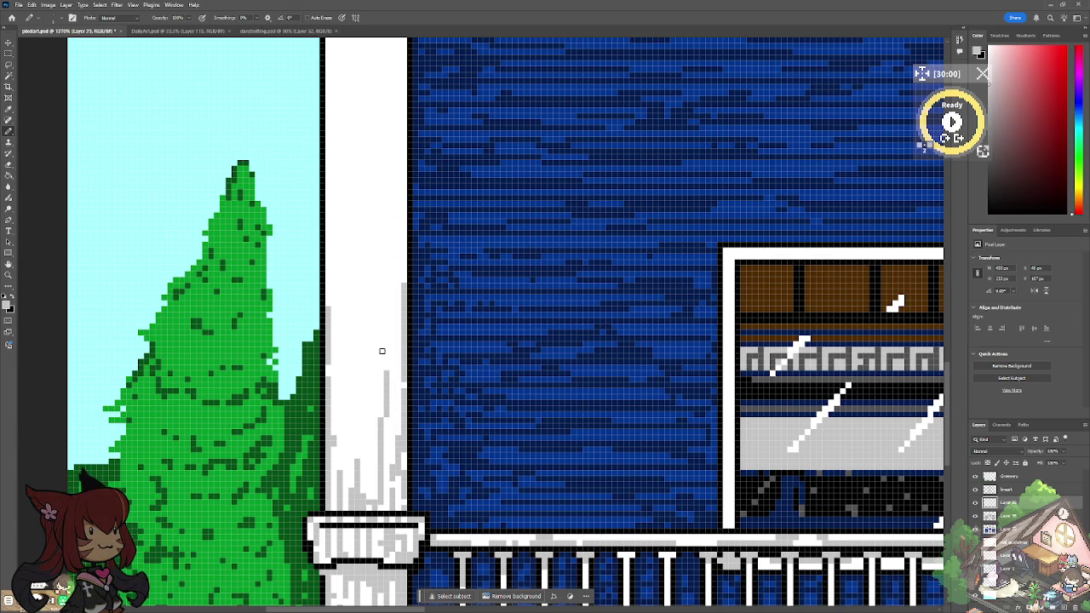
drag(383, 365, 383, 392)
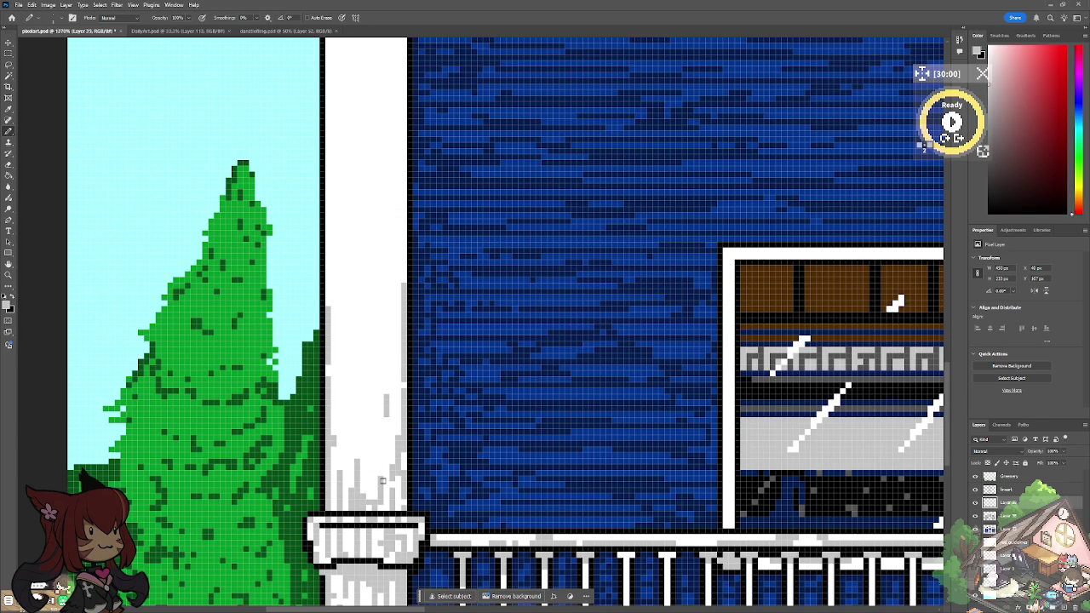
key(ctrl+0)
scroll(404, 396, up, 3)
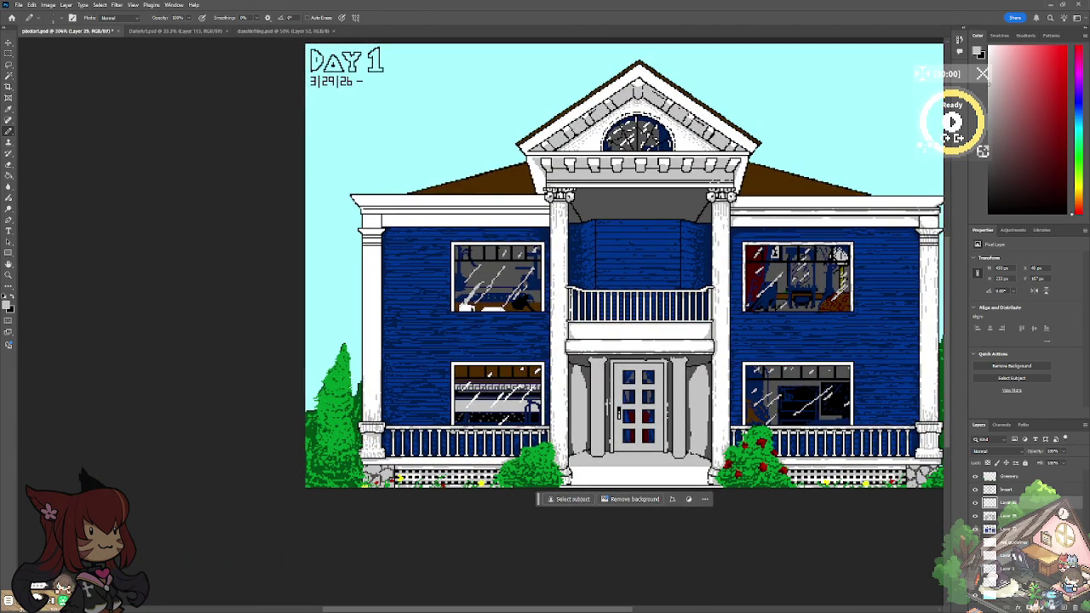
Step: Shade the corner column top, its edges under the capital, and the cornice's left end
scroll(352, 140, up, 2)
scroll(352, 140, up, 1)
scroll(604, 321, up, 3)
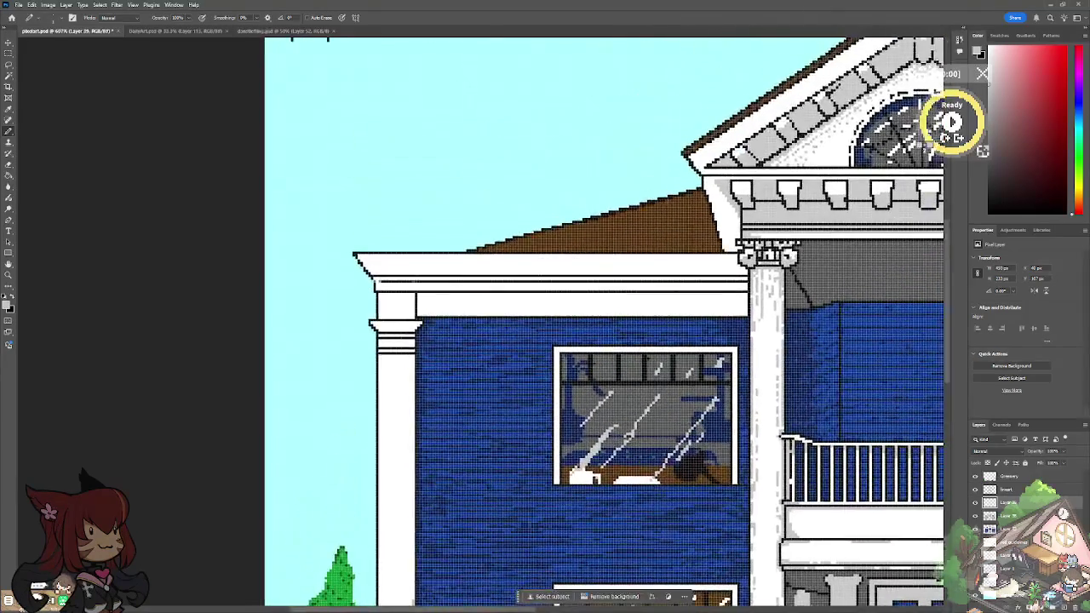
scroll(395, 382, up, 2)
scroll(395, 382, up, 1)
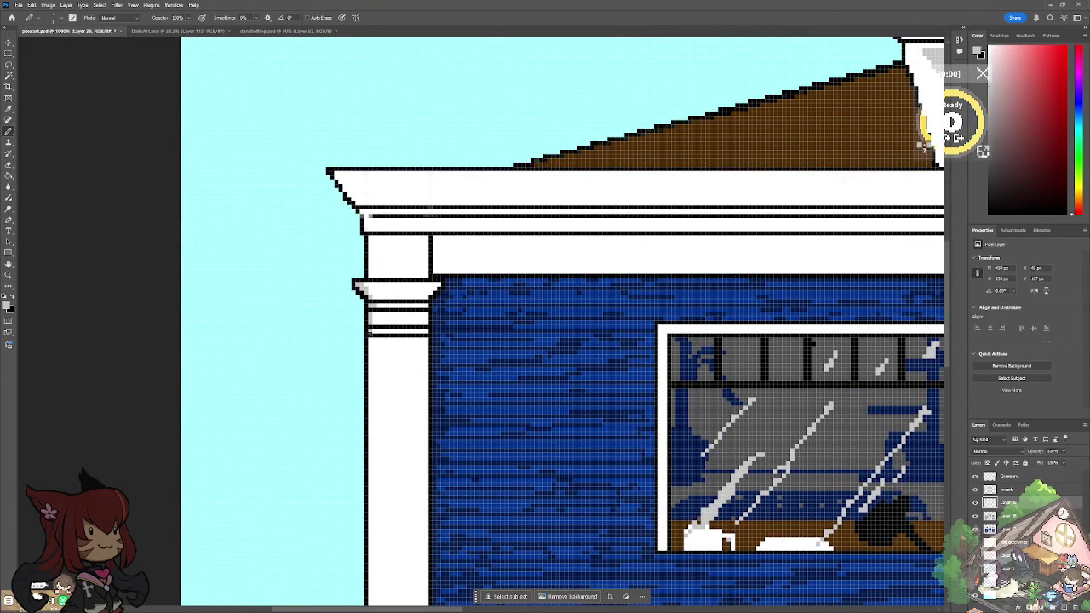
drag(368, 337, 406, 338)
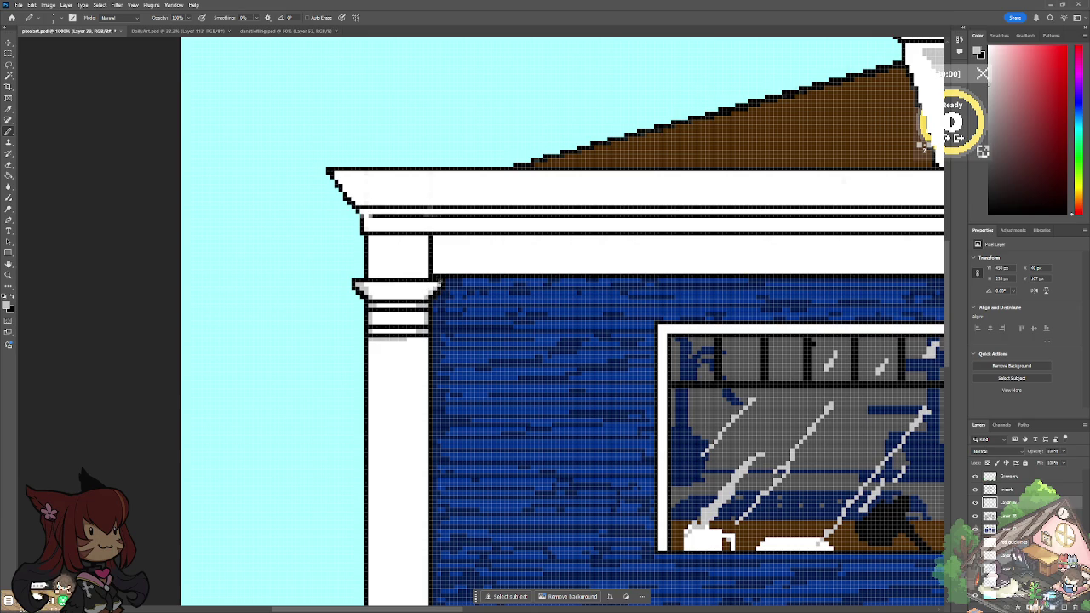
drag(370, 271, 370, 235)
drag(420, 274, 429, 235)
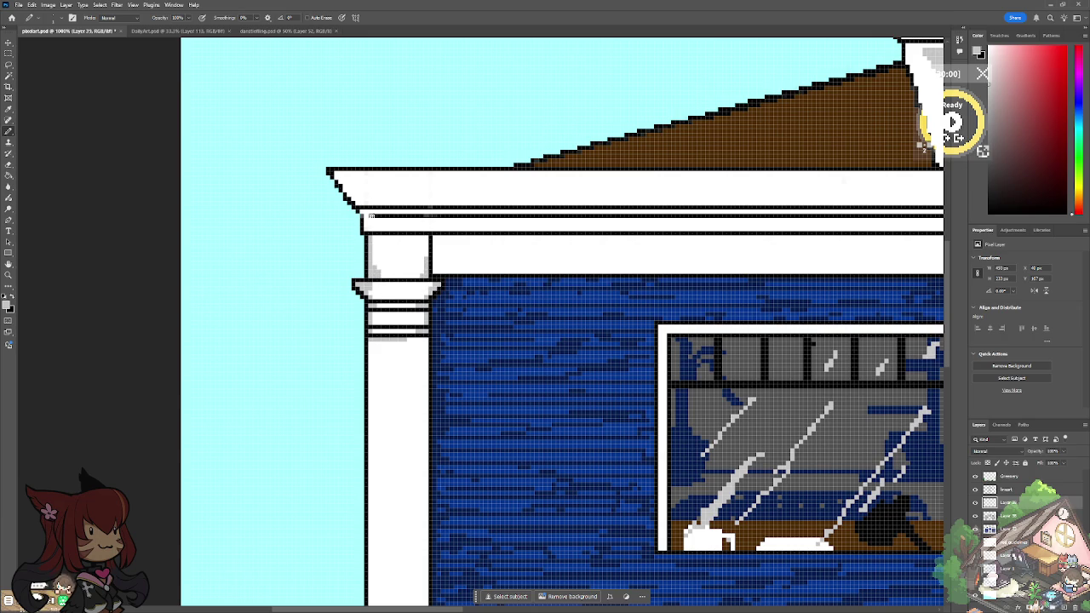
mouse_move(366, 213)
mouse_down()
mouse_move(368, 234)
mouse_move(352, 189)
mouse_up()
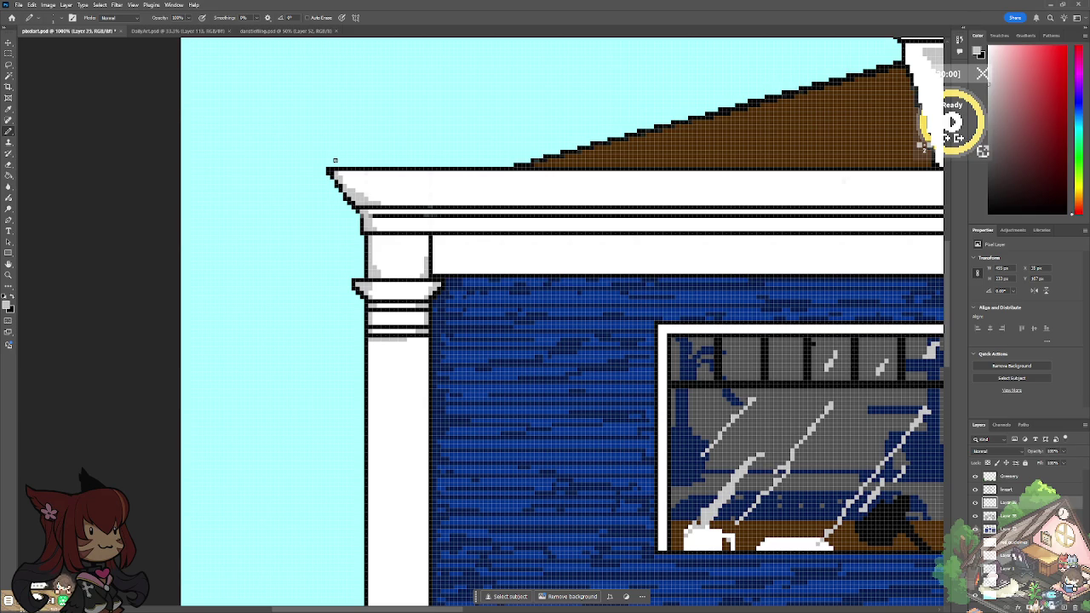
Step: Add grey drips below the capital and down the column's right edge
mouse_move(417, 338)
mouse_down()
mouse_move(416, 364)
mouse_move(411, 353)
mouse_move(370, 374)
mouse_move(372, 466)
mouse_up()
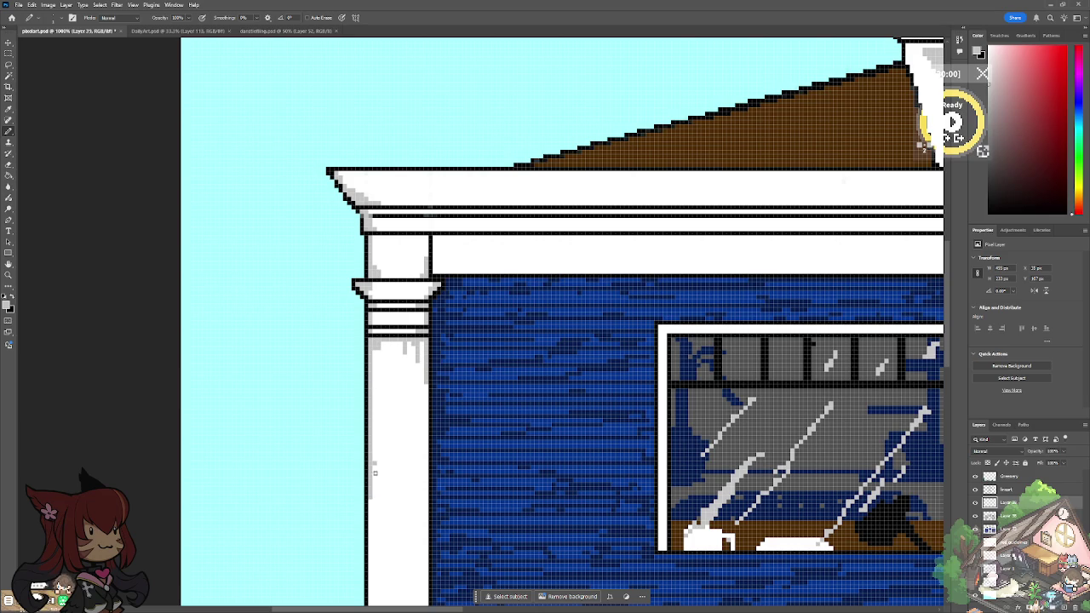
drag(380, 347, 380, 368)
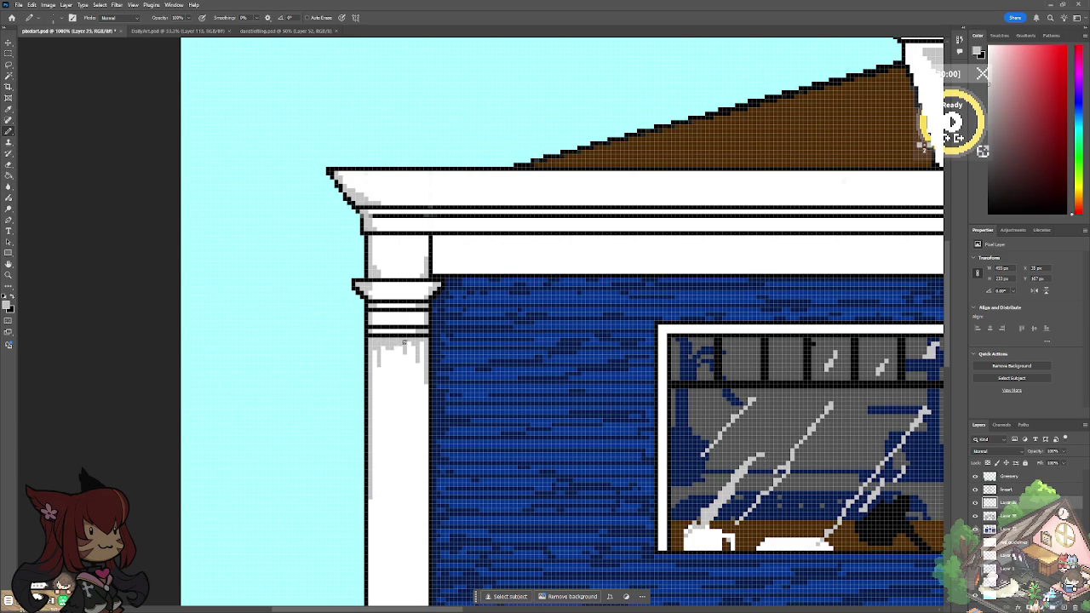
mouse_move(411, 342)
mouse_down()
mouse_move(411, 371)
mouse_move(400, 376)
mouse_move(418, 391)
mouse_move(424, 424)
mouse_up()
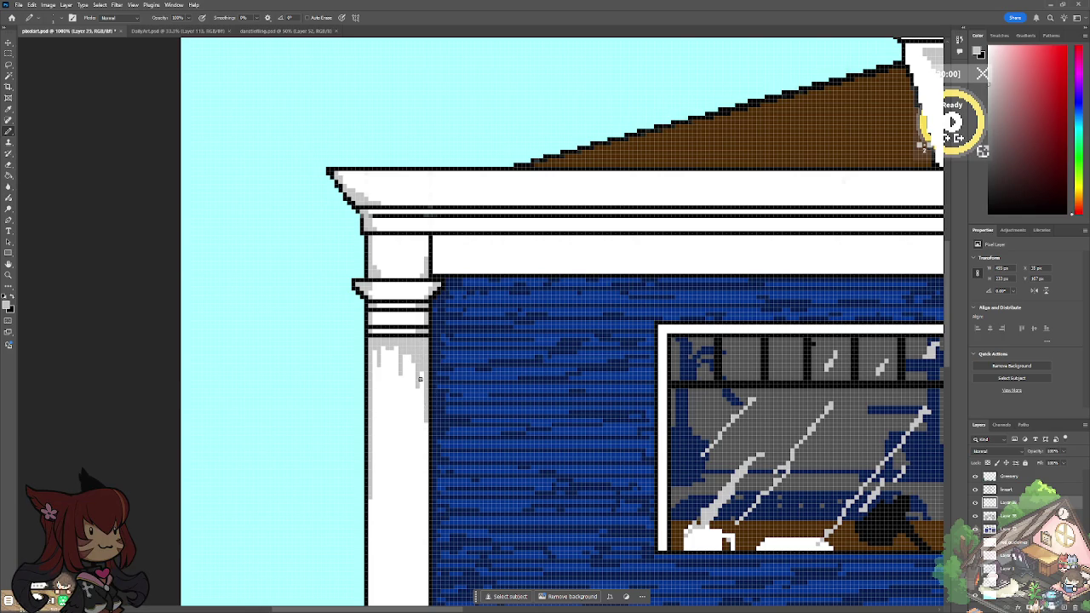
drag(388, 345, 388, 364)
scroll(381, 556, down, 5)
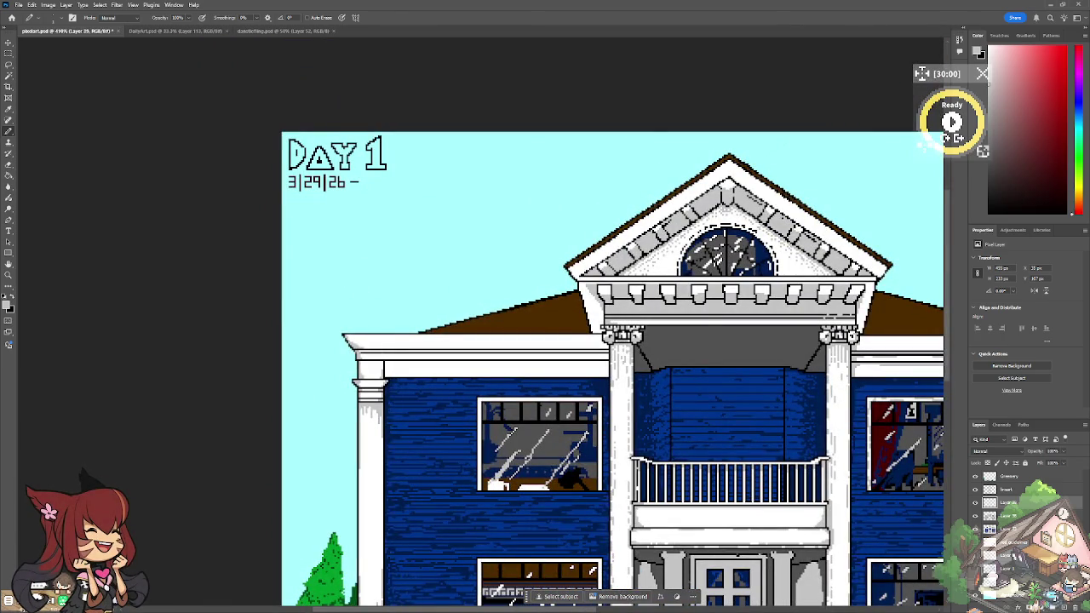
Step: Add a grey drip to the left corner column and a dark shading line up its edge
scroll(354, 430, up, 5)
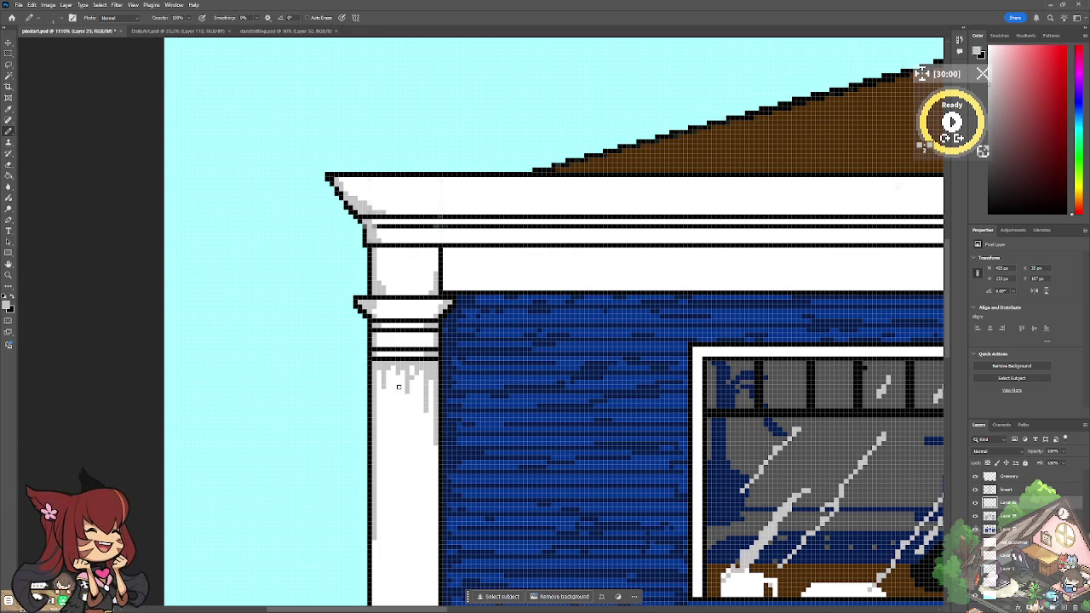
mouse_move(417, 373)
mouse_down()
mouse_move(417, 397)
mouse_move(384, 396)
mouse_up()
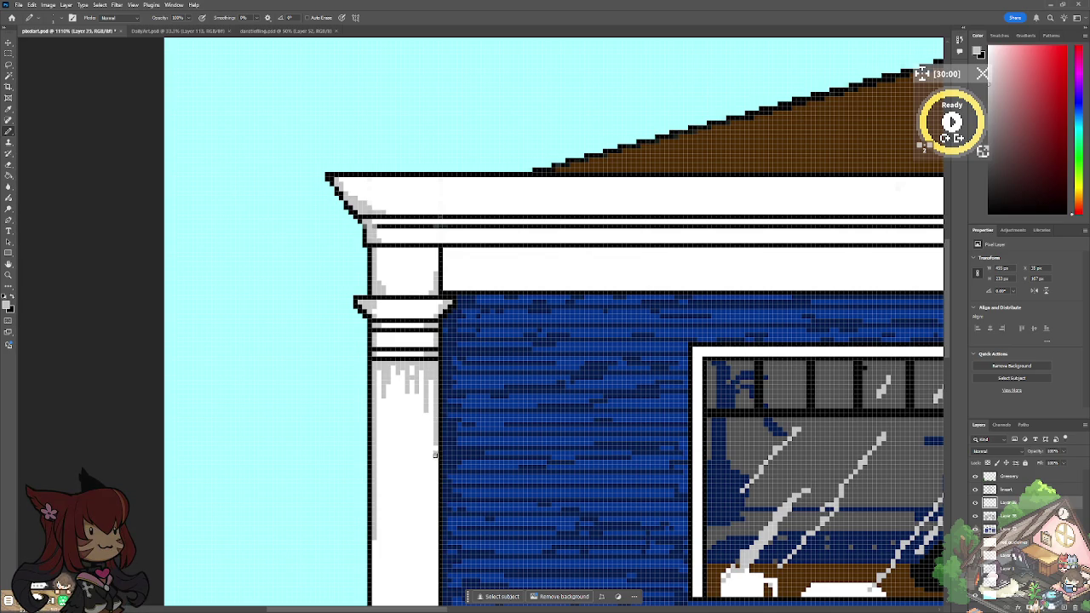
scroll(444, 540, down, 5)
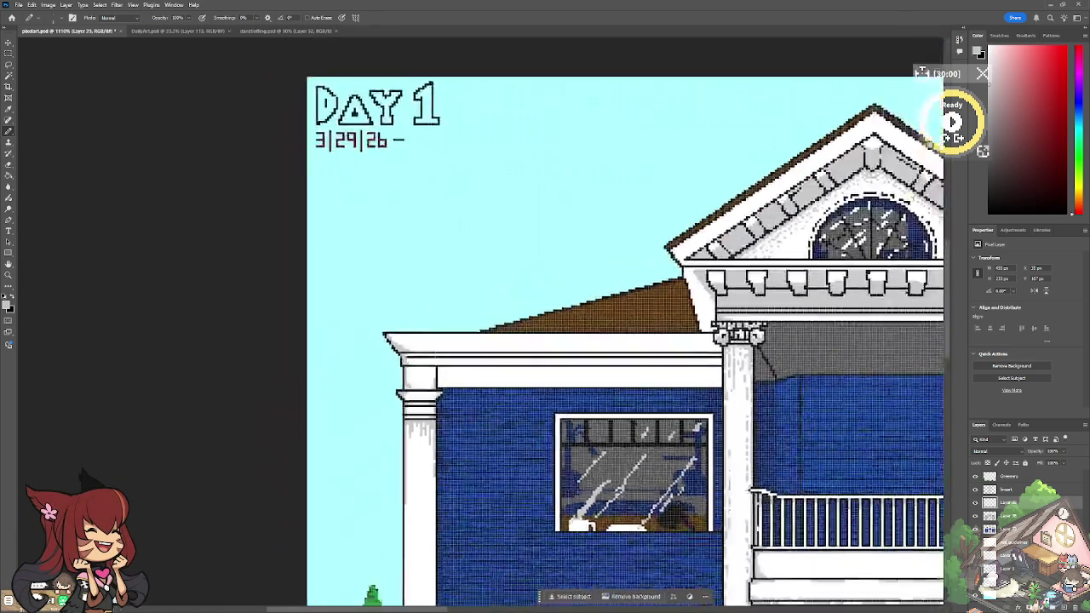
scroll(545, 340, up, 4)
scroll(545, 340, down, 1)
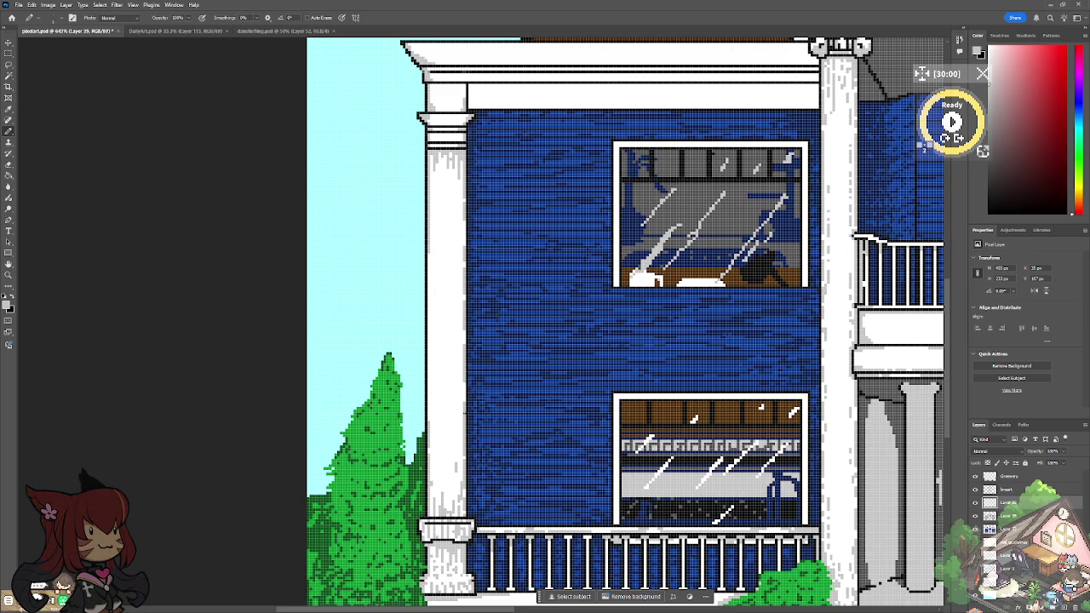
drag(429, 394, 428, 256)
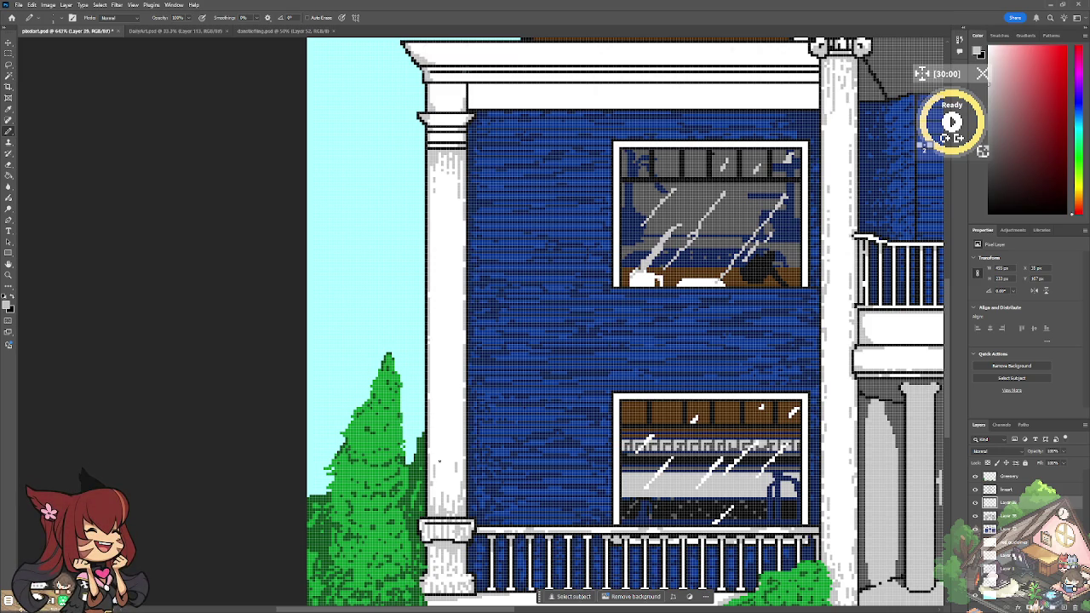
scroll(439, 460, up, 3)
scroll(435, 249, up, 3)
scroll(435, 249, up, 3)
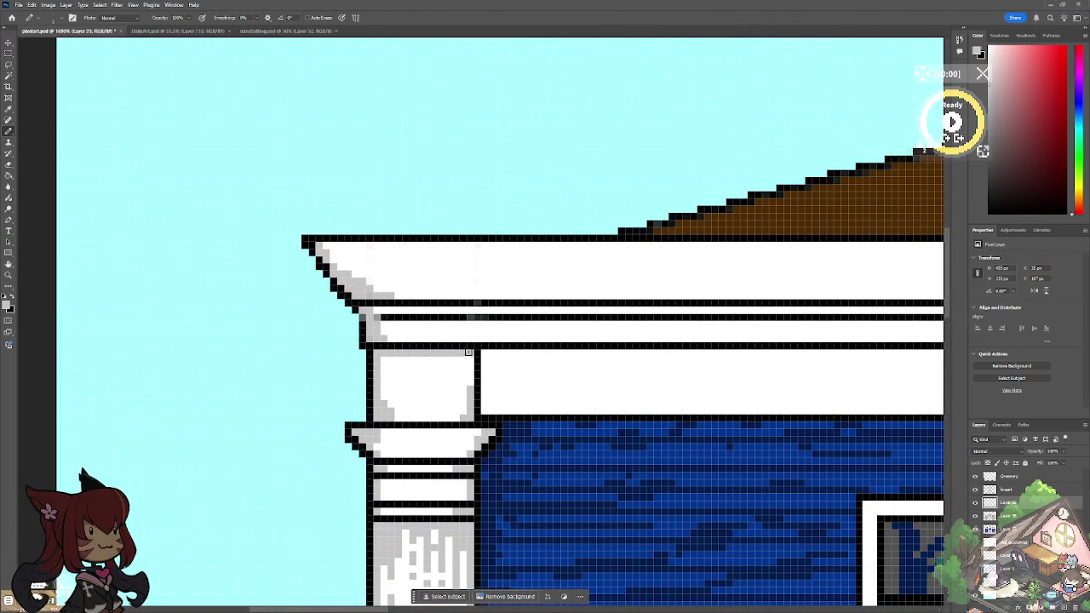
Step: Paint a light-grey row across the top of the left wing's column
drag(383, 356, 639, 352)
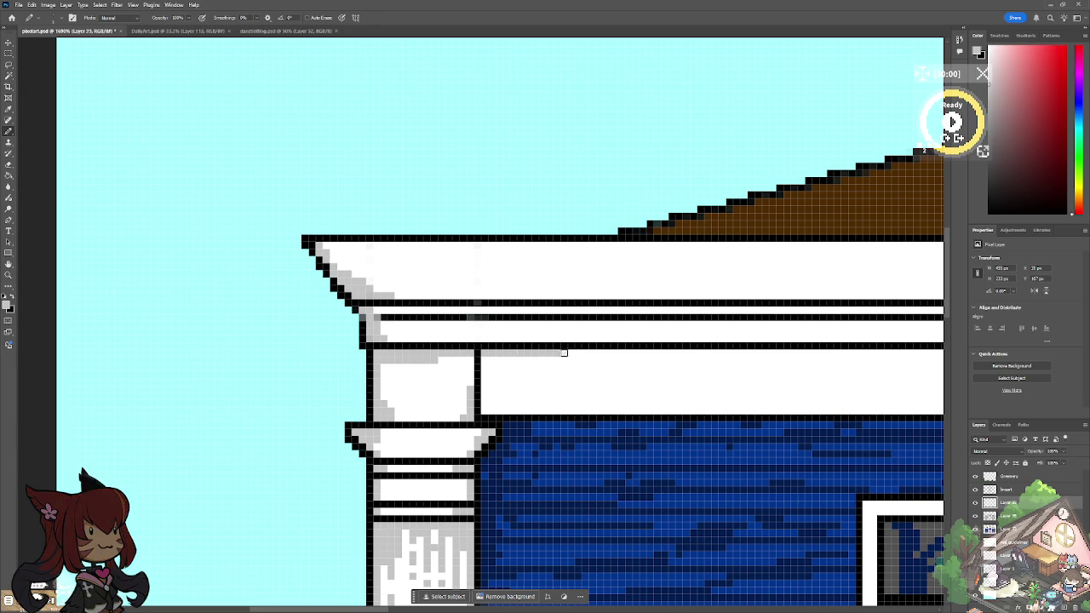
scroll(688, 352, down, 8)
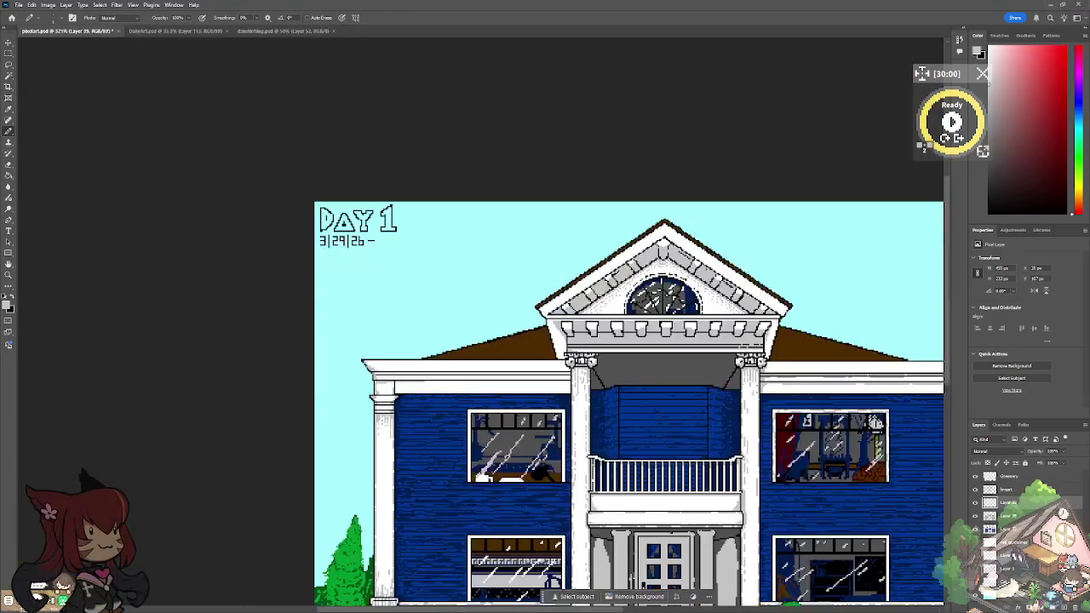
scroll(520, 404, up, 3)
scroll(520, 403, up, 2)
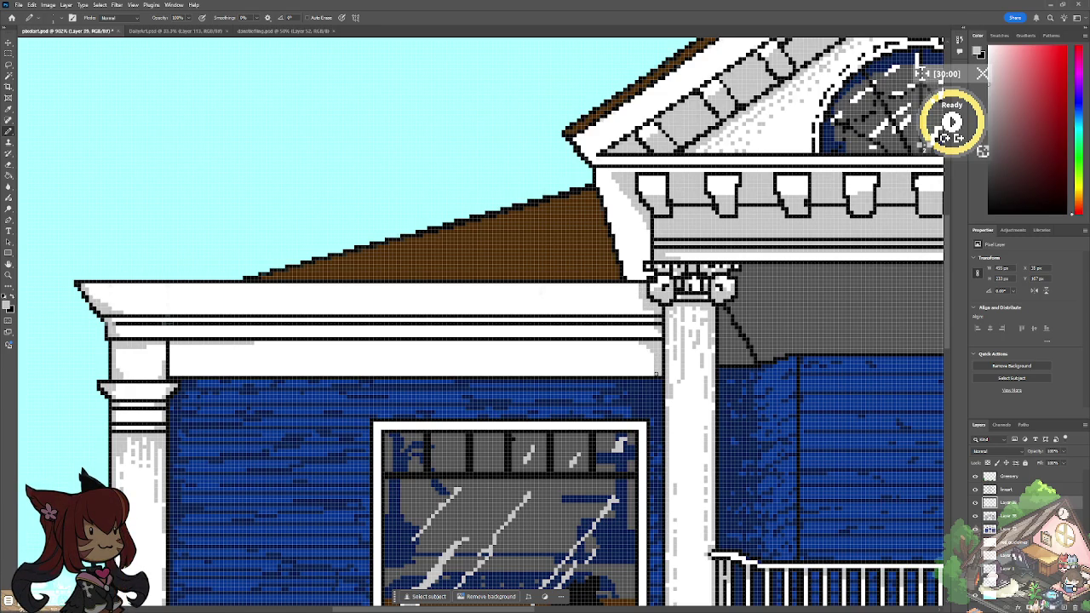
scroll(25, 290, up, 2)
scroll(25, 289, up, 2)
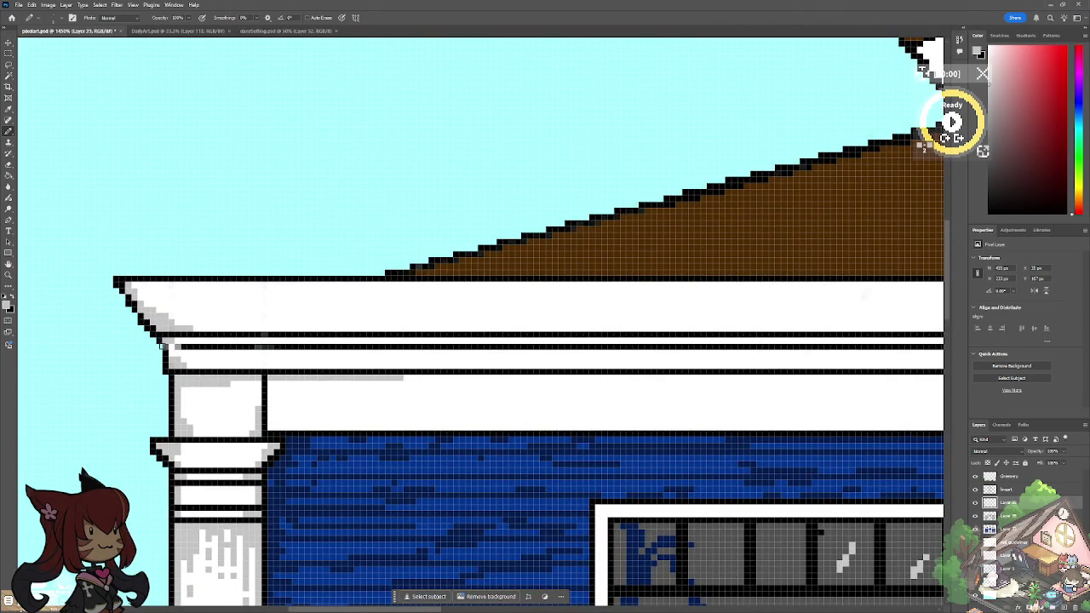
Step: Paint light-grey rows along the cornice line and just beneath it
drag(177, 341, 318, 341)
drag(472, 340, 681, 340)
drag(707, 340, 851, 341)
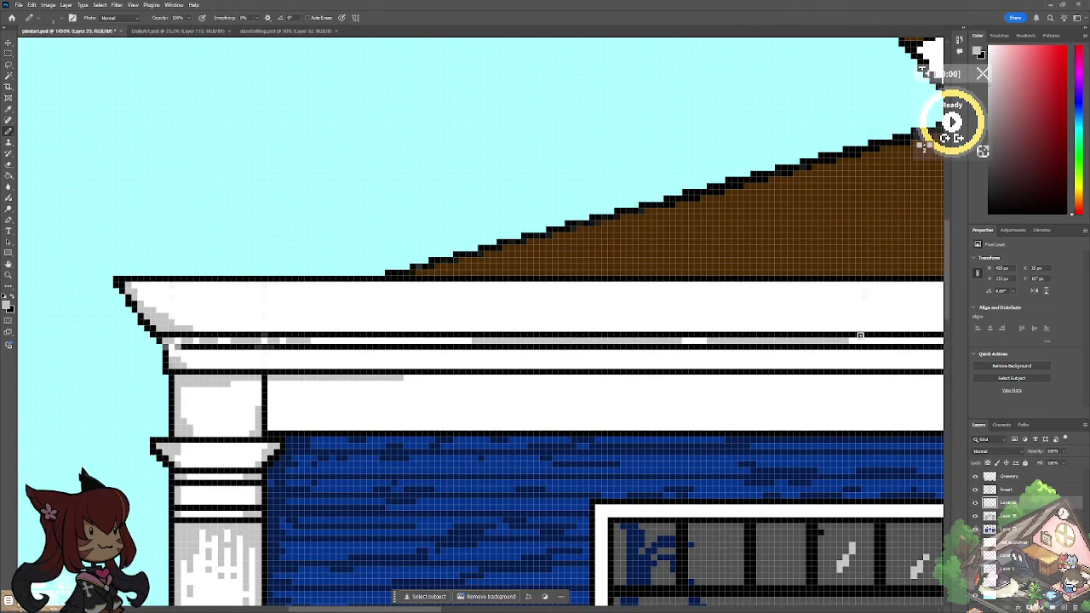
scroll(860, 335, down, 5)
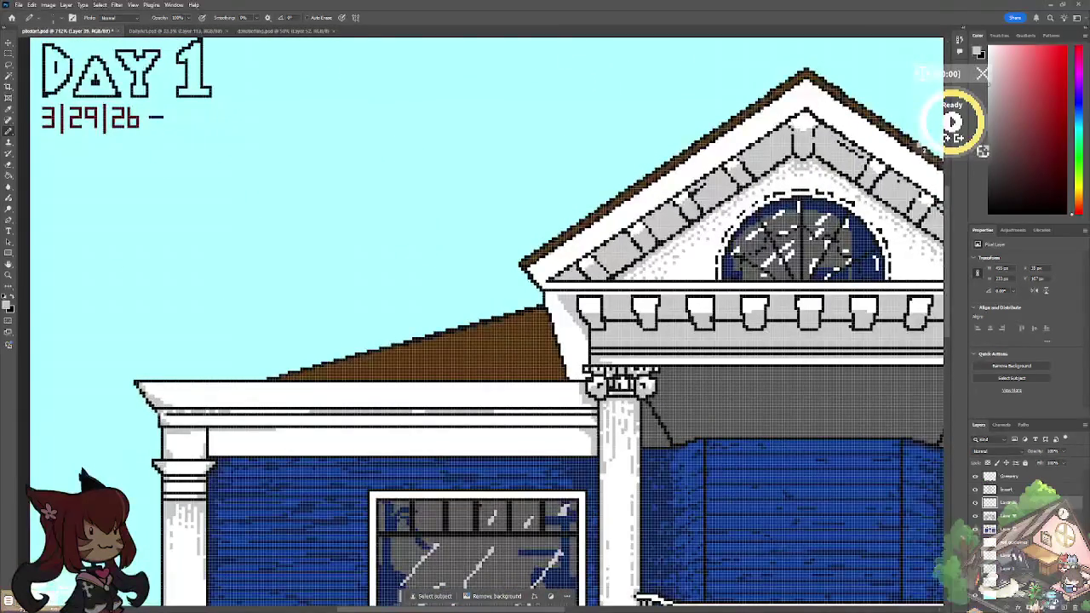
scroll(295, 470, up, 2)
scroll(294, 470, up, 1)
drag(702, 411, 555, 410)
scroll(426, 404, down, 2)
scroll(426, 404, down, 2)
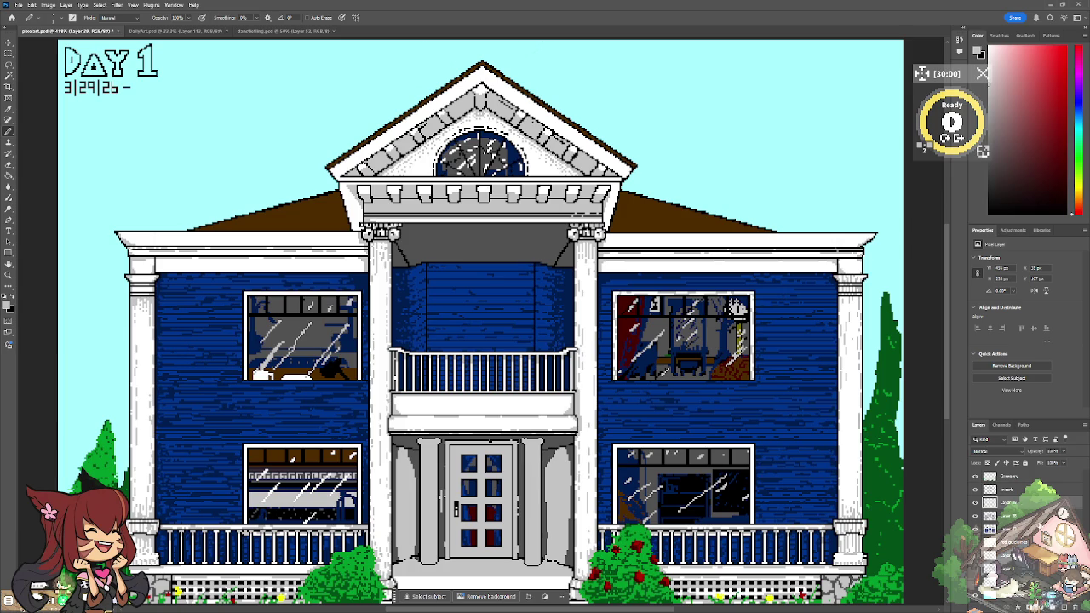
Step: On Layer 40 in black, dot the first shingle pixels and strokes onto the brown roof
key(ctrl+shift+alt+n)
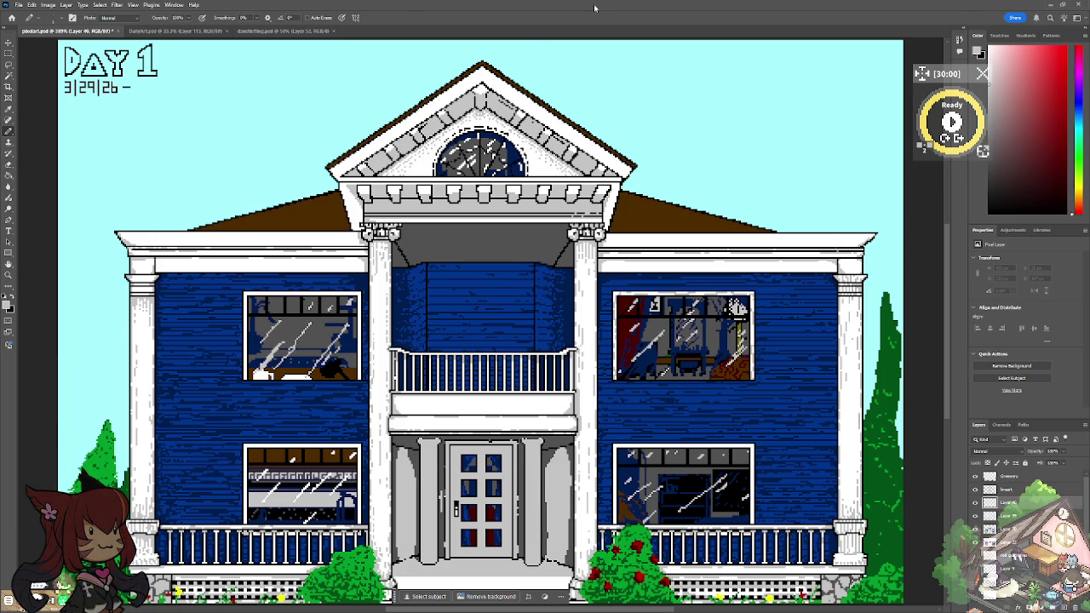
click(12, 300)
scroll(644, 175, up, 2)
scroll(645, 175, up, 1)
scroll(644, 175, up, 1)
scroll(645, 175, up, 1)
click(512, 311)
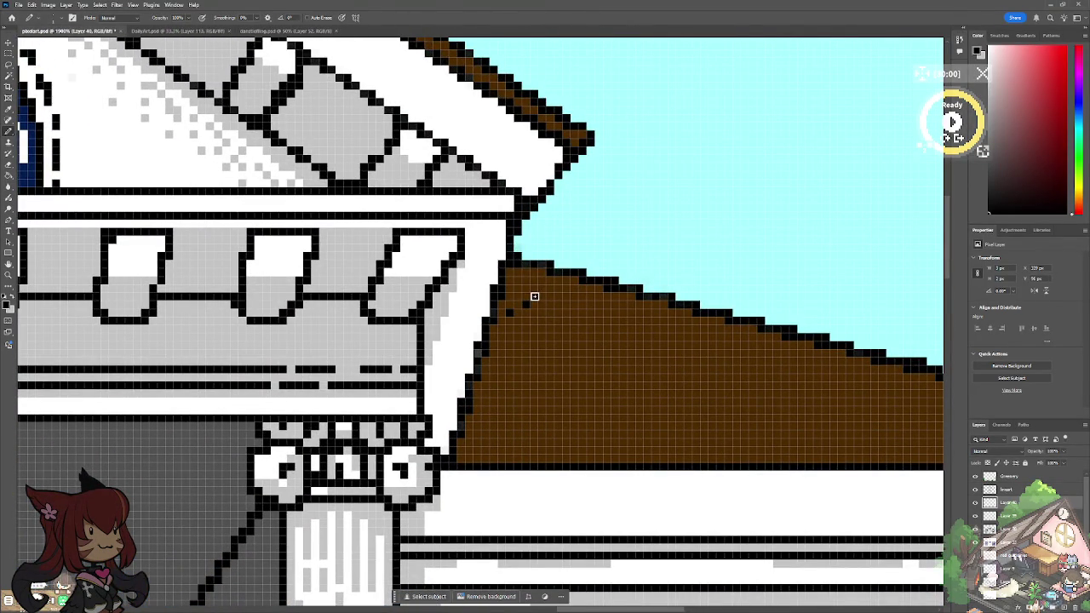
click(541, 269)
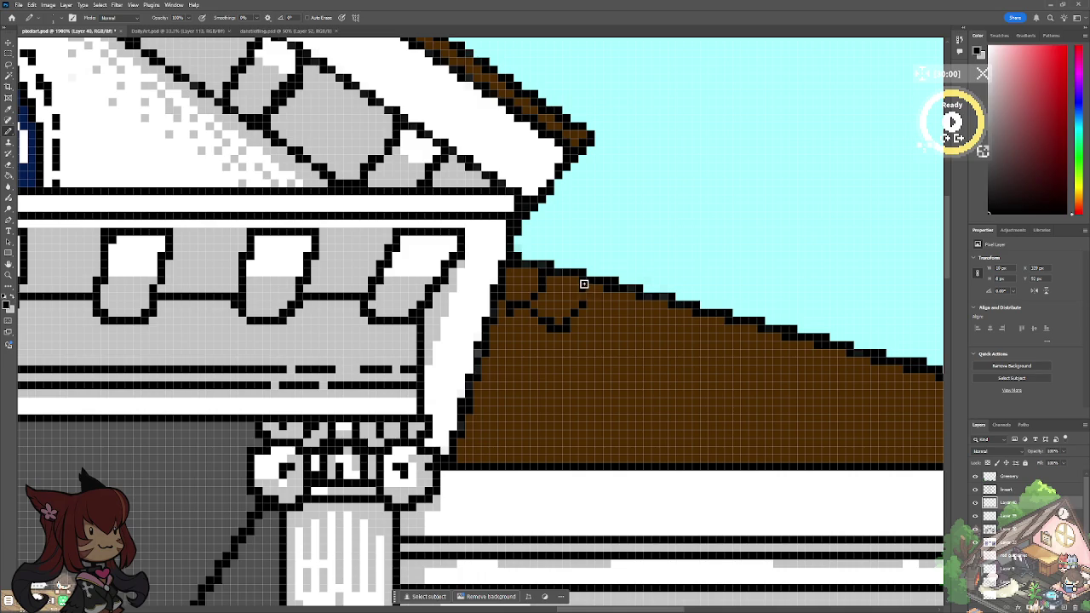
click(582, 304)
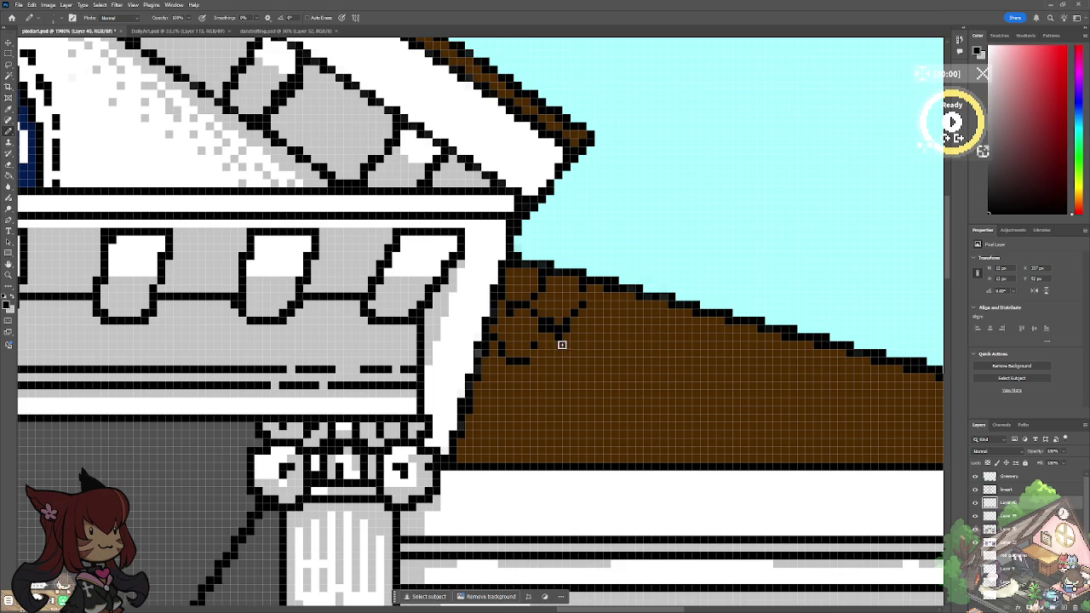
click(569, 345)
drag(533, 361, 562, 376)
click(574, 367)
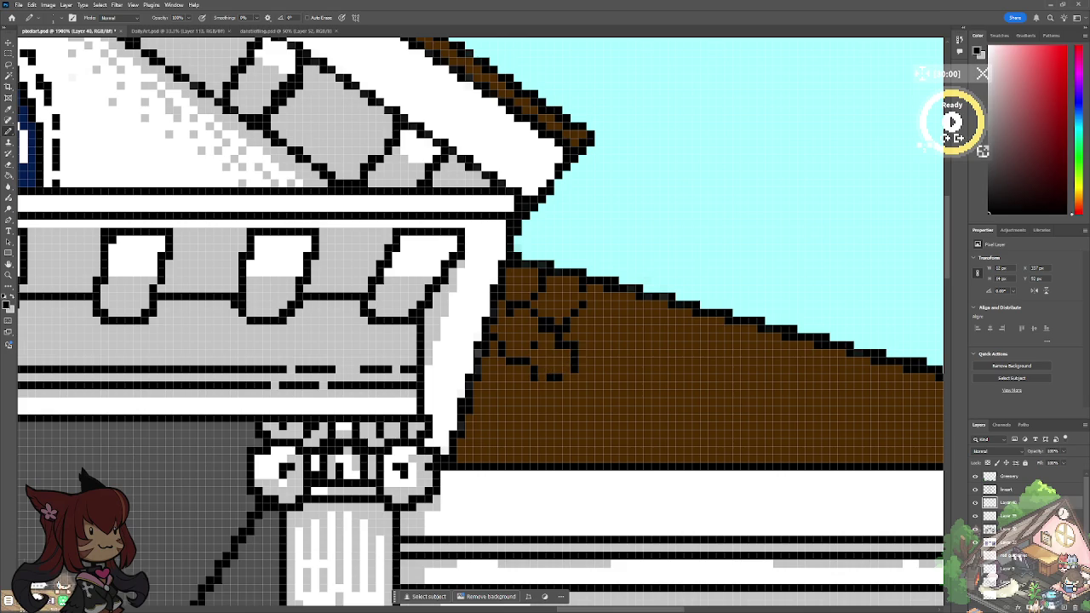
Step: Sketch black shingle outlines and dividers along the roof's left edge, bottom and upper slope
scroll(644, 395, down, 5)
scroll(644, 398, up, 2)
scroll(644, 398, up, 1)
scroll(645, 398, up, 1)
scroll(644, 397, up, 1)
drag(505, 382, 480, 407)
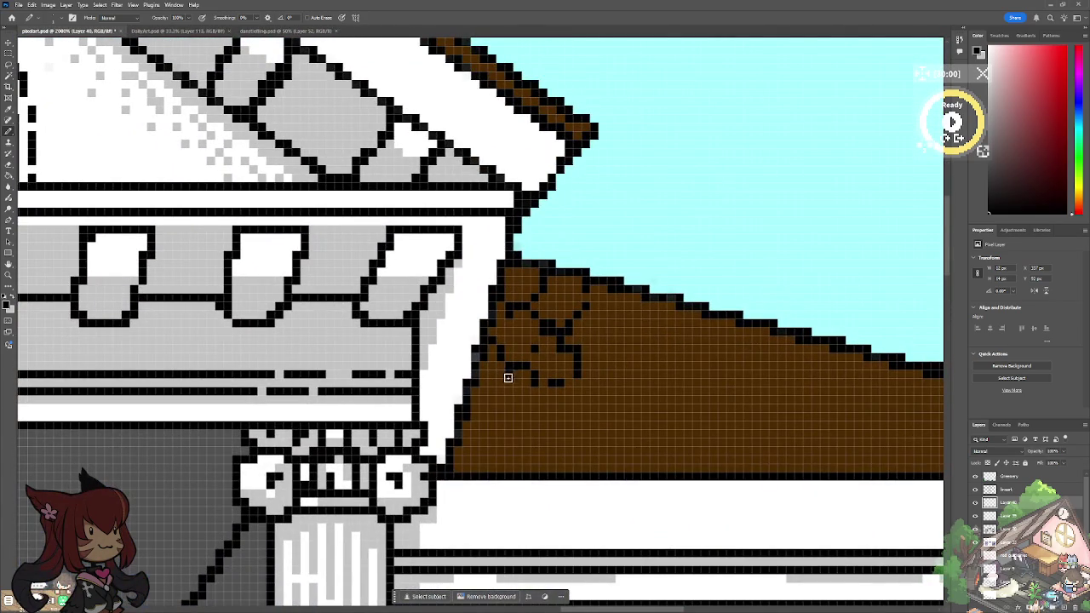
click(480, 407)
mouse_move(500, 408)
mouse_down()
mouse_move(535, 414)
mouse_move(543, 396)
mouse_move(533, 421)
mouse_move(460, 432)
mouse_move(501, 460)
mouse_move(530, 424)
mouse_move(550, 440)
mouse_move(550, 462)
mouse_move(485, 452)
mouse_move(468, 467)
mouse_up()
mouse_move(550, 459)
mouse_down()
mouse_move(533, 458)
mouse_move(584, 450)
mouse_move(559, 450)
mouse_move(571, 459)
mouse_up()
mouse_move(575, 385)
mouse_down()
mouse_move(584, 406)
mouse_move(569, 433)
mouse_up()
mouse_move(586, 375)
mouse_down()
mouse_move(624, 363)
mouse_move(636, 317)
mouse_move(627, 326)
mouse_move(661, 312)
mouse_up()
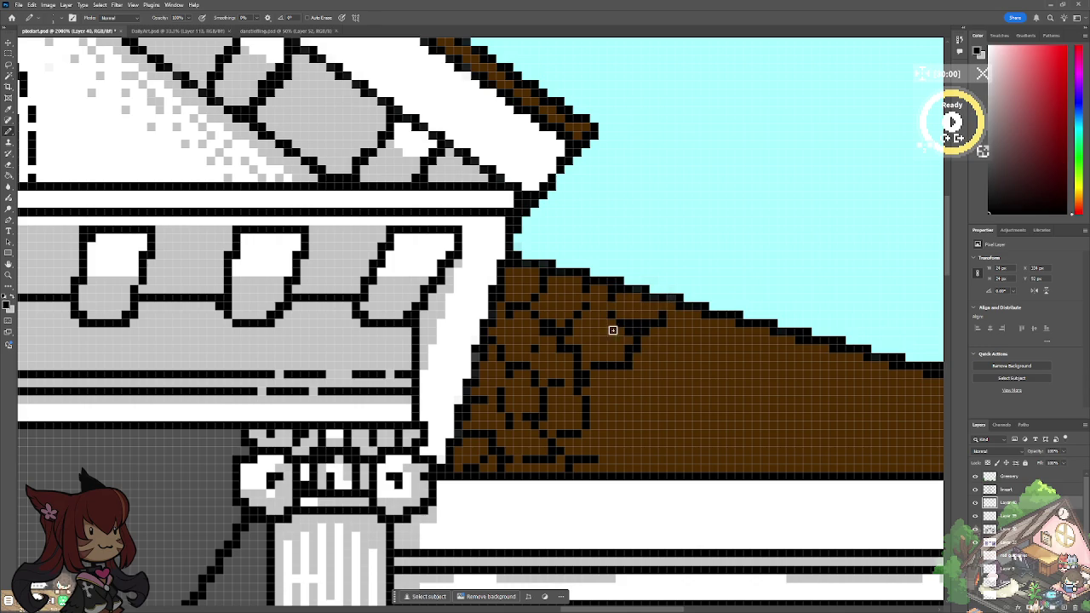
mouse_move(593, 327)
mouse_down()
mouse_move(604, 307)
mouse_move(613, 314)
mouse_up()
mouse_move(627, 374)
mouse_down()
mouse_move(626, 396)
mouse_move(611, 408)
mouse_move(633, 404)
mouse_move(610, 455)
mouse_move(656, 462)
mouse_up()
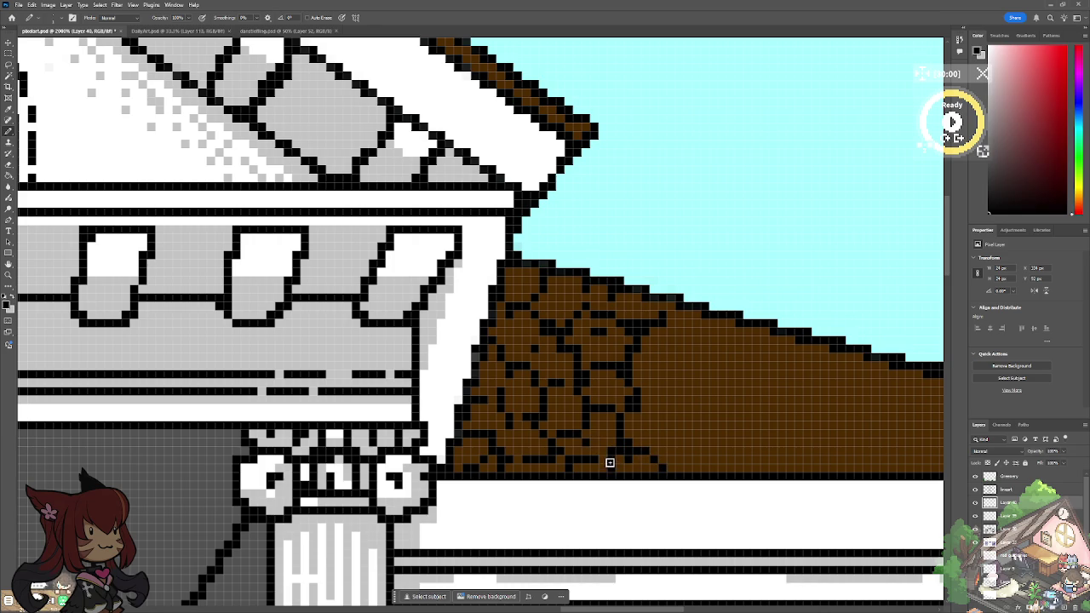
Step: Paint over the unwanted dark roof lines with brown
scroll(610, 462, down, 5)
scroll(540, 464, up, 2)
scroll(540, 463, up, 1)
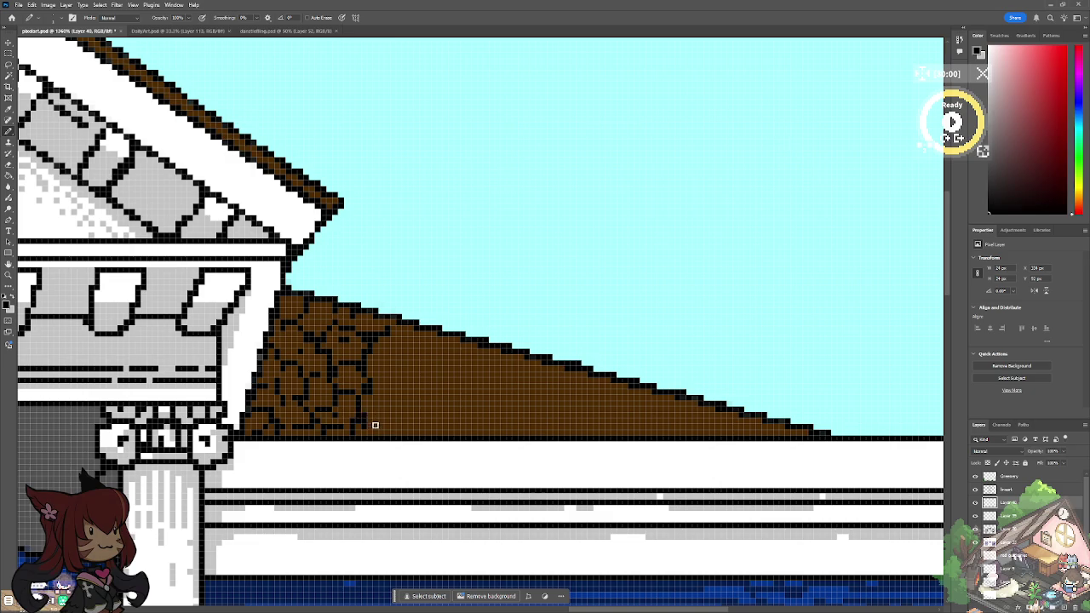
mouse_move(356, 413)
mouse_down()
mouse_move(343, 418)
mouse_move(384, 319)
mouse_move(321, 365)
mouse_move(333, 311)
mouse_move(302, 302)
mouse_up()
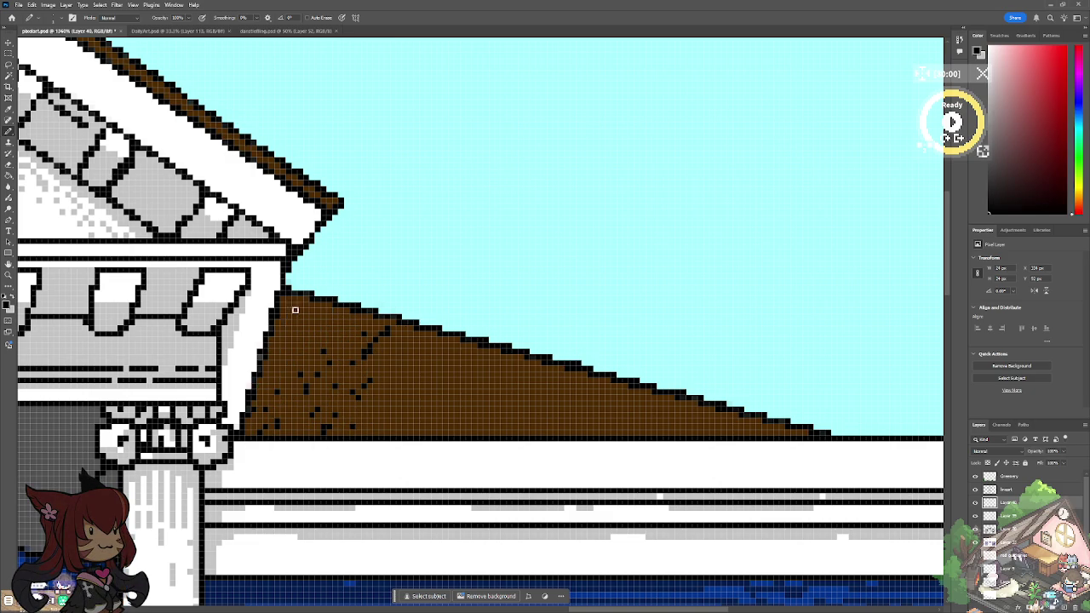
mouse_move(290, 405)
mouse_down()
mouse_move(358, 367)
mouse_move(339, 434)
mouse_move(343, 408)
mouse_up()
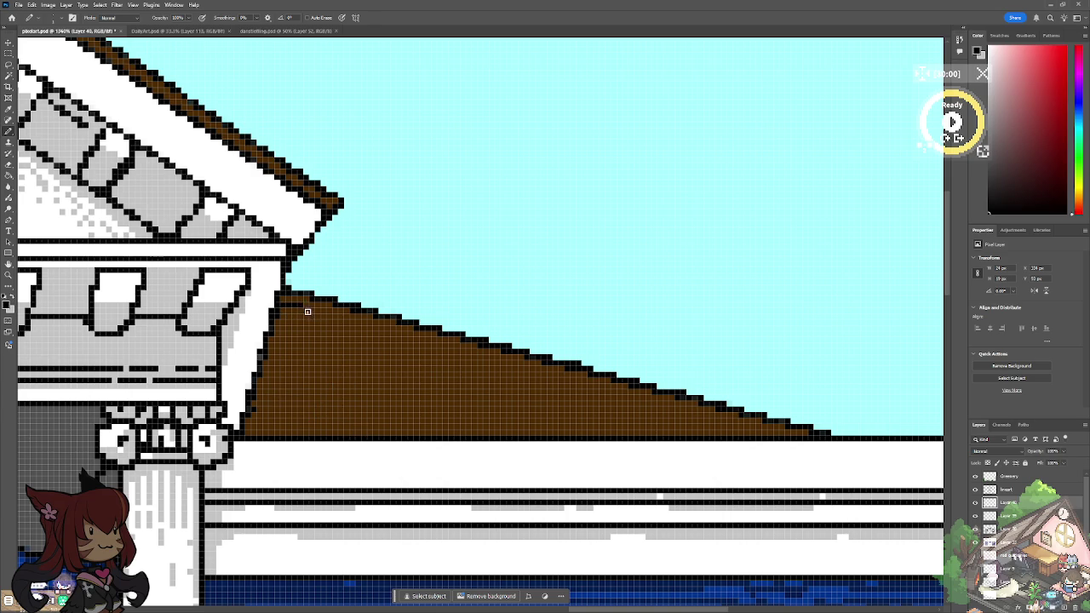
Step: Draw black shingle rows along the roof's top edge beside the pediment
drag(286, 316, 300, 316)
drag(274, 328, 412, 322)
scroll(412, 323, down, 10)
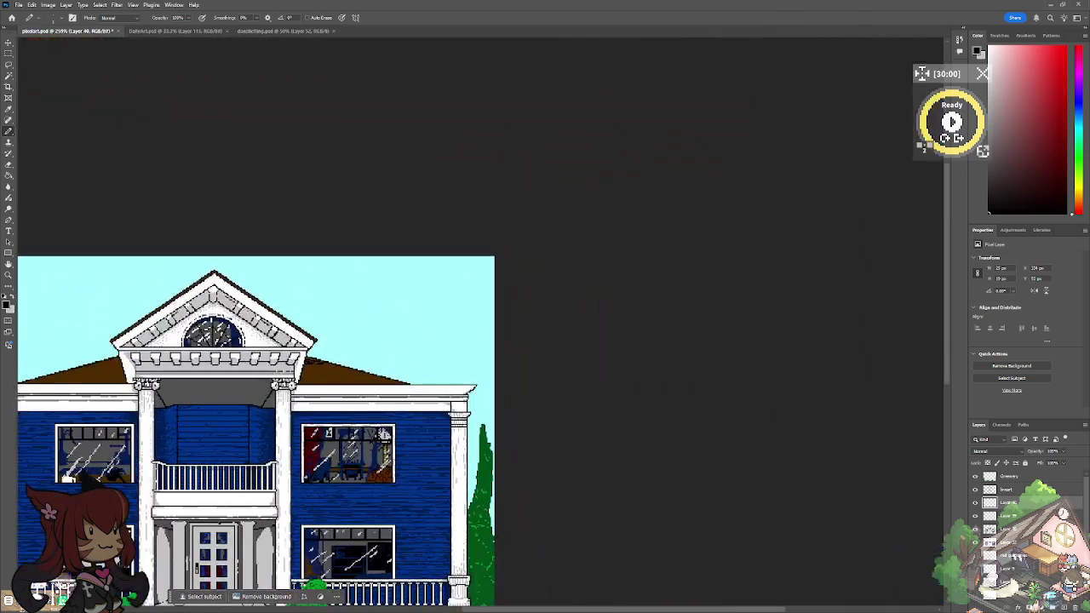
scroll(293, 374, up, 3)
scroll(294, 375, up, 3)
scroll(294, 375, up, 3)
scroll(293, 375, up, 1)
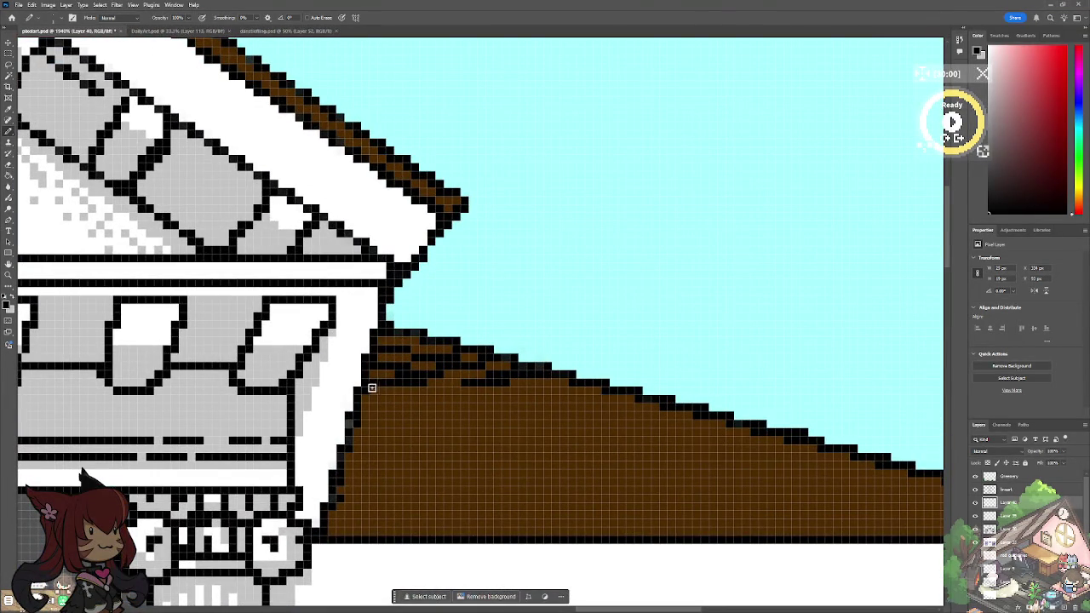
mouse_move(359, 396)
mouse_down()
mouse_move(487, 396)
mouse_move(565, 380)
mouse_move(554, 373)
mouse_move(539, 389)
mouse_up()
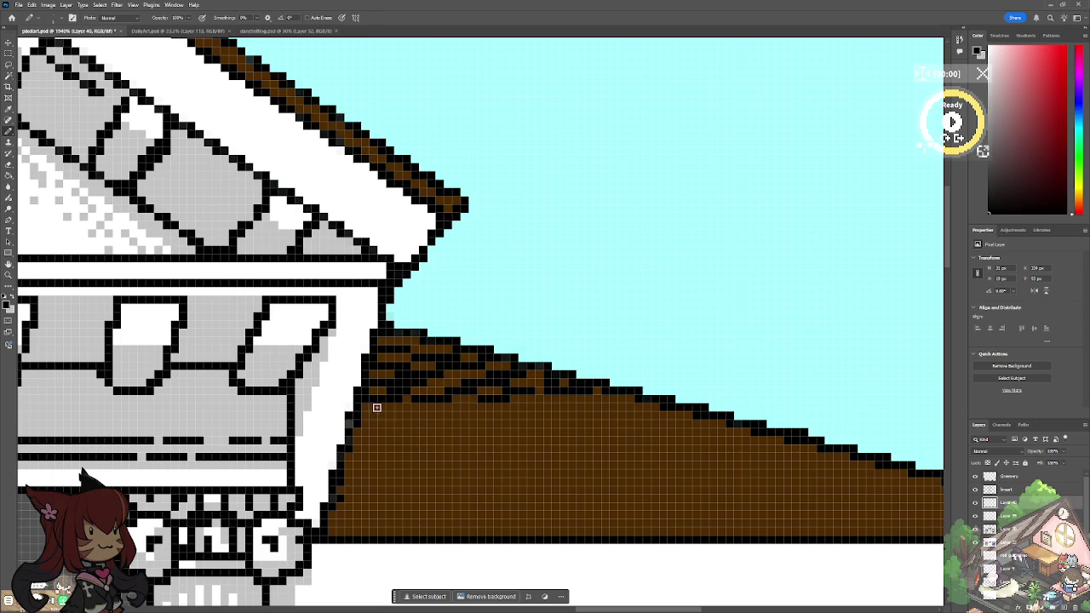
mouse_move(363, 415)
mouse_down()
mouse_move(520, 413)
mouse_move(579, 384)
mouse_up()
key(ctrl+minus)
key(ctrl+minus)
key(ctrl+minus)
scroll(396, 472, down, 2)
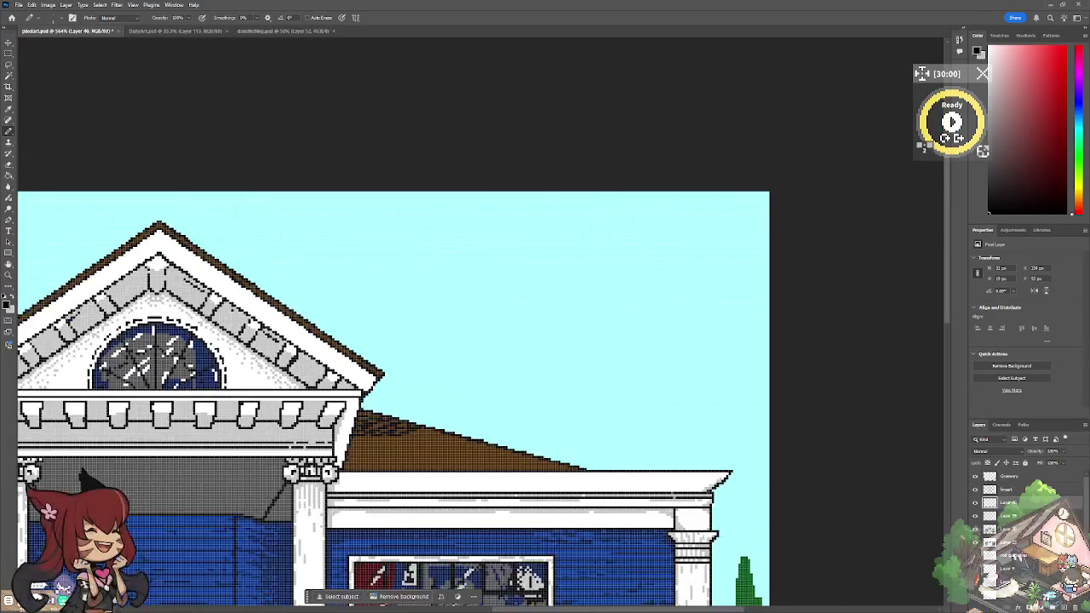
Step: Draw long black shingle rows across the upper roof, extending to the right
scroll(396, 471, down, 3)
scroll(396, 477, up, 2)
scroll(396, 477, up, 2)
scroll(396, 477, up, 2)
scroll(396, 477, up, 1)
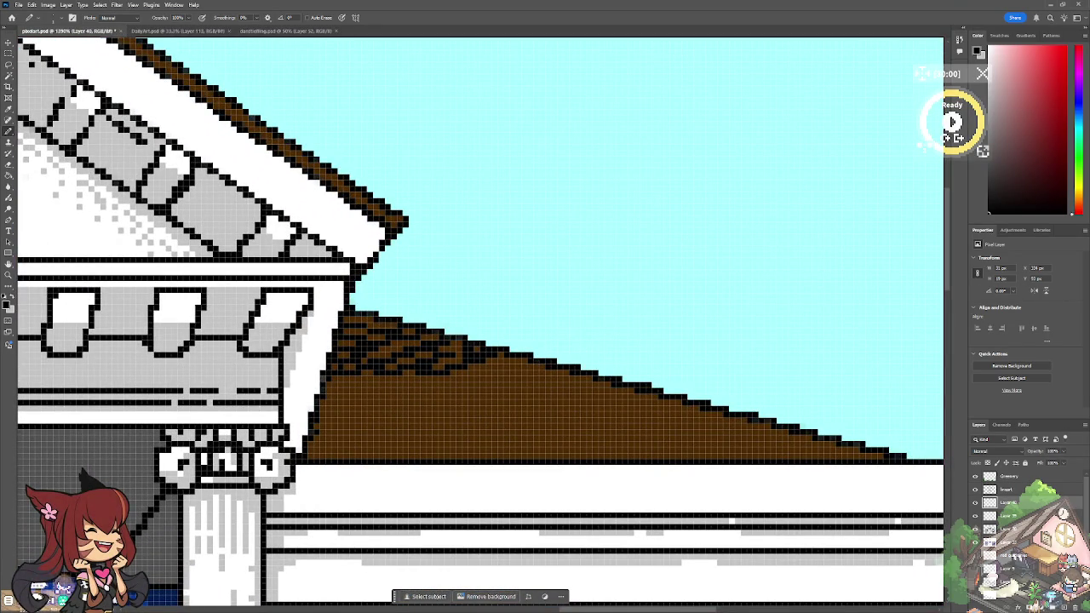
scroll(115, 384, up, 2)
scroll(115, 385, up, 1)
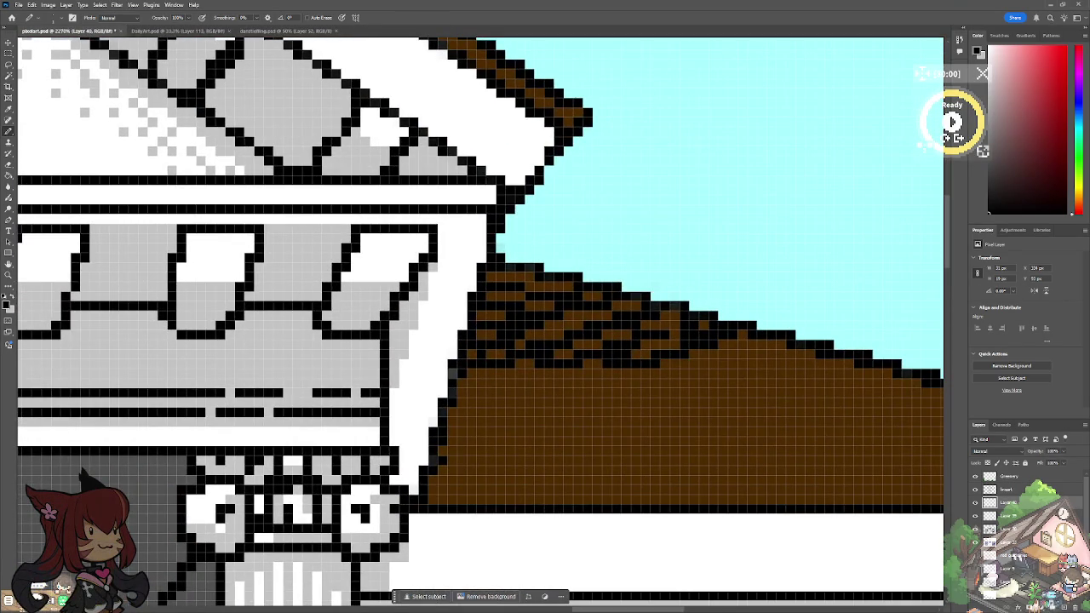
scroll(464, 490, up, 1)
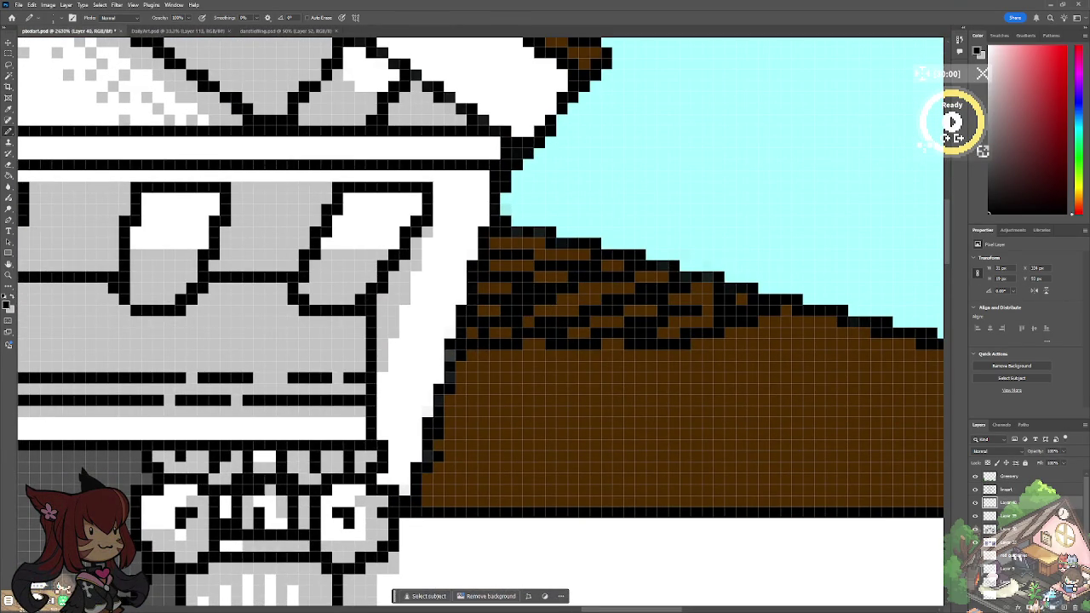
mouse_move(462, 364)
mouse_down()
mouse_move(557, 350)
mouse_move(537, 366)
mouse_move(603, 352)
mouse_move(664, 364)
mouse_up()
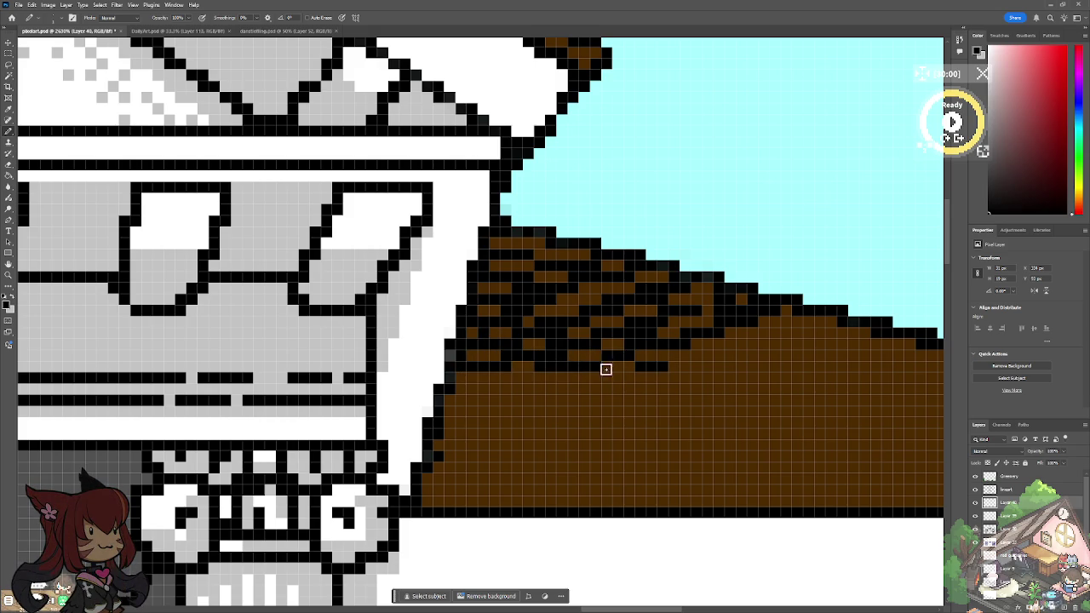
mouse_move(686, 360)
mouse_down()
mouse_move(732, 353)
mouse_move(805, 316)
mouse_move(844, 326)
mouse_move(805, 338)
mouse_move(842, 329)
mouse_up()
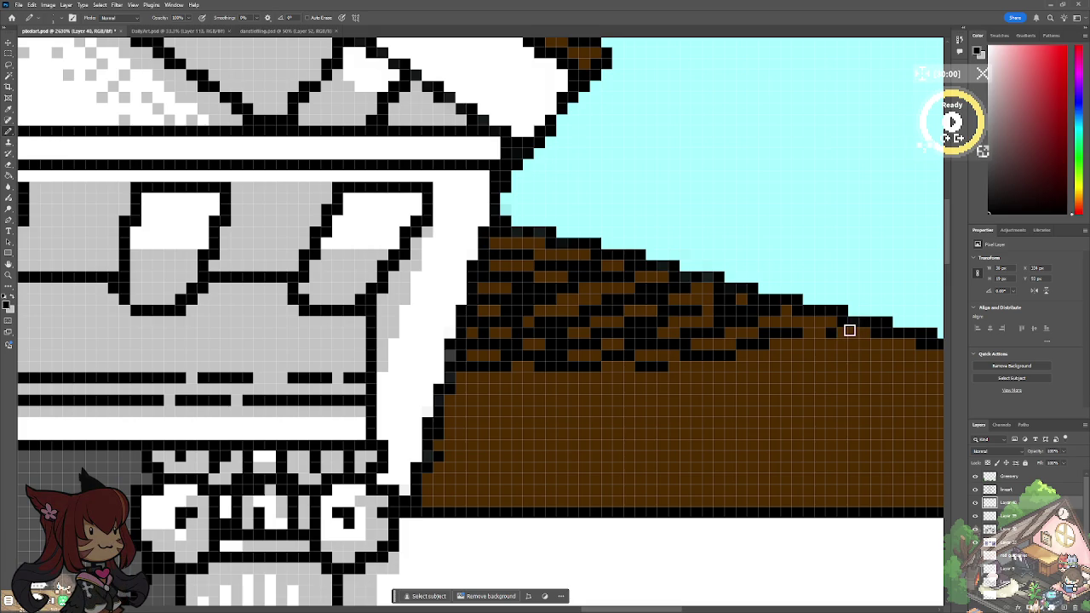
drag(802, 342, 874, 333)
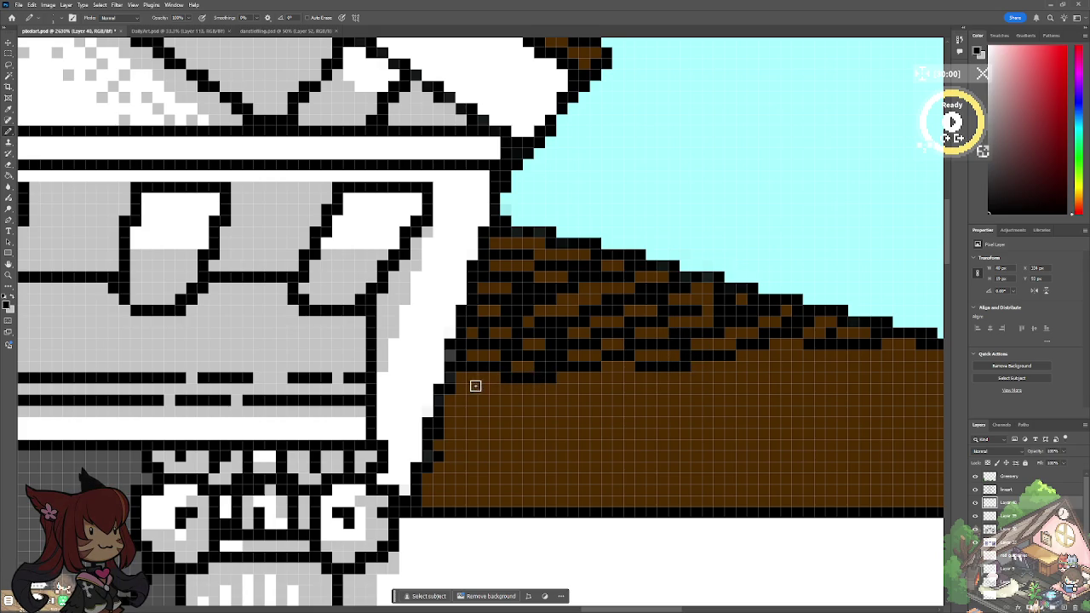
Step: Add black shingle rows down the roof's lower left toward its bottom edge
mouse_move(460, 385)
mouse_down()
mouse_move(503, 389)
mouse_move(507, 400)
mouse_up()
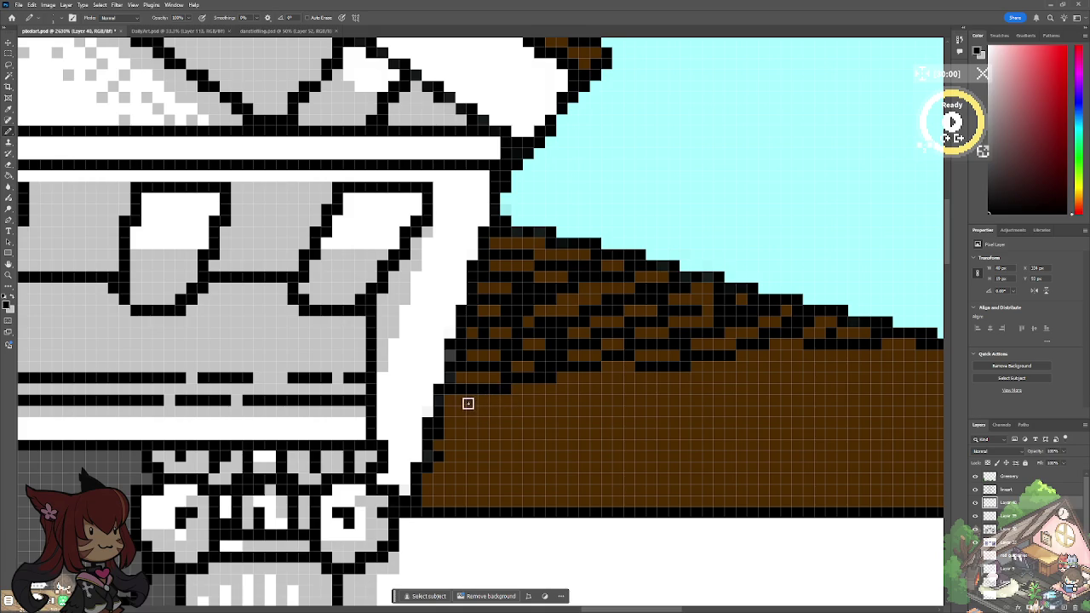
mouse_move(452, 414)
mouse_down()
mouse_move(517, 413)
mouse_move(525, 399)
mouse_move(566, 394)
mouse_up()
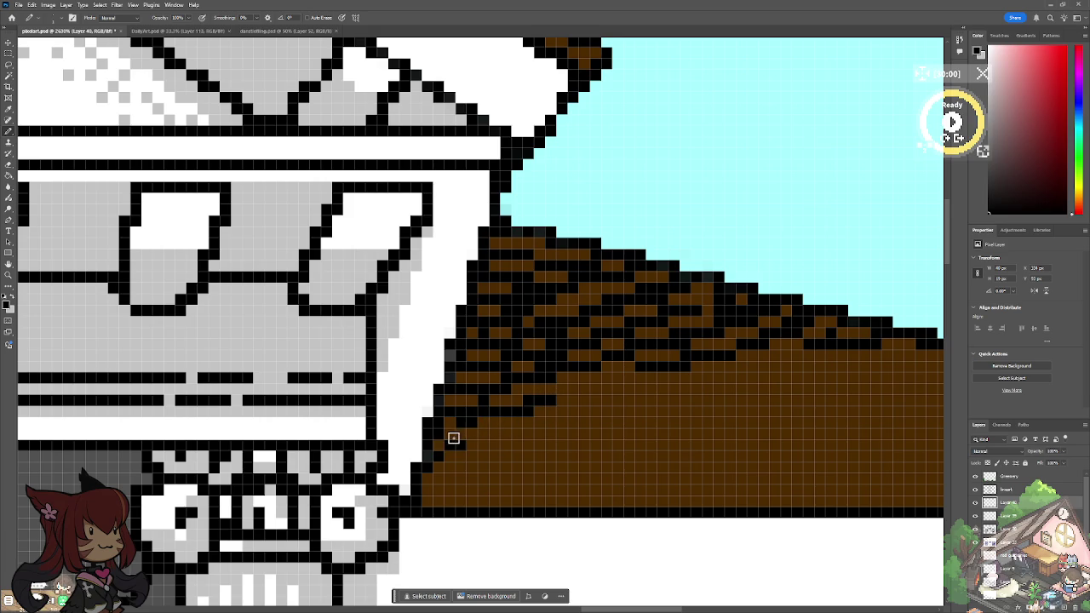
mouse_move(442, 440)
mouse_down()
mouse_move(523, 431)
mouse_move(530, 418)
mouse_move(548, 420)
mouse_move(509, 425)
mouse_move(511, 435)
mouse_move(539, 438)
mouse_move(575, 420)
mouse_up()
drag(423, 486, 545, 504)
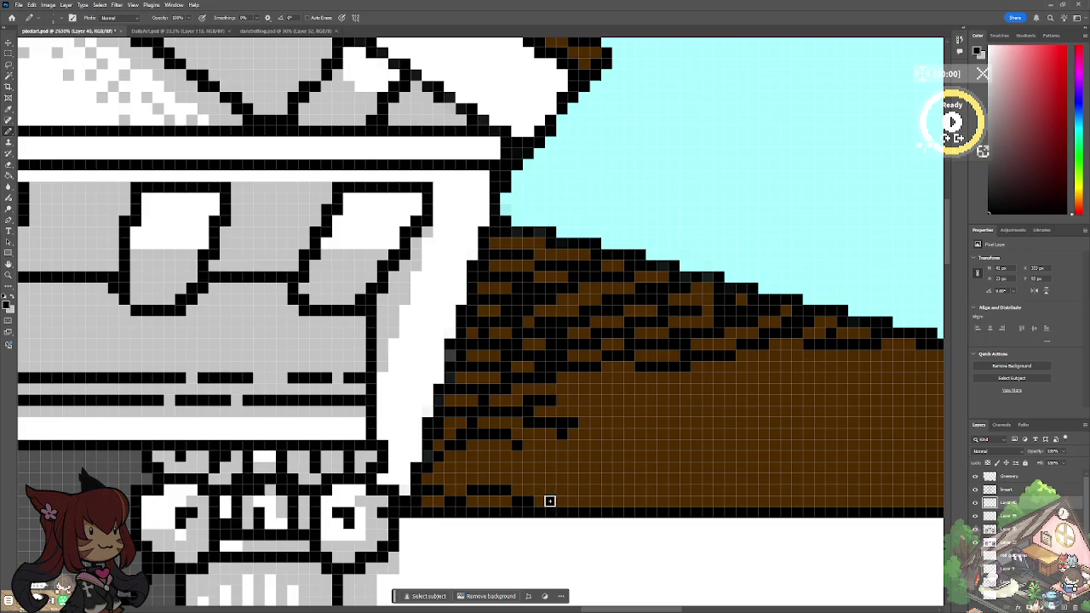
Step: Dot black shingle pixels and short runs along the roof's bottom row
click(650, 501)
click(584, 491)
click(602, 489)
drag(599, 490, 632, 490)
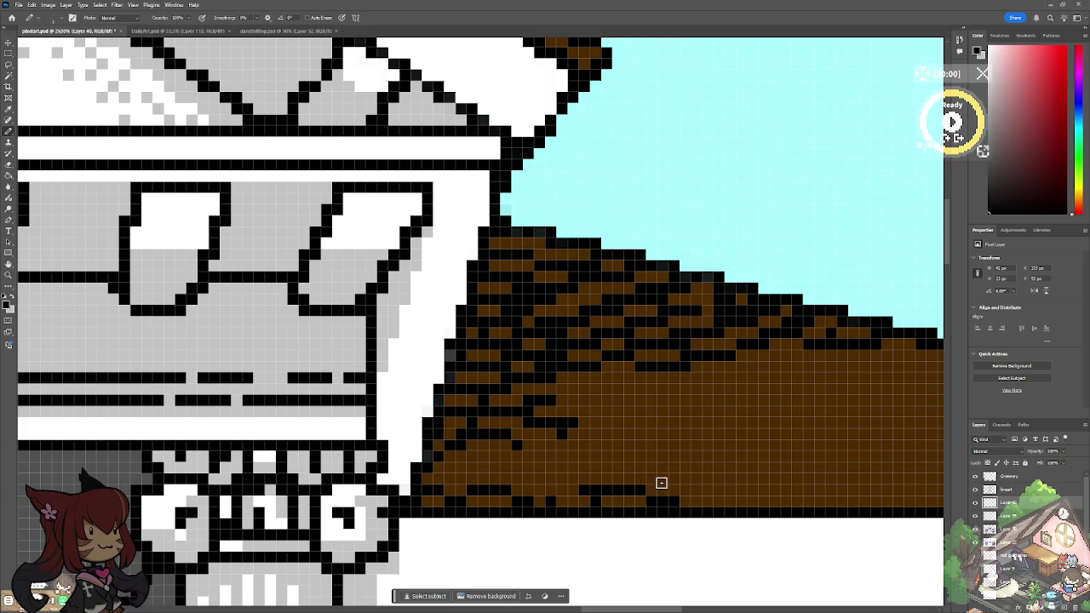
click(685, 489)
click(697, 490)
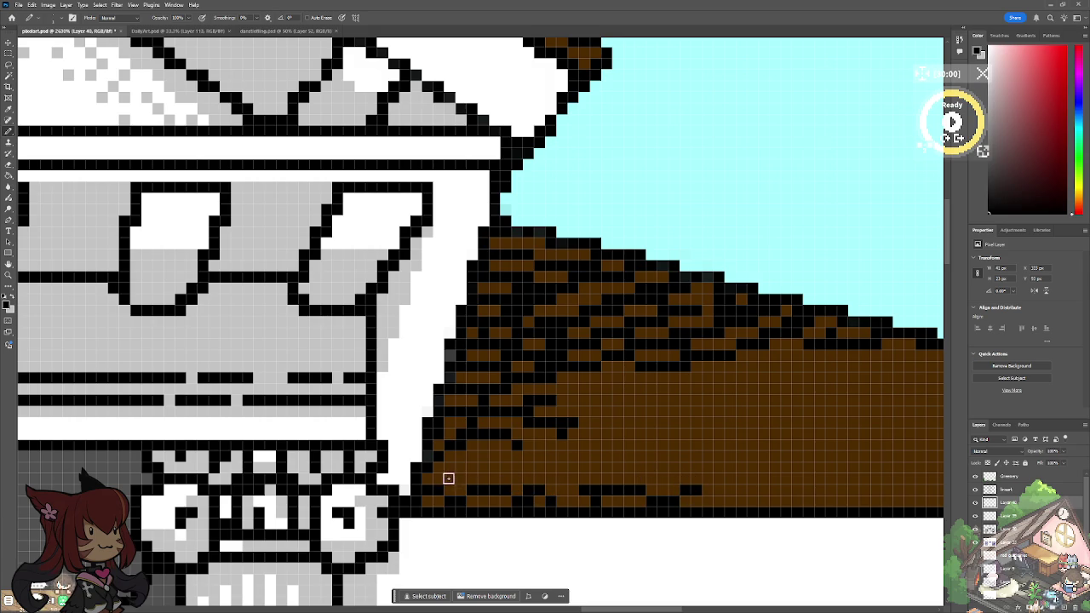
drag(442, 476, 482, 478)
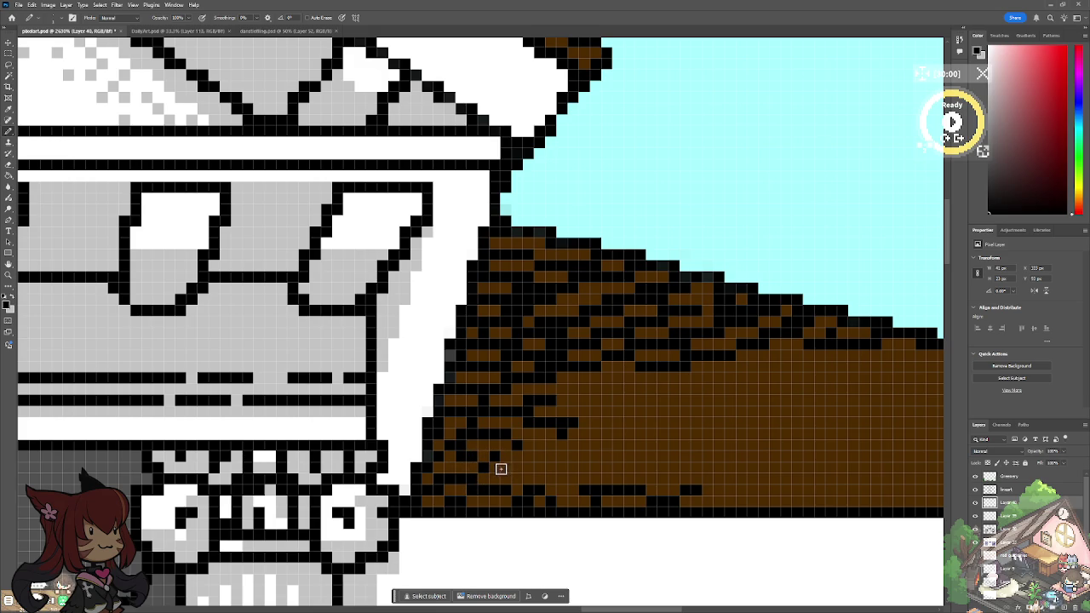
Step: Add diagonal and rightward black shingle marks in the roof's lower-left area
drag(509, 466, 528, 454)
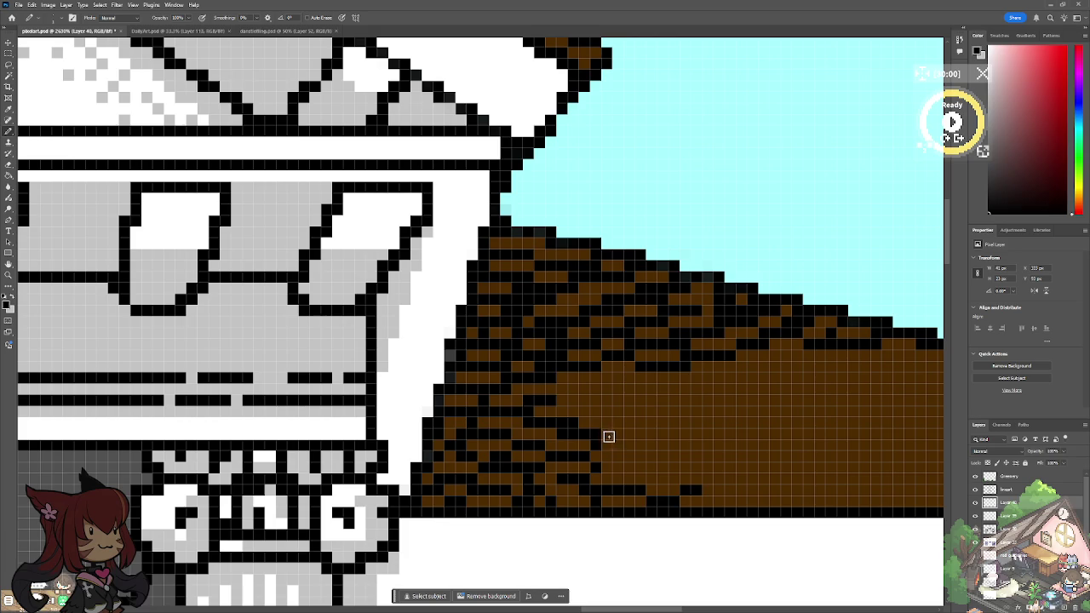
drag(621, 447, 633, 447)
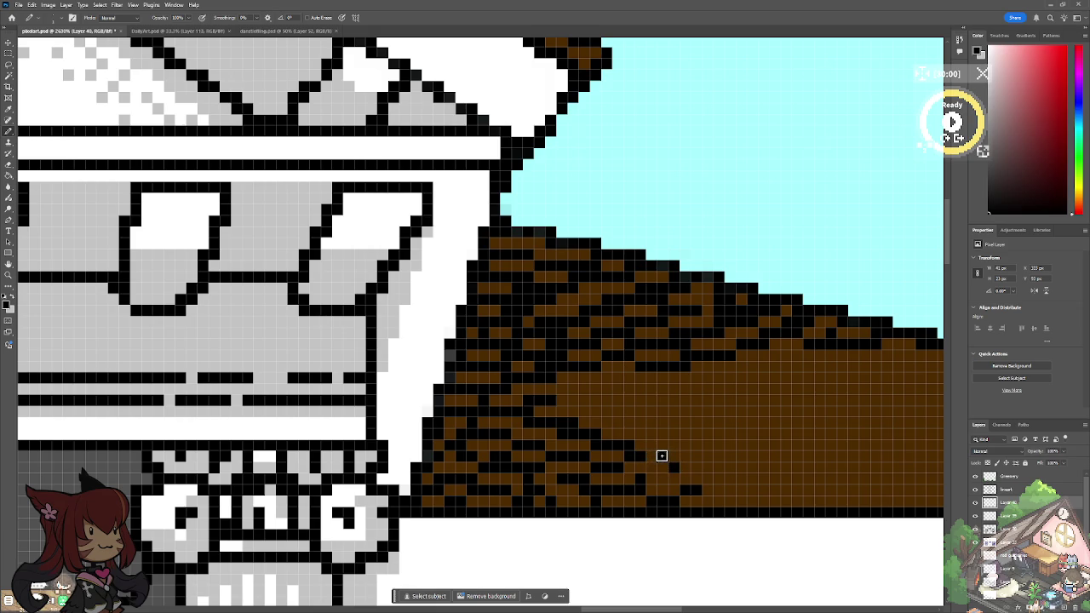
drag(654, 457, 657, 479)
scroll(438, 434, down, 3)
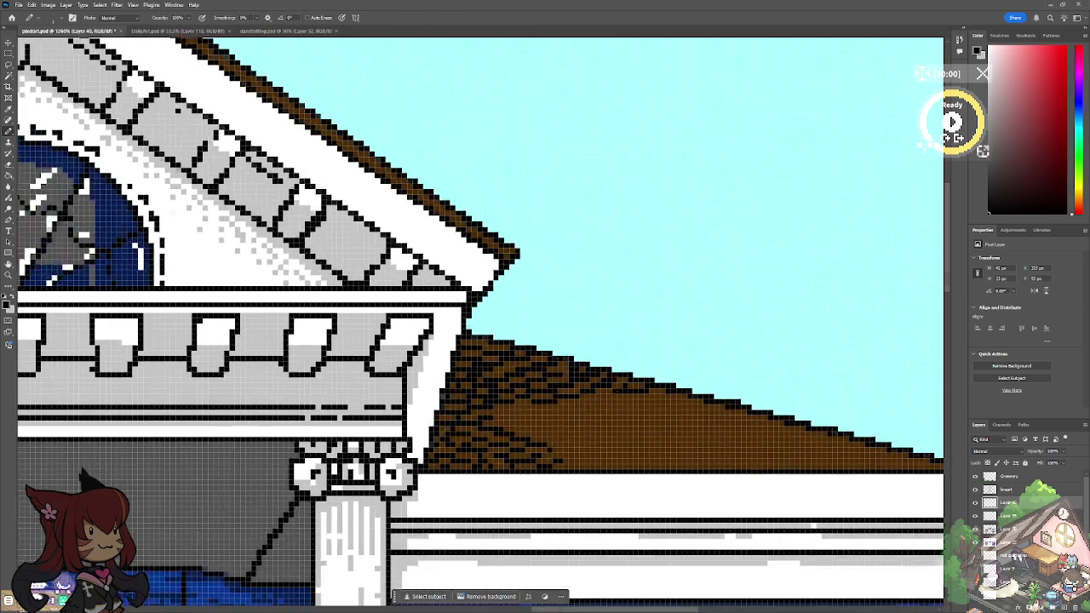
Step: Add short black shingle runs on the lower middle of the brown roof
scroll(390, 488, down, 2)
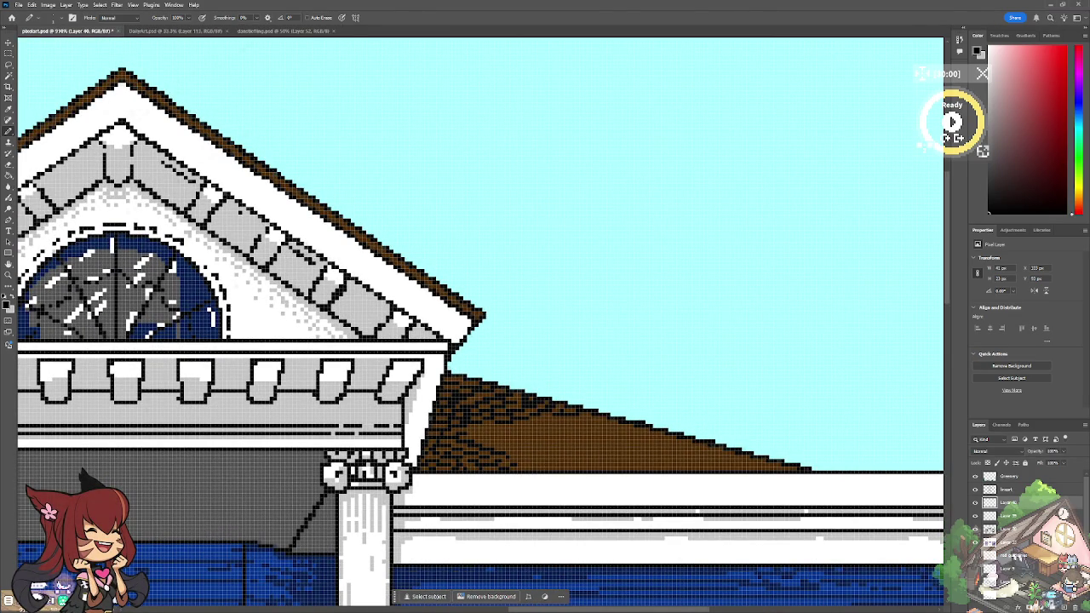
scroll(490, 436, up, 1)
scroll(490, 437, up, 1)
scroll(490, 437, up, 1)
scroll(490, 436, up, 1)
drag(490, 437, 524, 475)
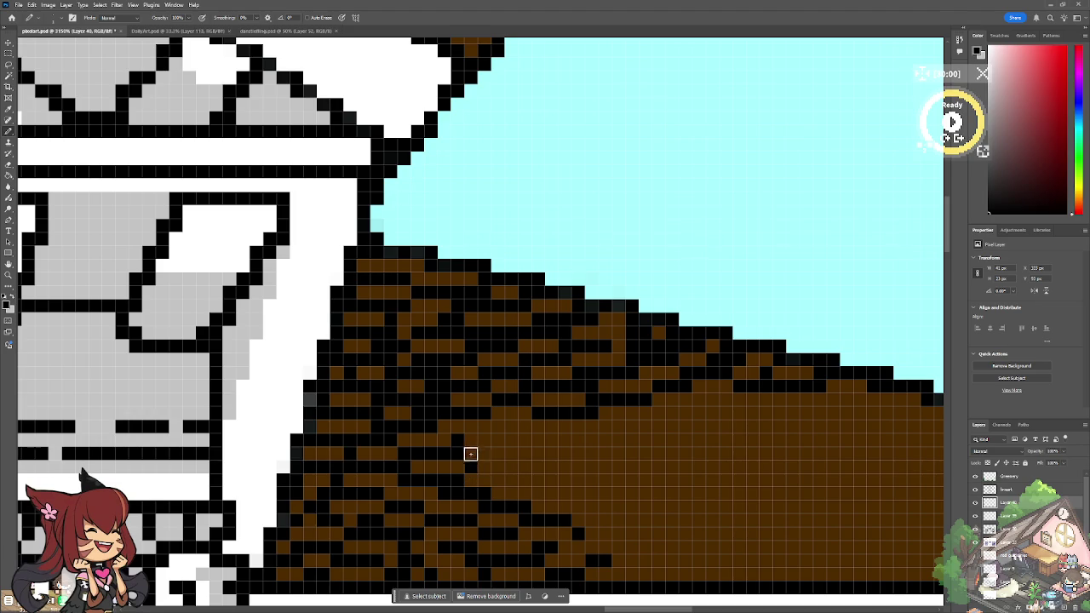
mouse_move(472, 452)
mouse_down()
mouse_move(486, 469)
mouse_move(517, 467)
mouse_up()
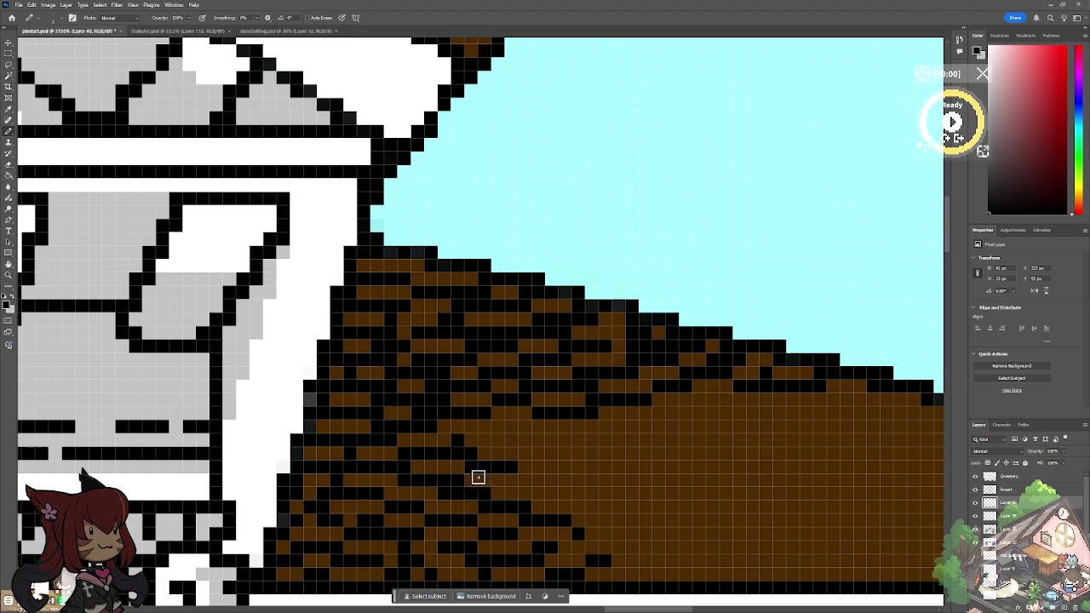
mouse_move(525, 477)
mouse_down()
mouse_move(520, 500)
mouse_move(543, 481)
mouse_up()
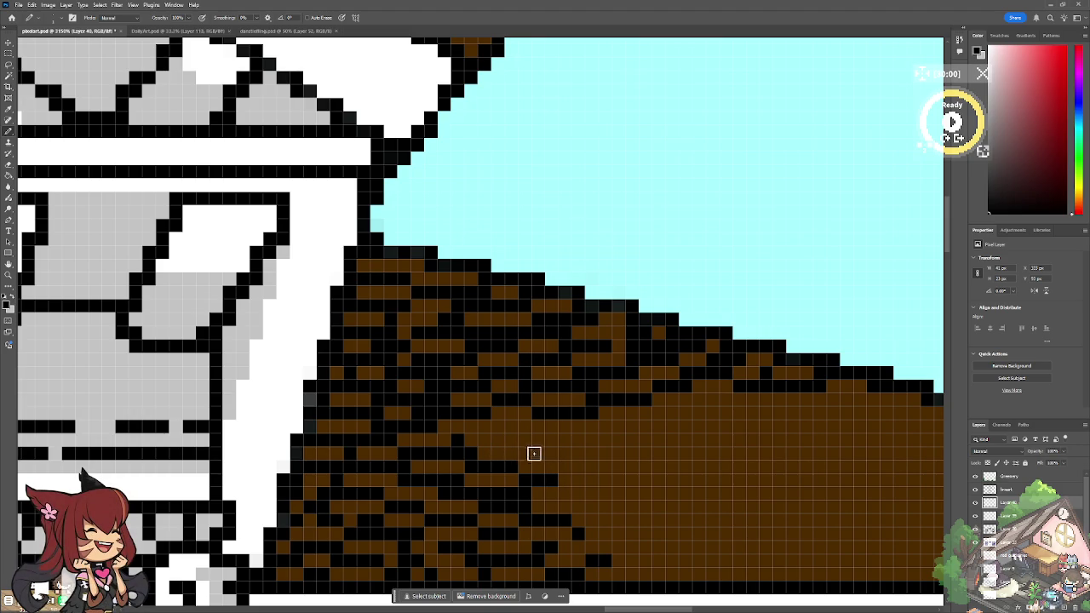
Step: Paint a black shingle row across the roof's middle, extending it right
drag(471, 439, 548, 439)
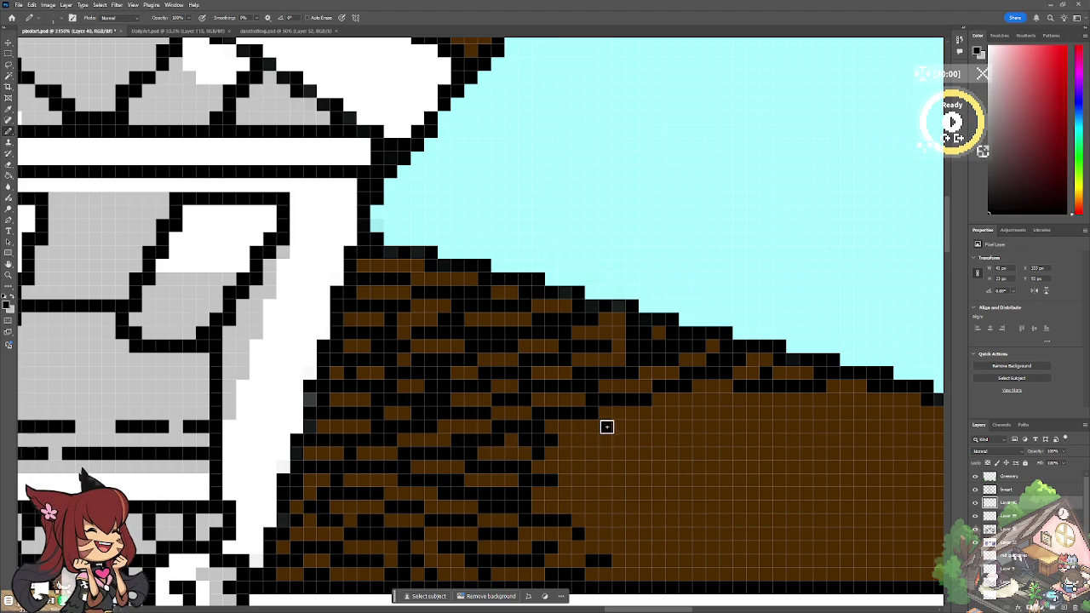
drag(589, 440, 560, 440)
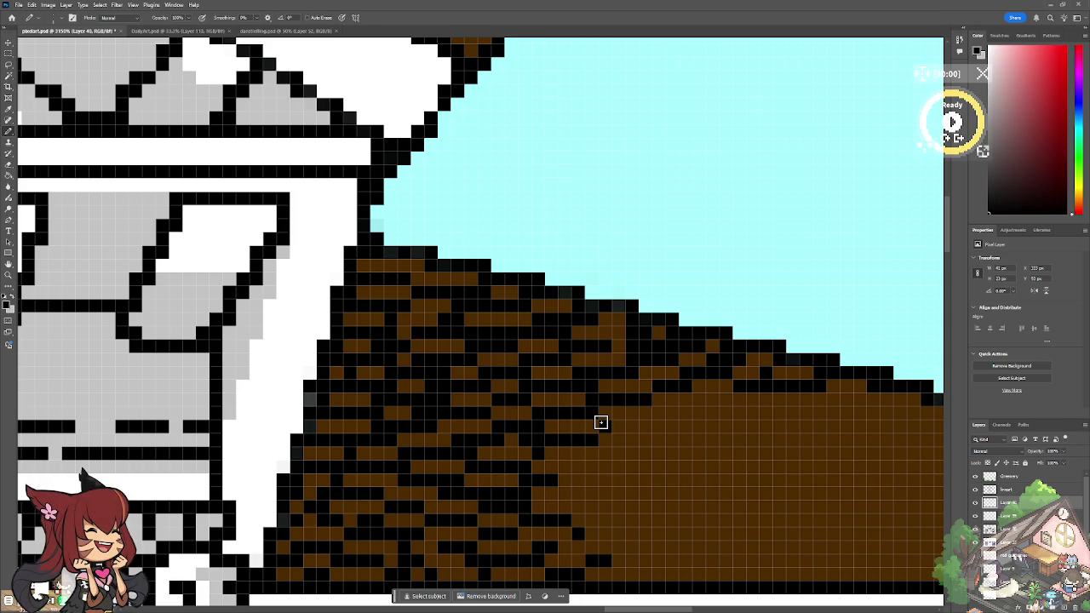
scroll(600, 423, down, 5)
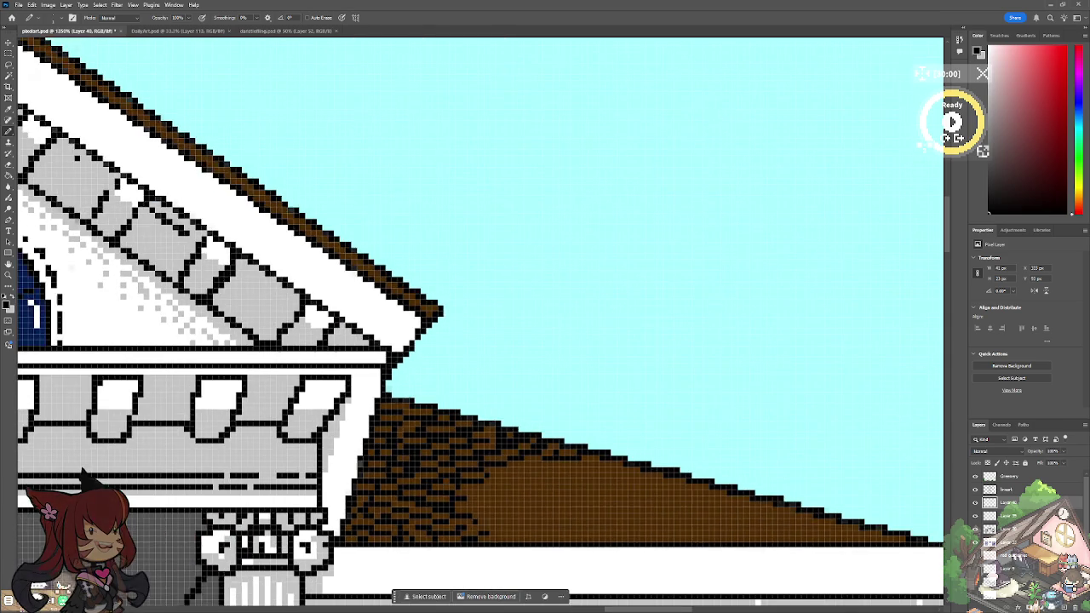
scroll(383, 485, up, 3)
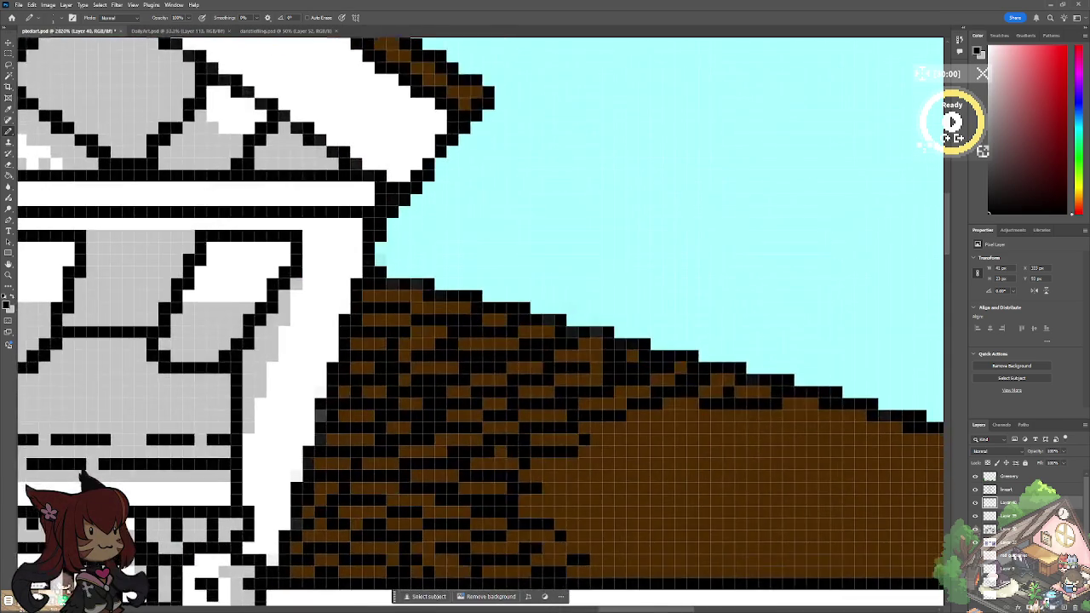
scroll(383, 486, up, 2)
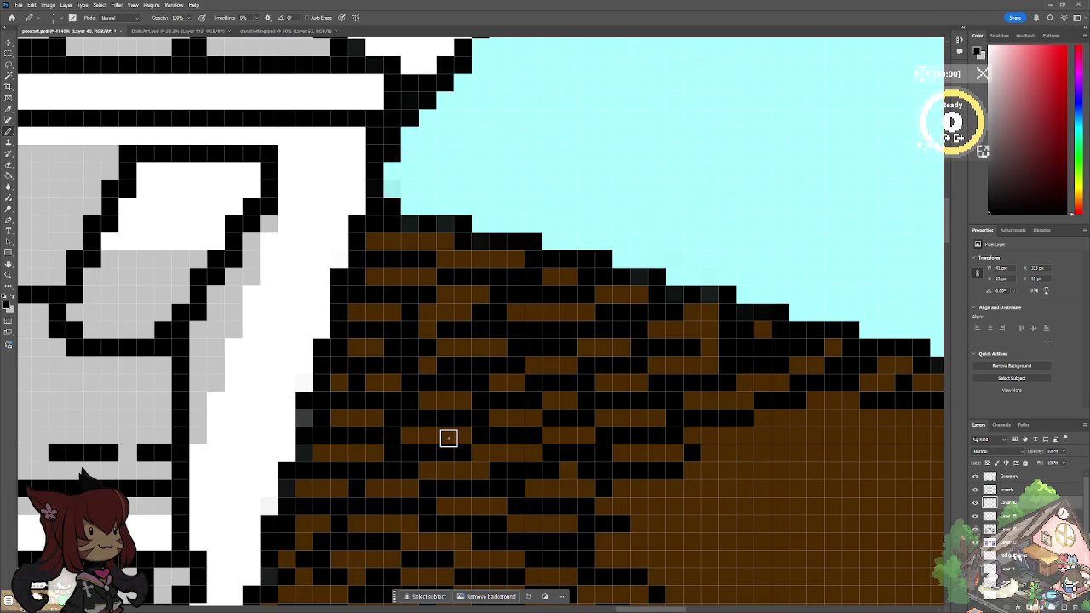
scroll(448, 438, down, 3)
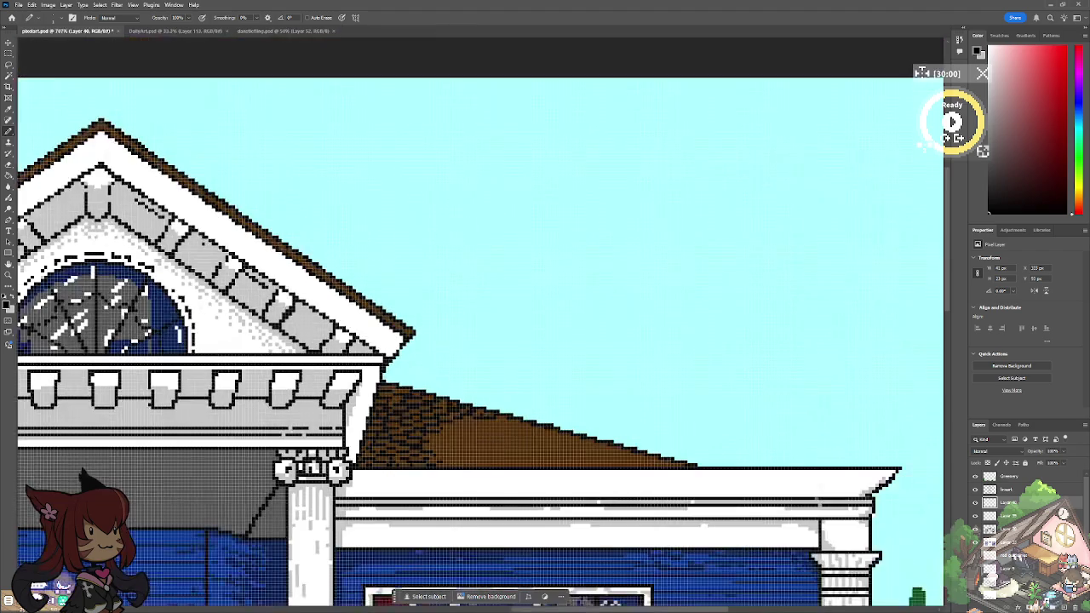
Step: Dot black shingle cells along the roof's bottom row toward the right end of the eave
scroll(449, 437, up, 2)
scroll(395, 421, up, 2)
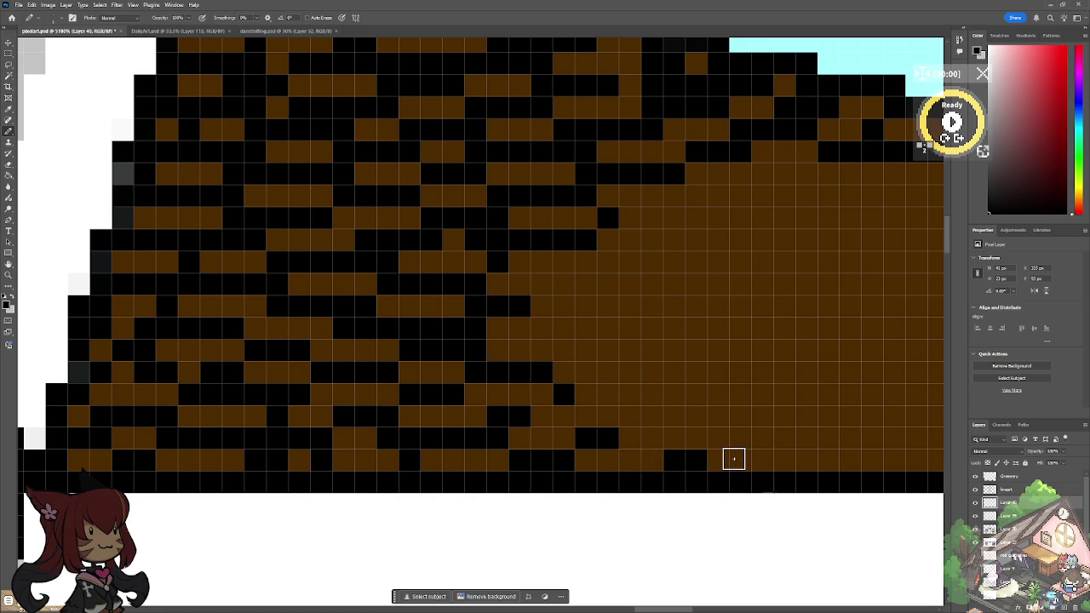
drag(730, 455, 484, 473)
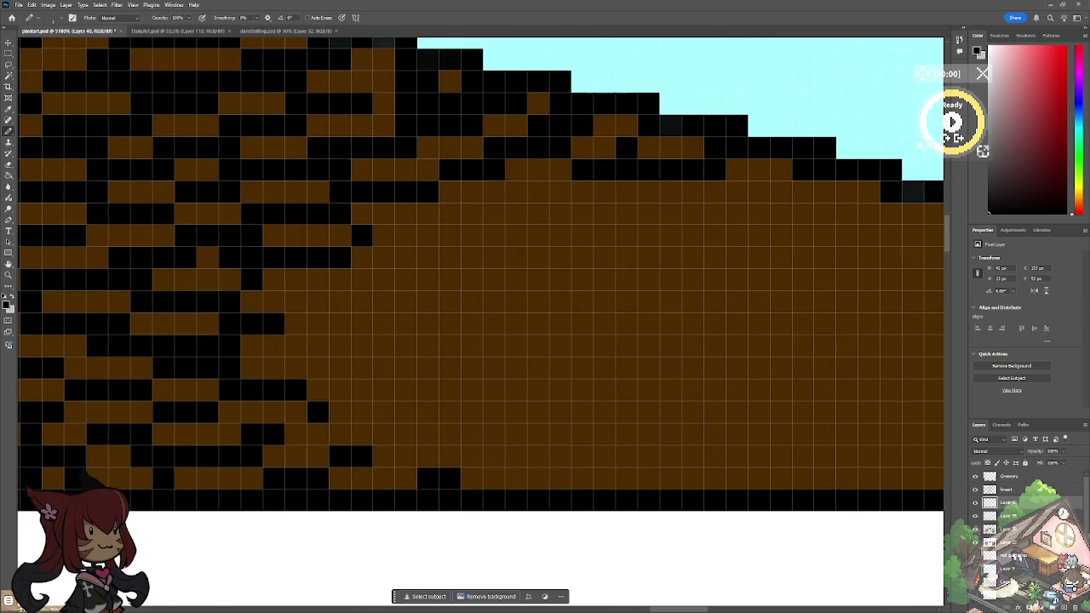
drag(563, 478, 615, 478)
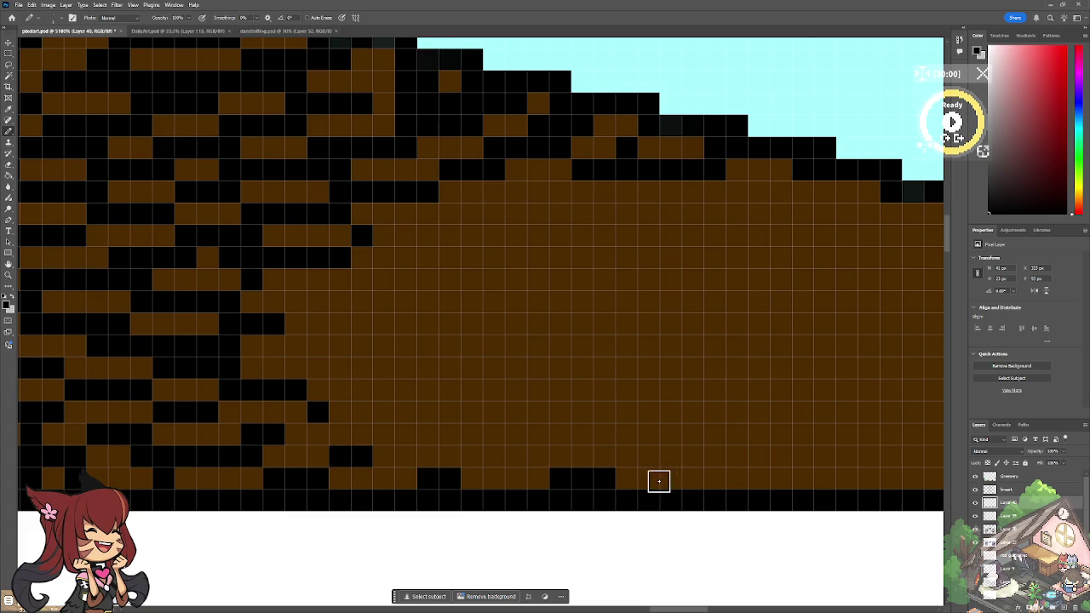
click(690, 479)
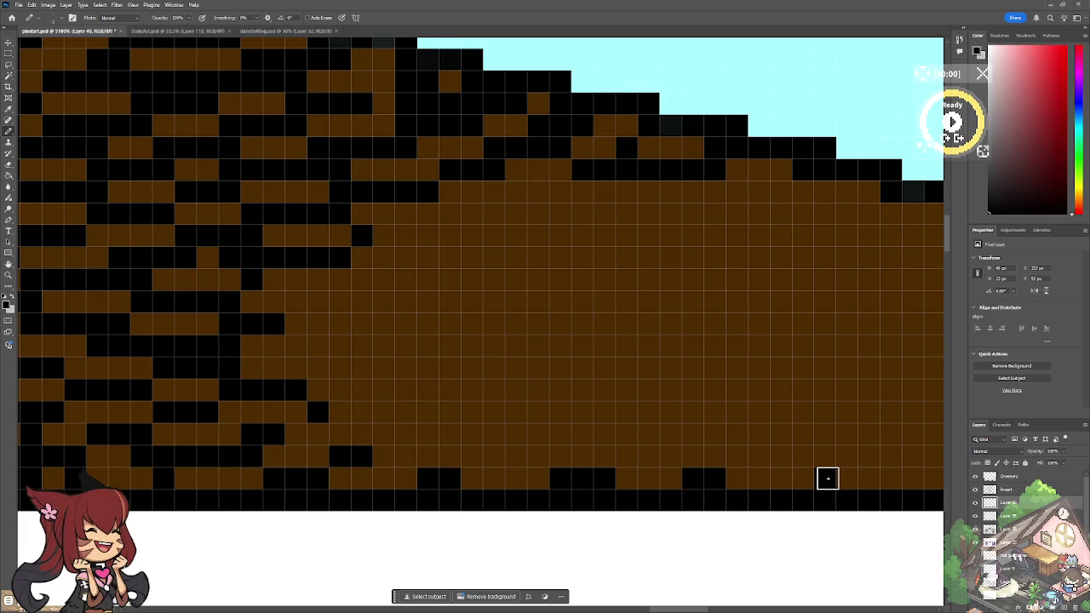
click(828, 478)
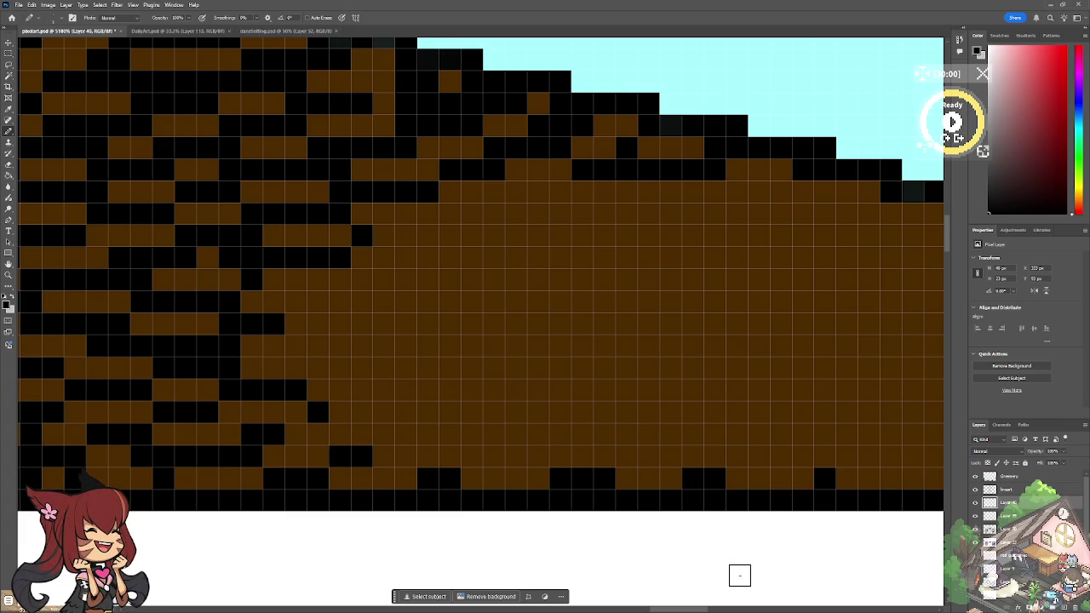
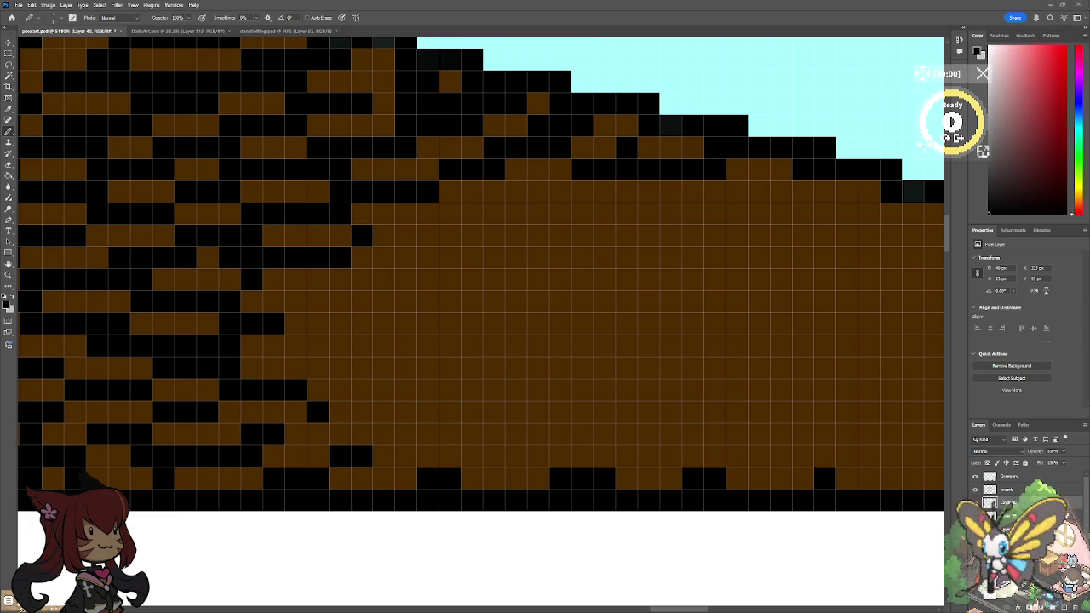
Step: Switch from Photoshop to the Chrome window and maximize it to show the Grave Seasons trailer
key(alt+Tab)
double_click(673, 198)
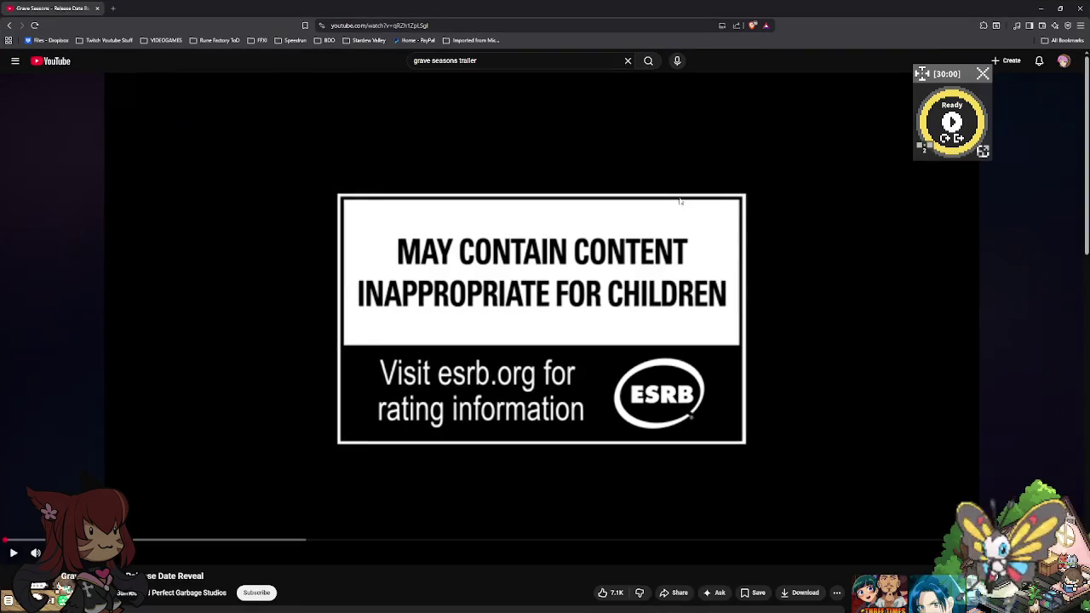
Step: Watch the Grave Seasons release date trailer full screen, pausing on the kiss dialogue, then resuming
key(f)
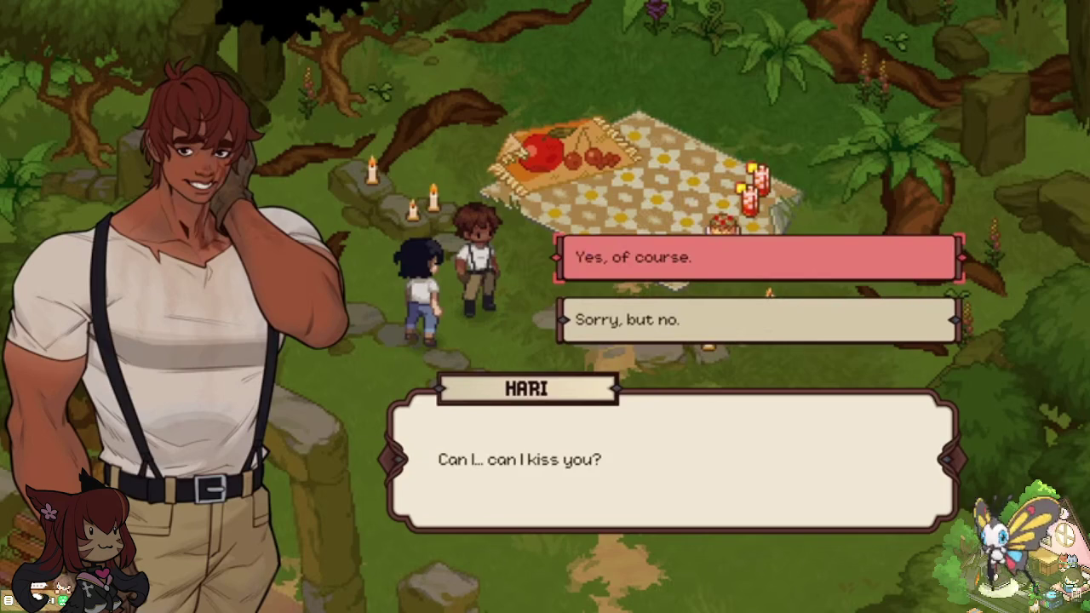
click(575, 244)
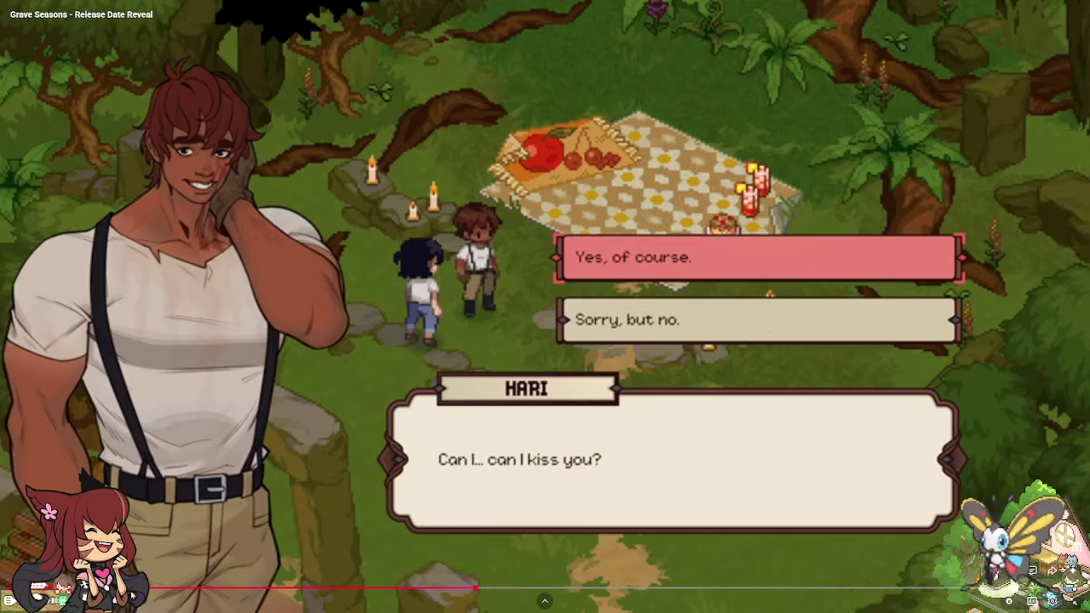
click(372, 587)
click(372, 388)
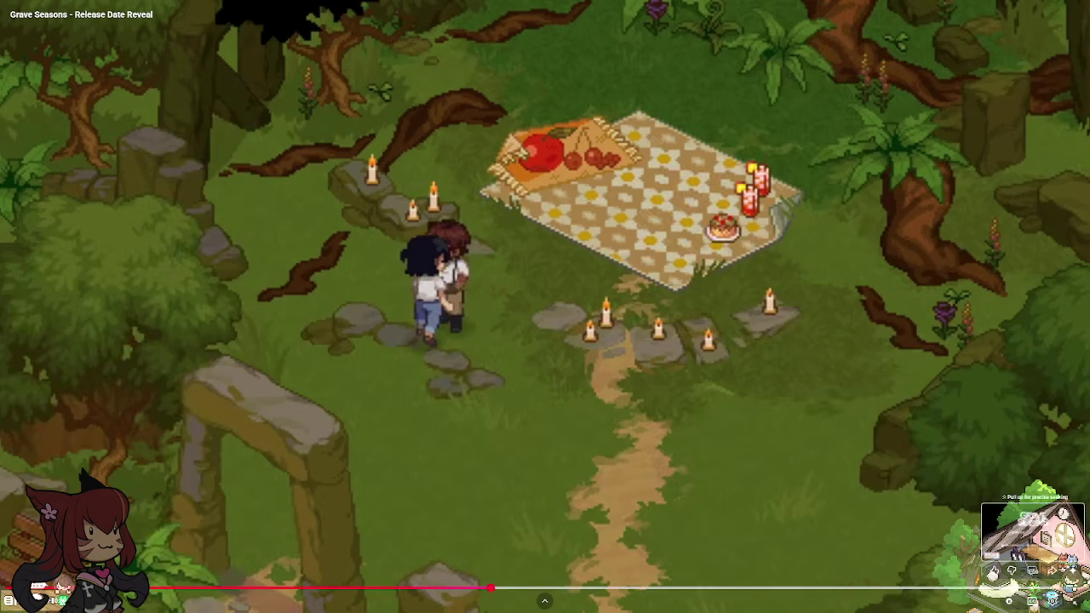
click(1055, 601)
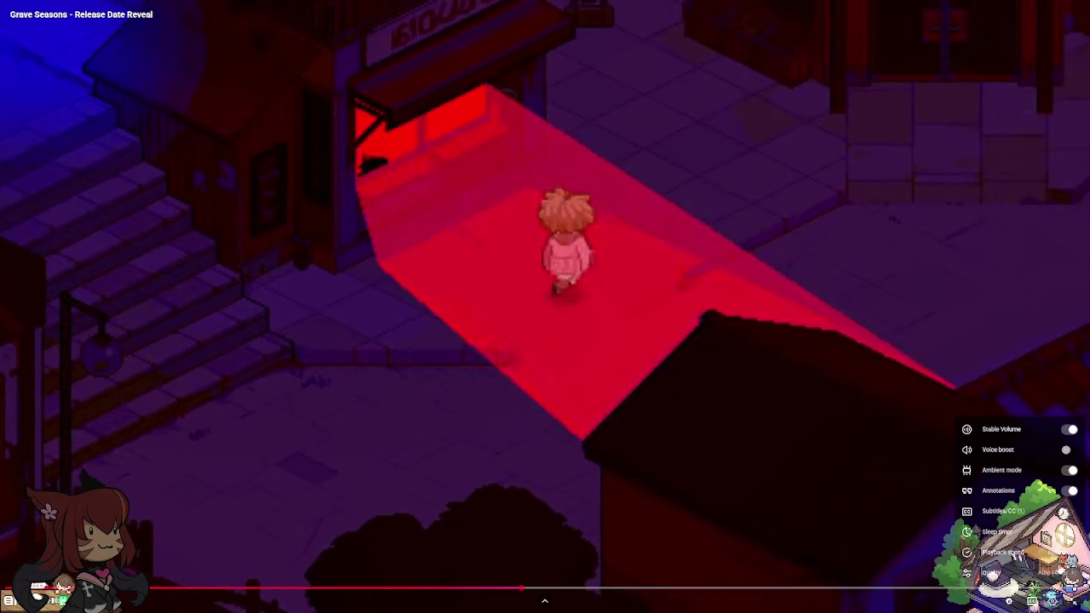
Step: Check the video quality options, then exit full screen at the Demo Coming Soon end card
click(996, 572)
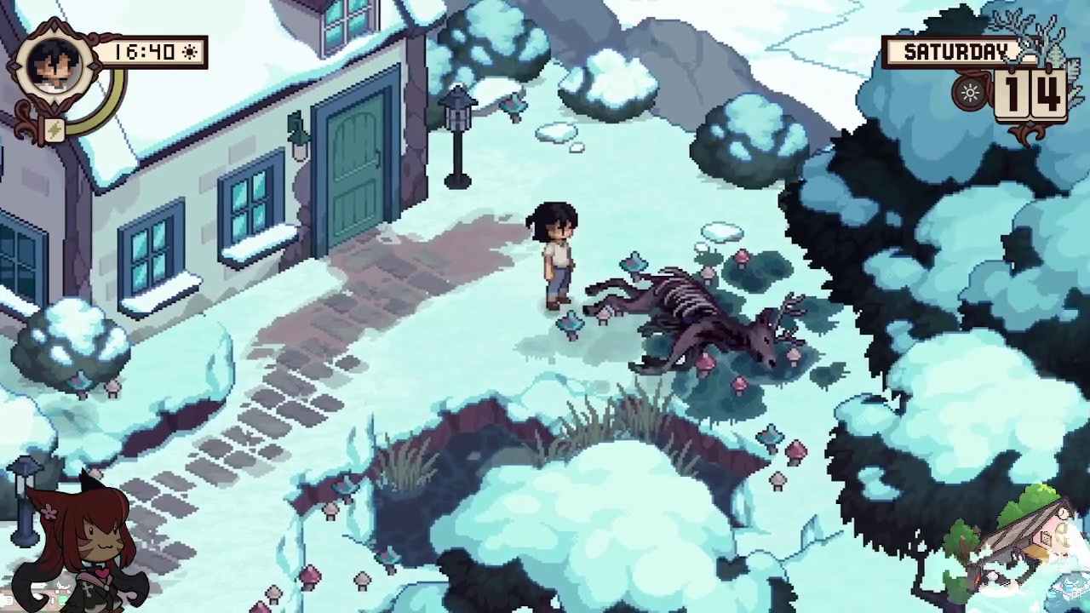
key(Right)
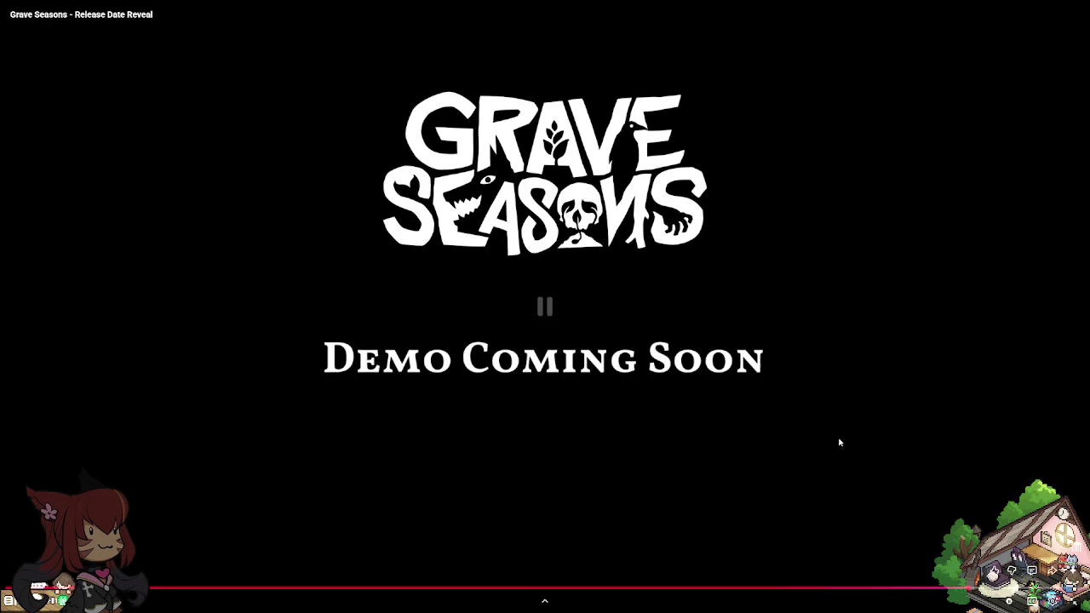
click(1066, 600)
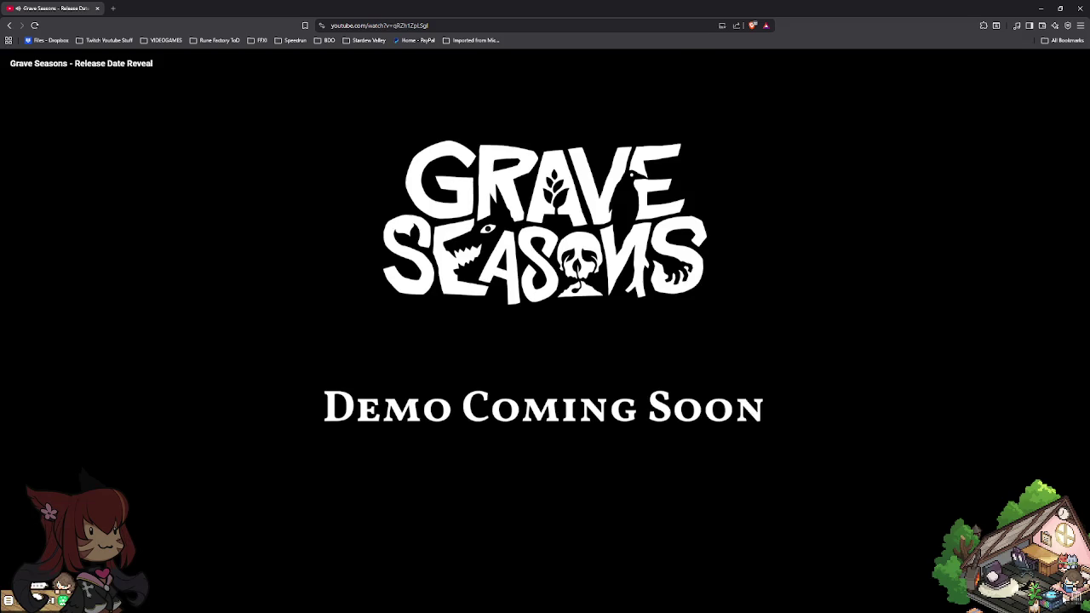
Step: Search YouTube for 'grave seasons trailer' and play the Grave Seasons – Reveal Trailer full screen
scroll(961, 506, down, 3)
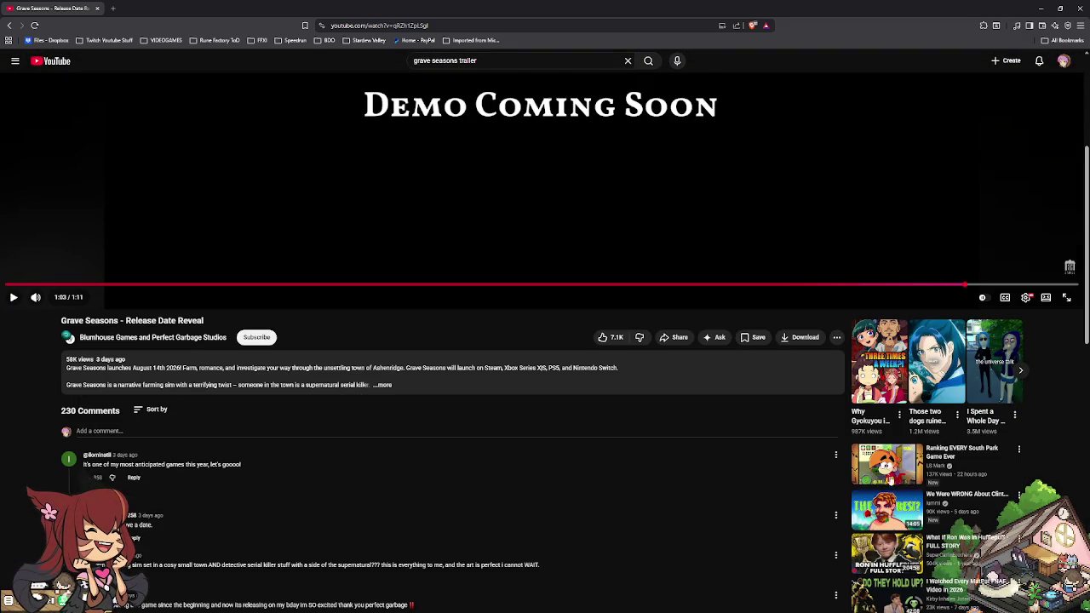
scroll(762, 495, up, 3)
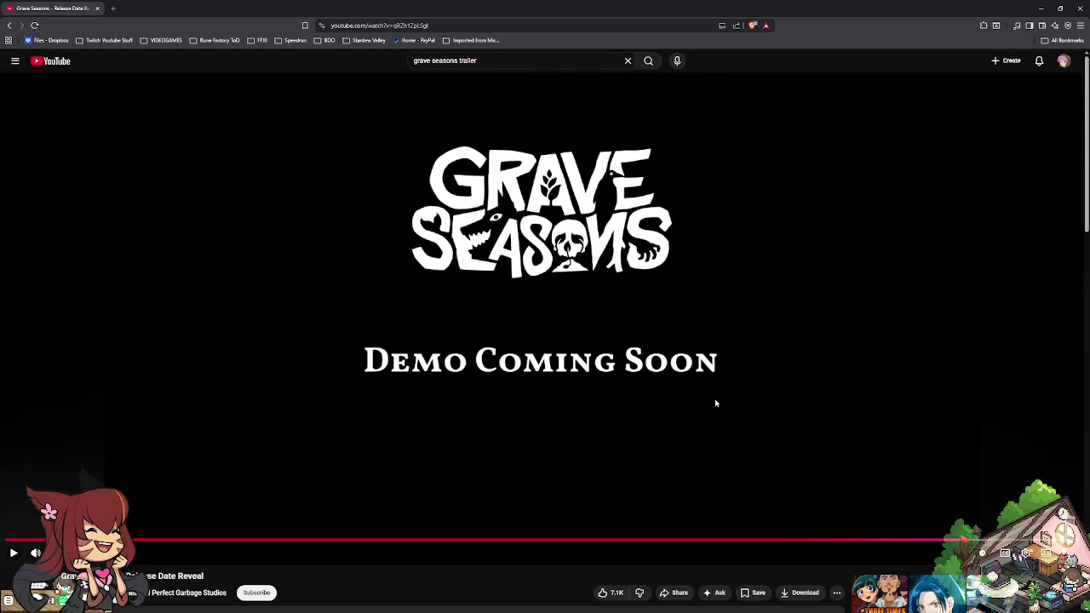
click(491, 56)
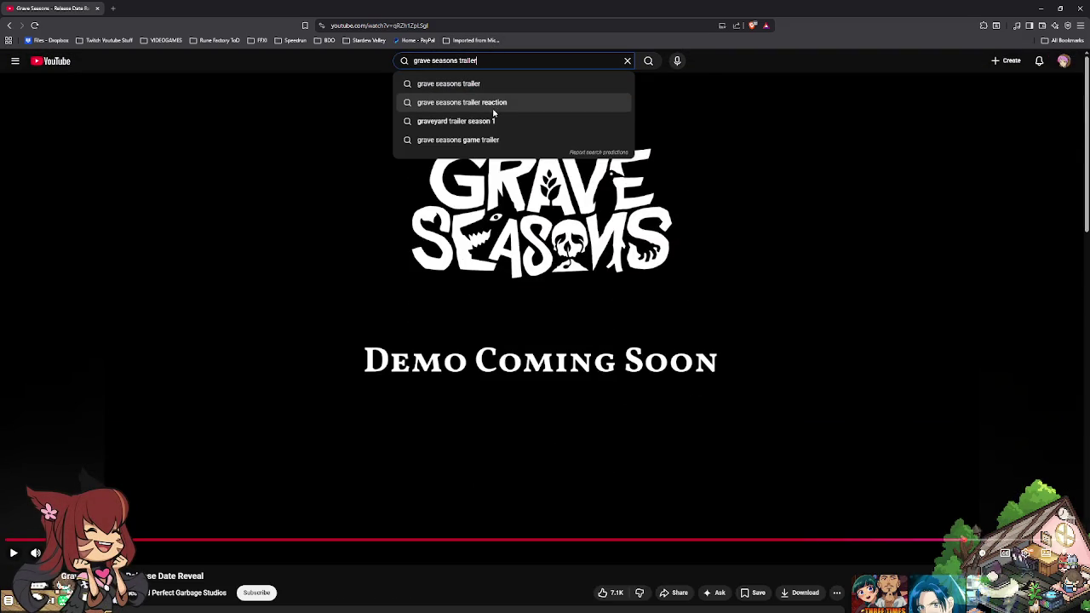
click(493, 109)
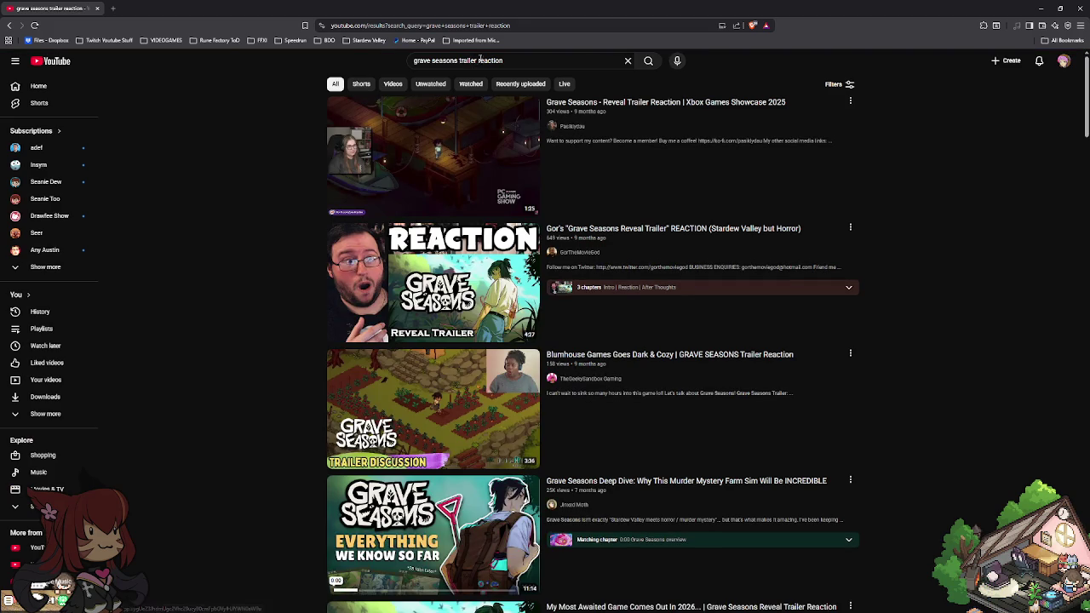
key(BackSpace)
key(Return)
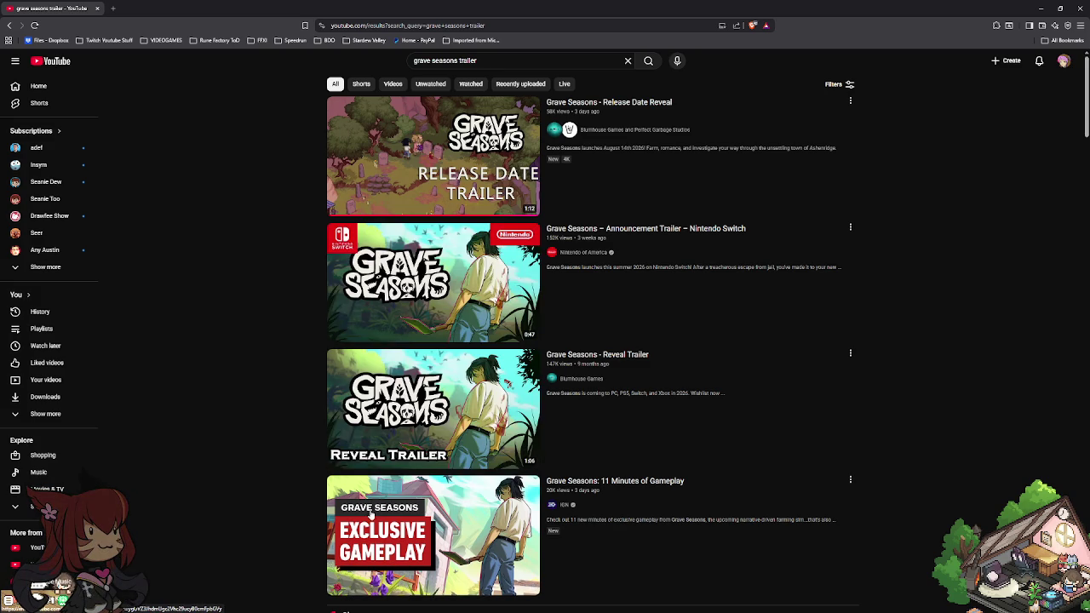
mouse_move(460, 411)
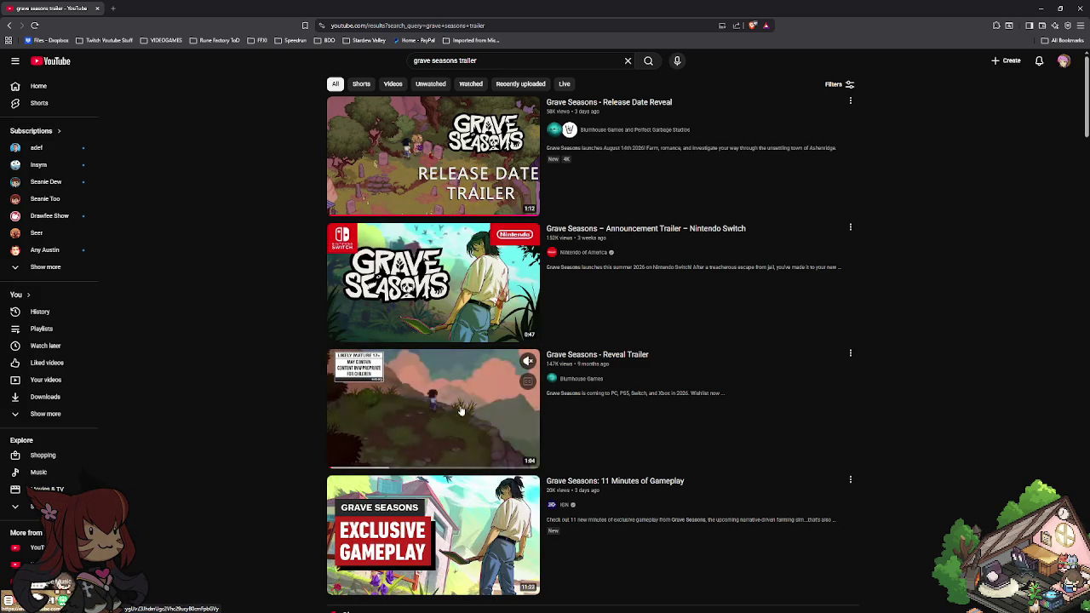
click(461, 415)
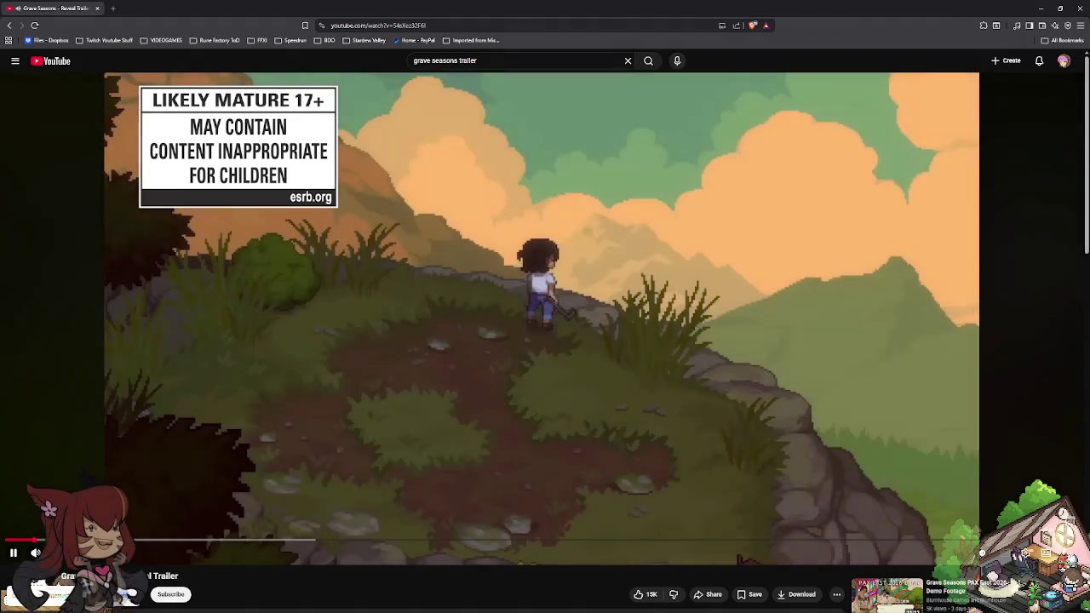
click(1066, 553)
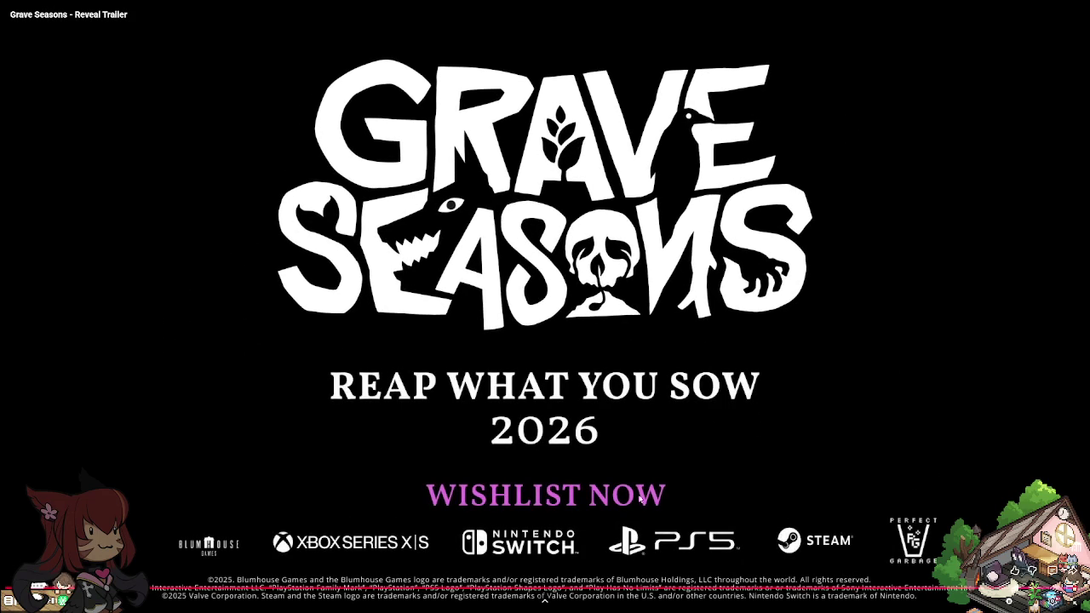
Step: Let the Reveal Trailer play to its suggested-videos end screen, then exit full screen
scroll(769, 503, down, 2)
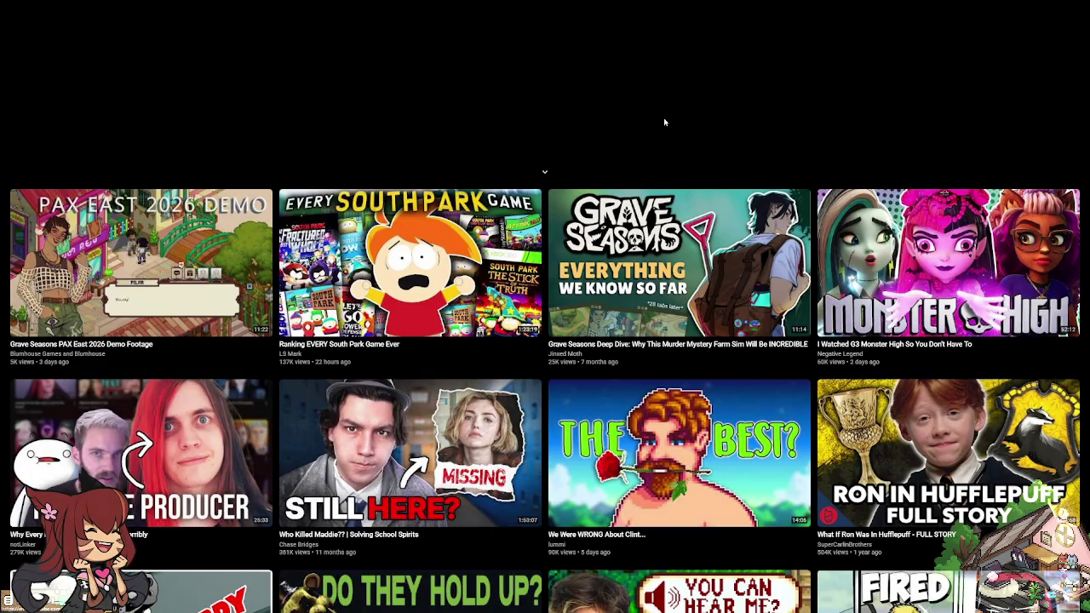
key(Escape)
Step: Search the web for 'grave sea wiki' from the address bar
click(454, 26)
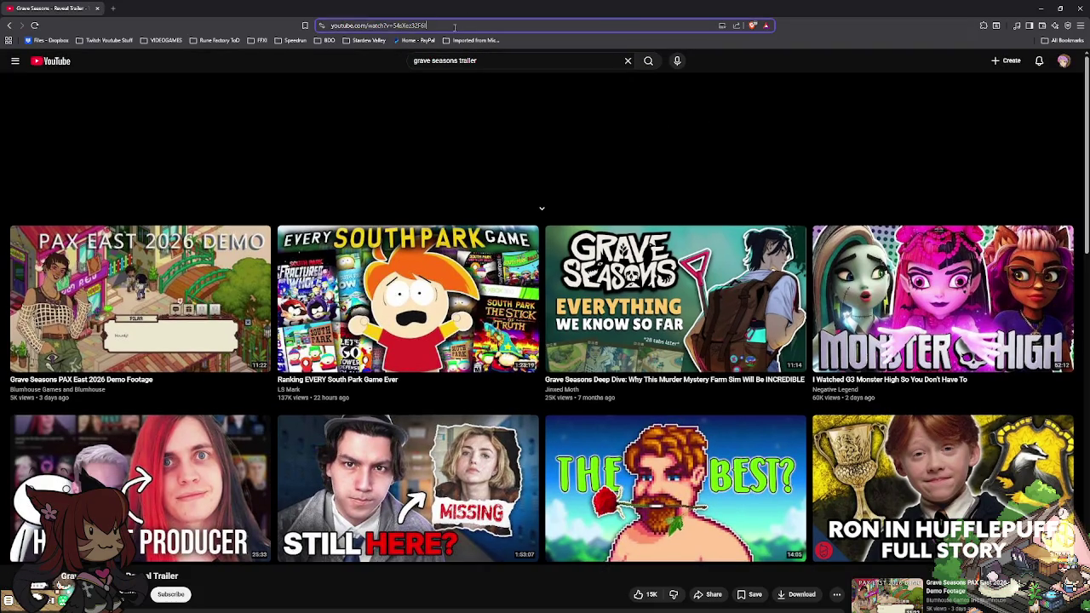
text(grave )
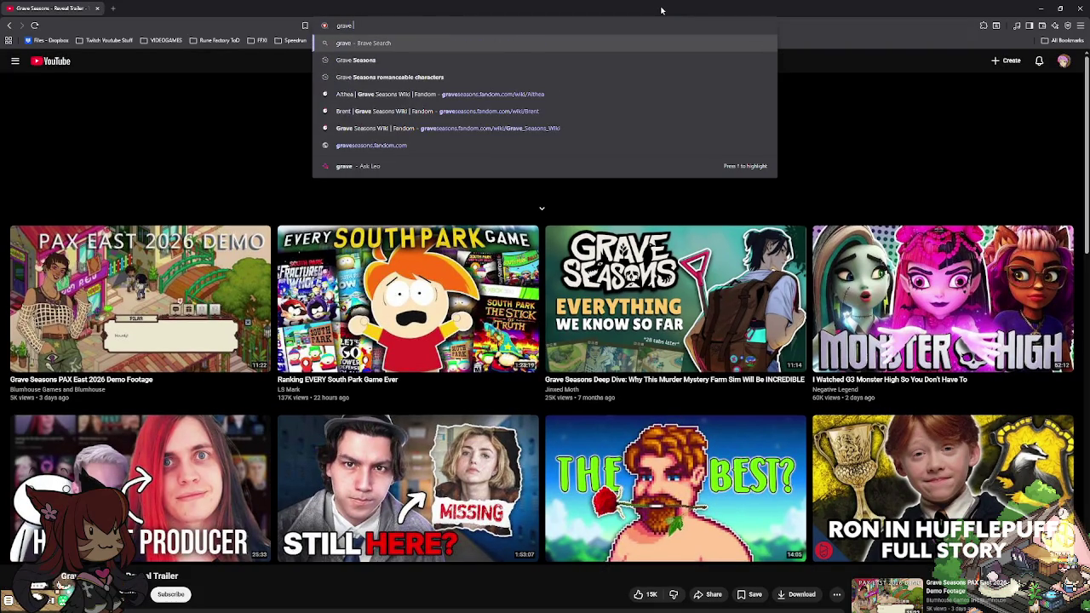
text(sea wiki)
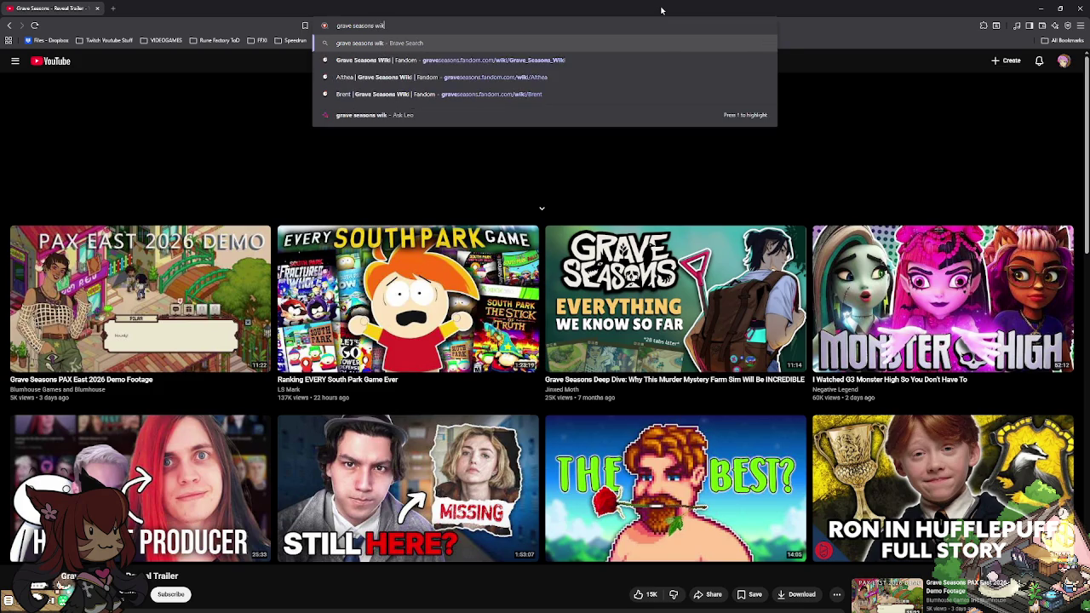
key(Return)
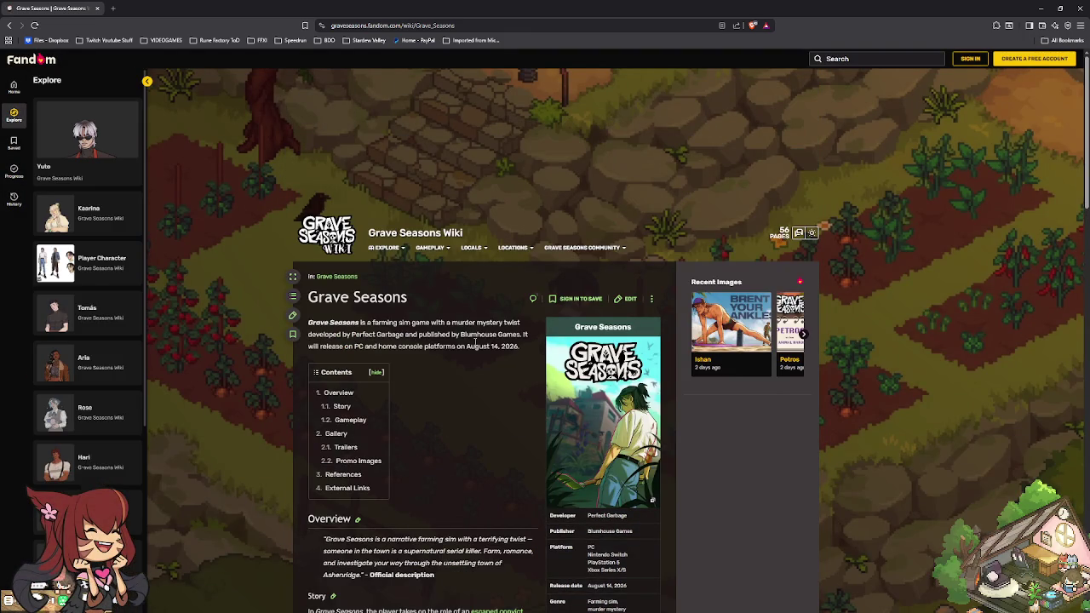
scroll(444, 375, down, 3)
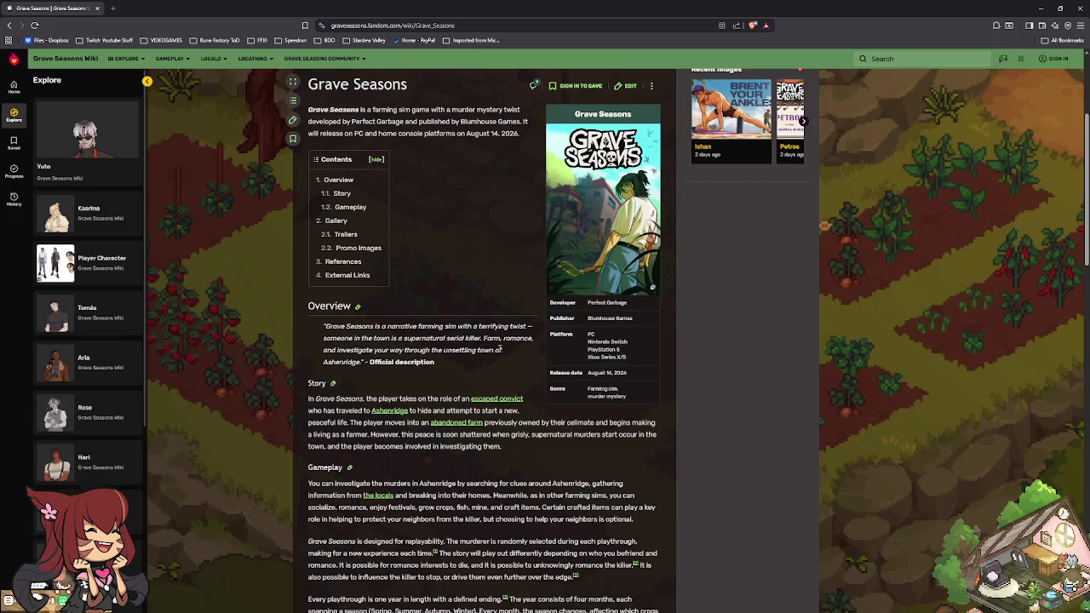
Step: Zoom the Grave Seasons wiki page to 200% and switch it to the expanded wide layout
key(ctrl+plus)
key(ctrl+plus)
key(ctrl+plus)
key(ctrl+plus)
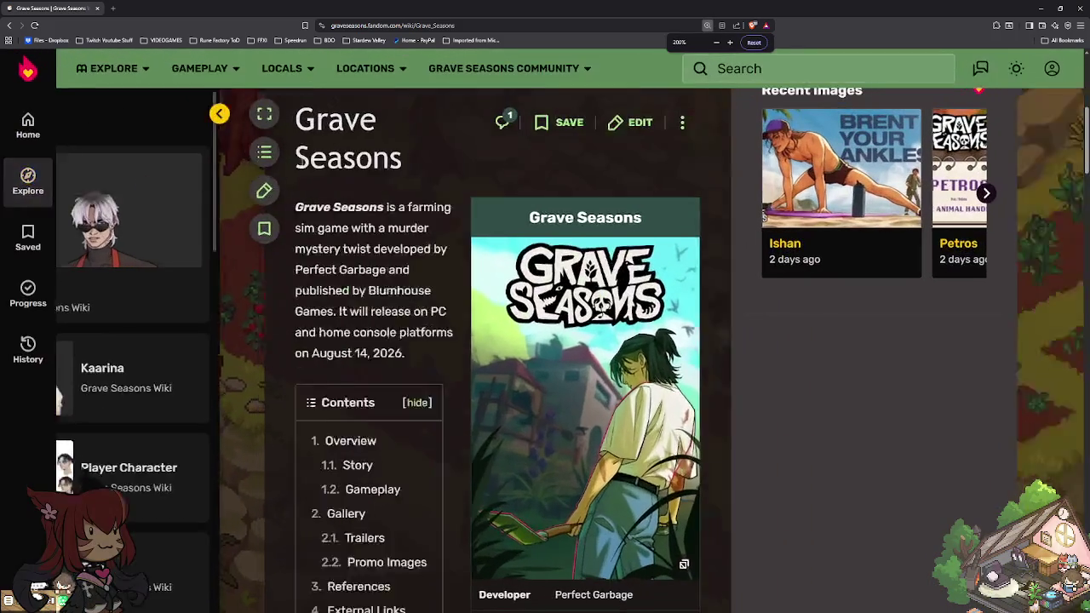
key(ctrl+plus)
key(ctrl+plus)
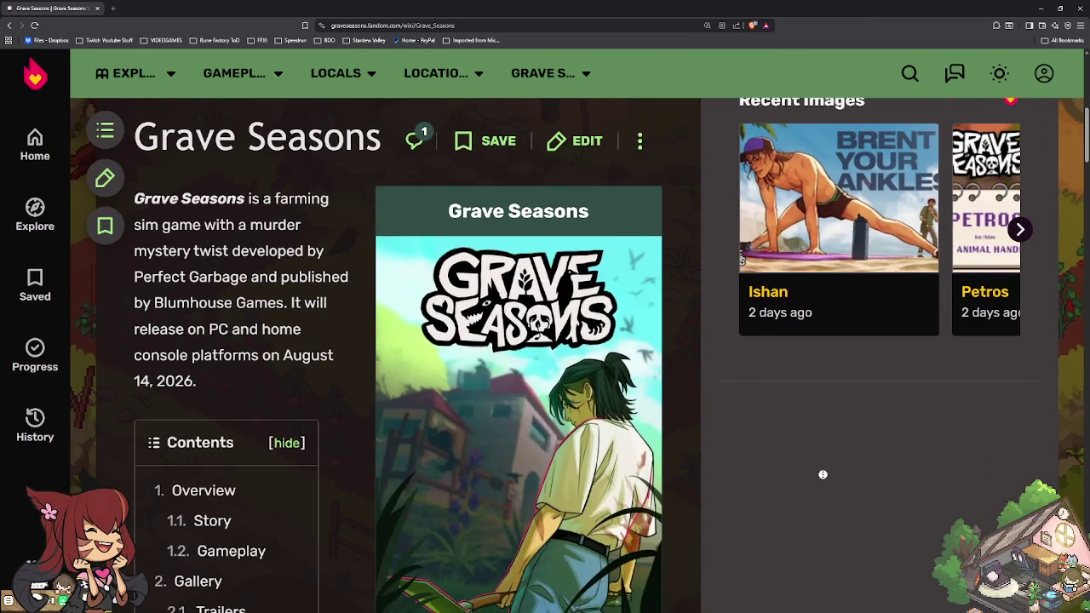
click(1019, 229)
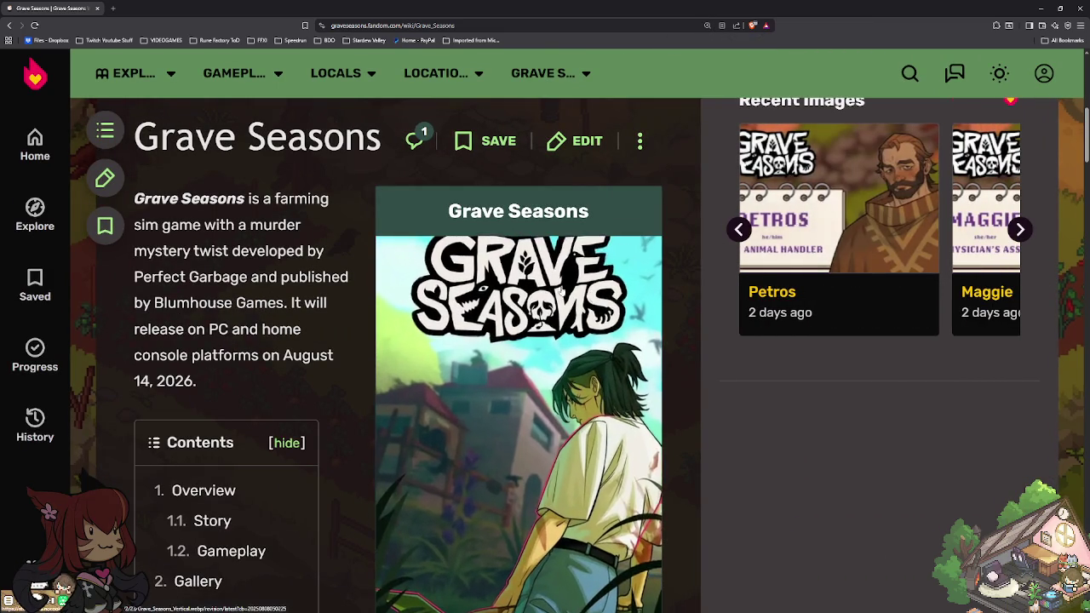
key(ctrl+minus)
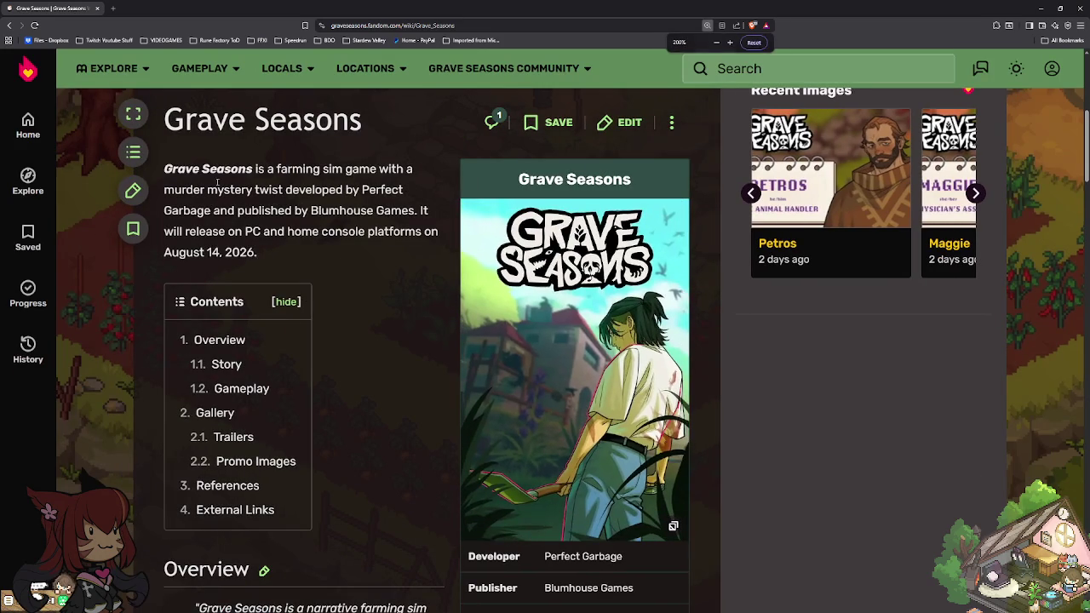
click(133, 114)
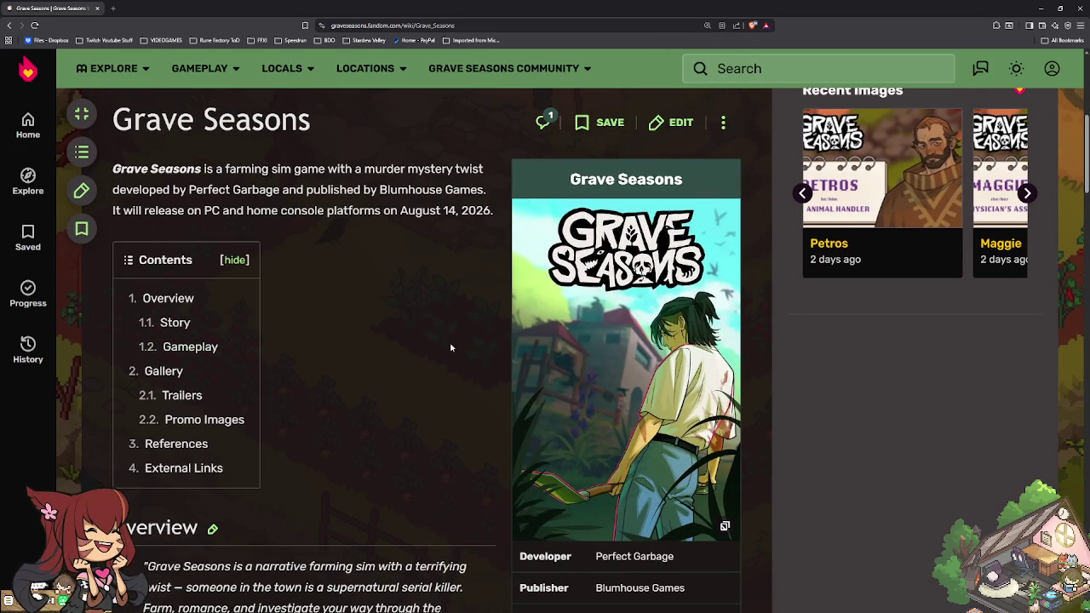
scroll(451, 348, down, 1)
scroll(451, 348, down, 1)
scroll(452, 347, down, 1)
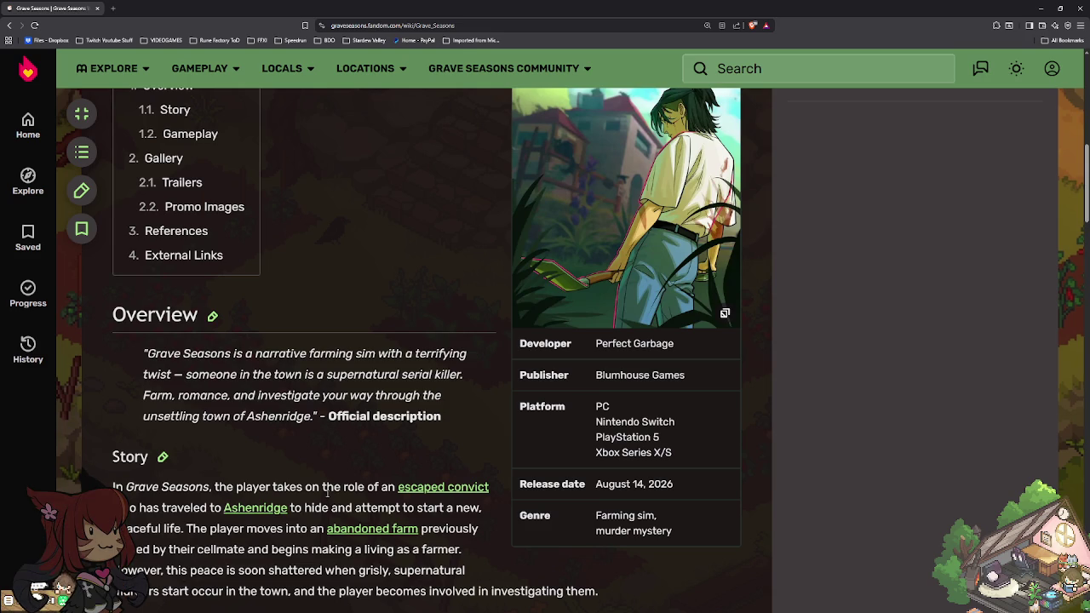
scroll(326, 492, up, 3)
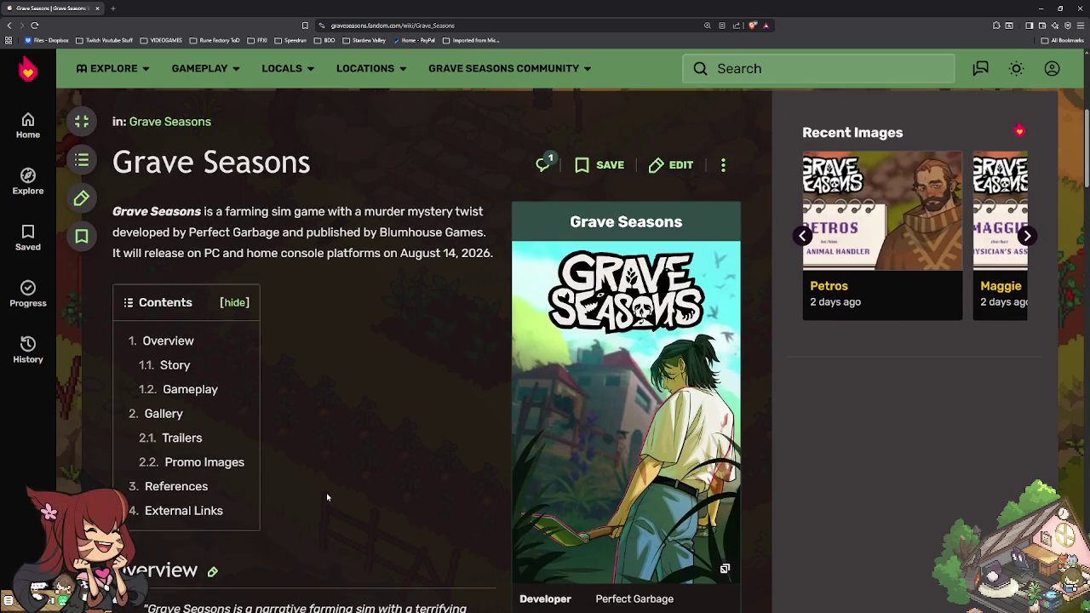
scroll(326, 497, down, 3)
scroll(347, 452, up, 2)
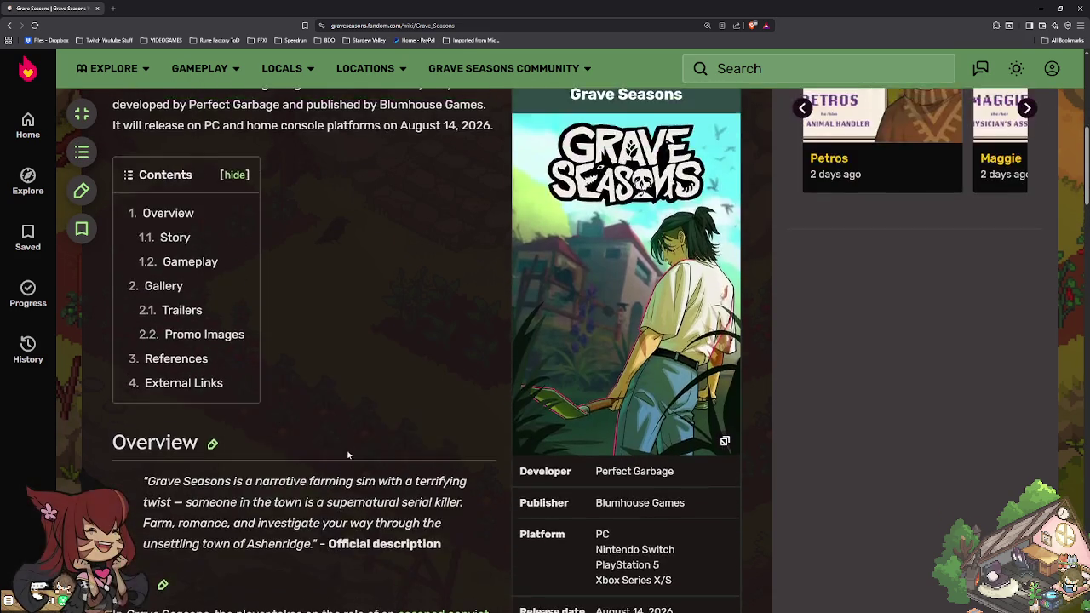
scroll(348, 452, down, 5)
scroll(348, 454, down, 4)
scroll(347, 455, down, 3)
scroll(348, 456, down, 2)
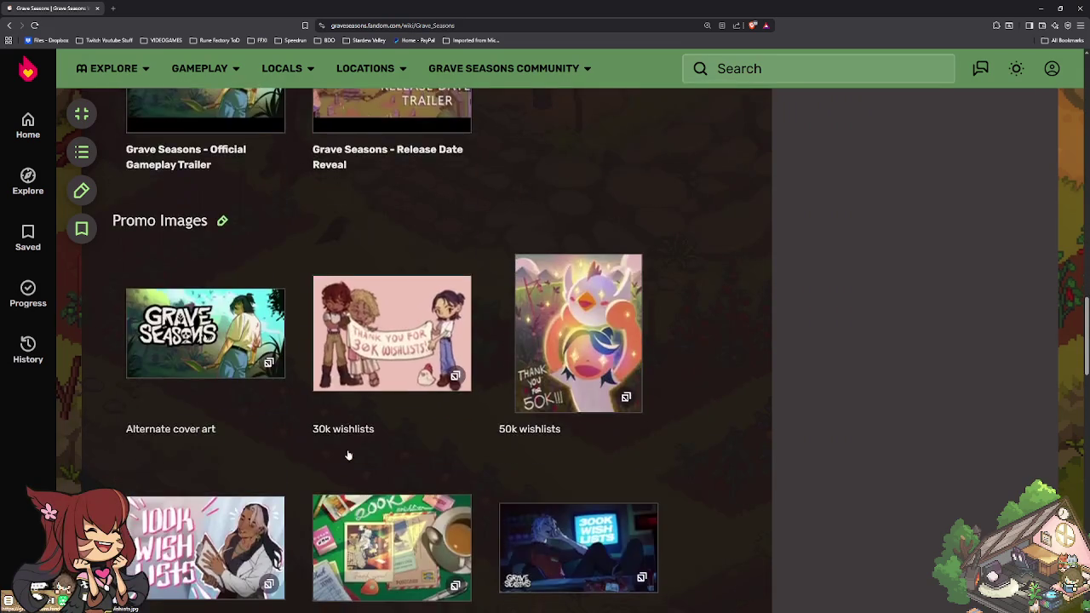
scroll(348, 454, down, 3)
scroll(348, 453, down, 3)
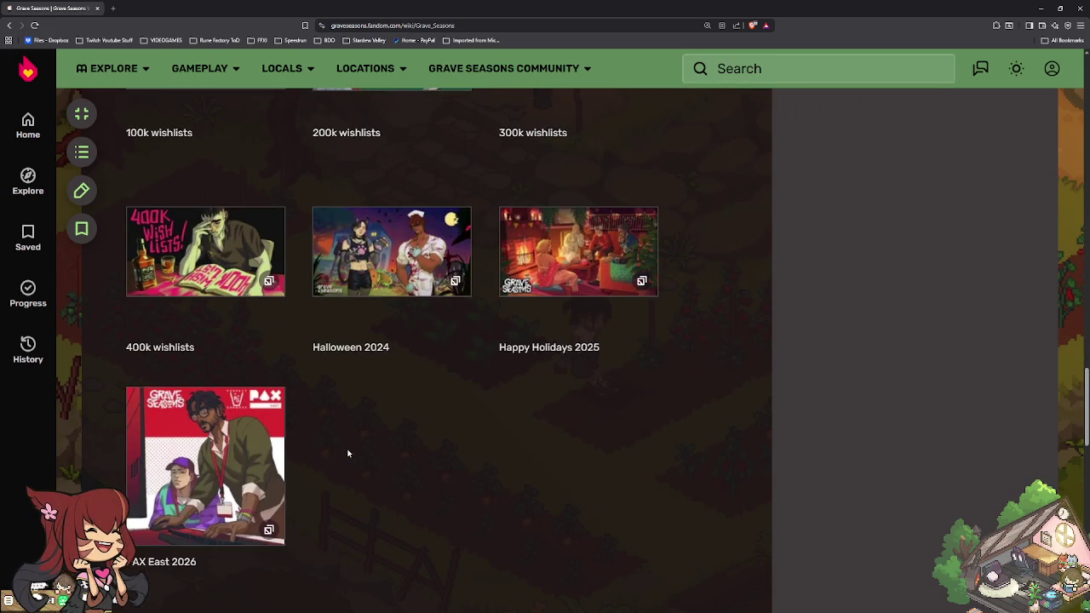
scroll(347, 453, up, 3)
scroll(348, 453, up, 4)
scroll(348, 453, up, 6)
scroll(347, 453, up, 2)
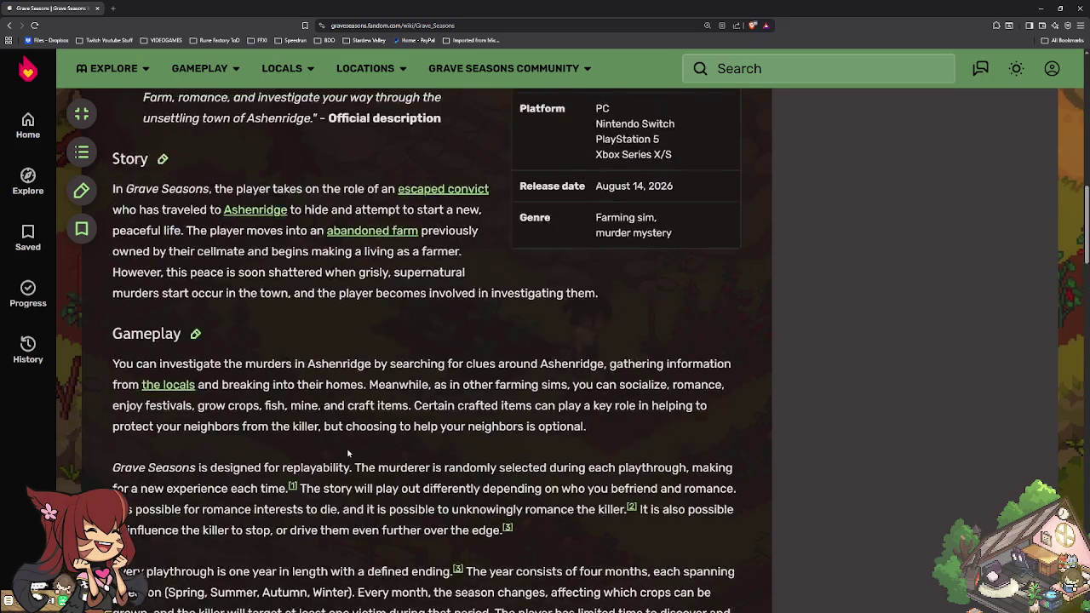
scroll(347, 453, up, 4)
scroll(345, 453, up, 3)
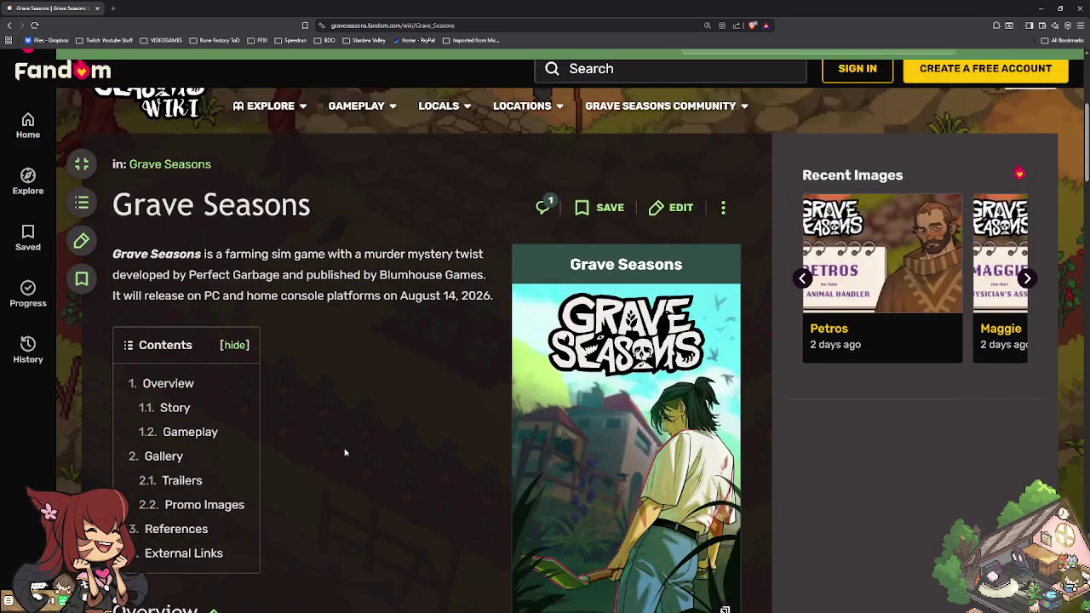
scroll(345, 453, down, 3)
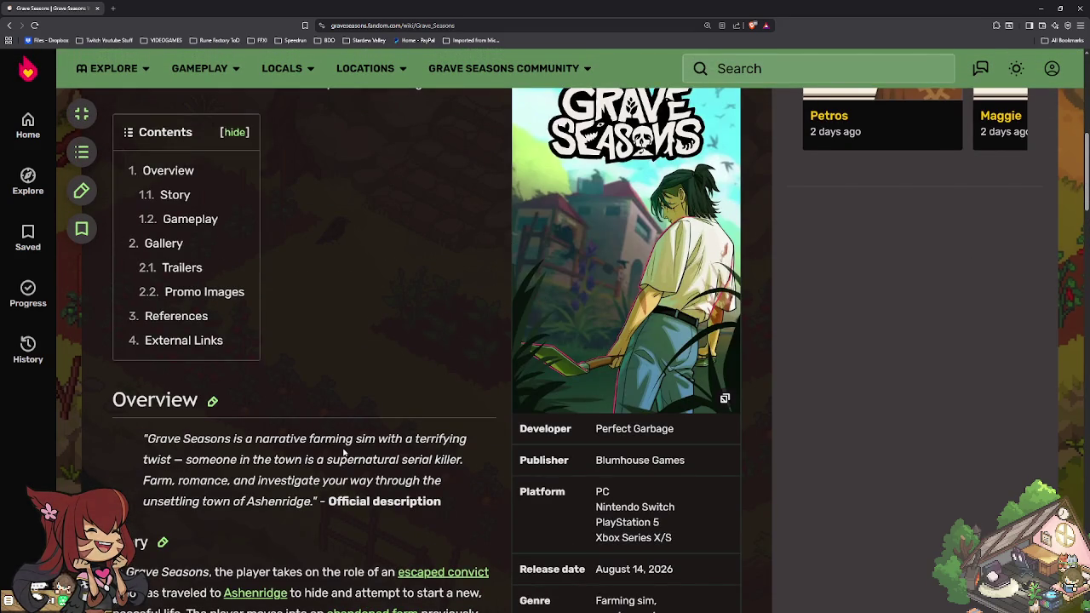
scroll(339, 451, down, 1)
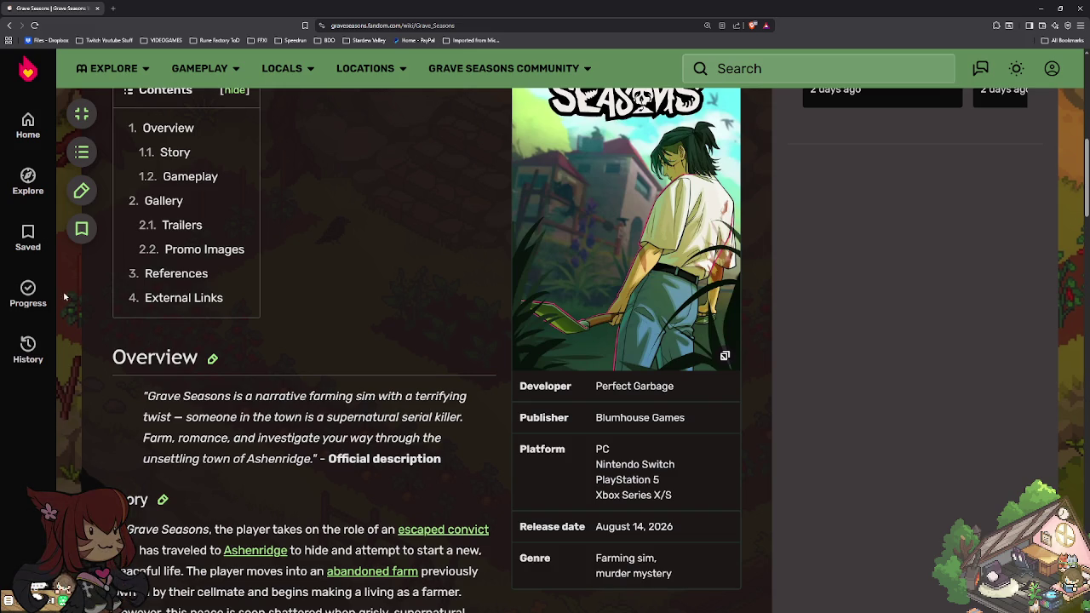
scroll(512, 412, down, 5)
scroll(512, 412, down, 5)
scroll(511, 412, down, 2)
scroll(507, 407, down, 4)
scroll(506, 407, down, 1)
scroll(505, 407, down, 2)
scroll(504, 406, up, 4)
scroll(503, 403, up, 4)
scroll(500, 400, up, 4)
scroll(500, 401, up, 3)
scroll(501, 402, up, 3)
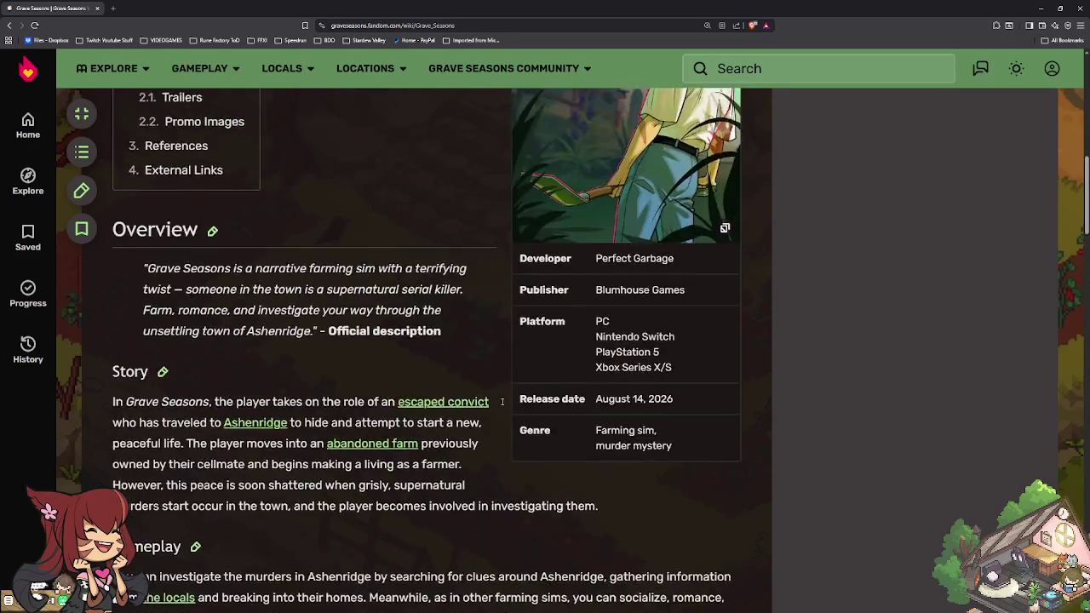
scroll(499, 399, up, 4)
scroll(498, 399, up, 2)
scroll(498, 399, up, 2)
scroll(494, 399, down, 3)
scroll(468, 392, down, 2)
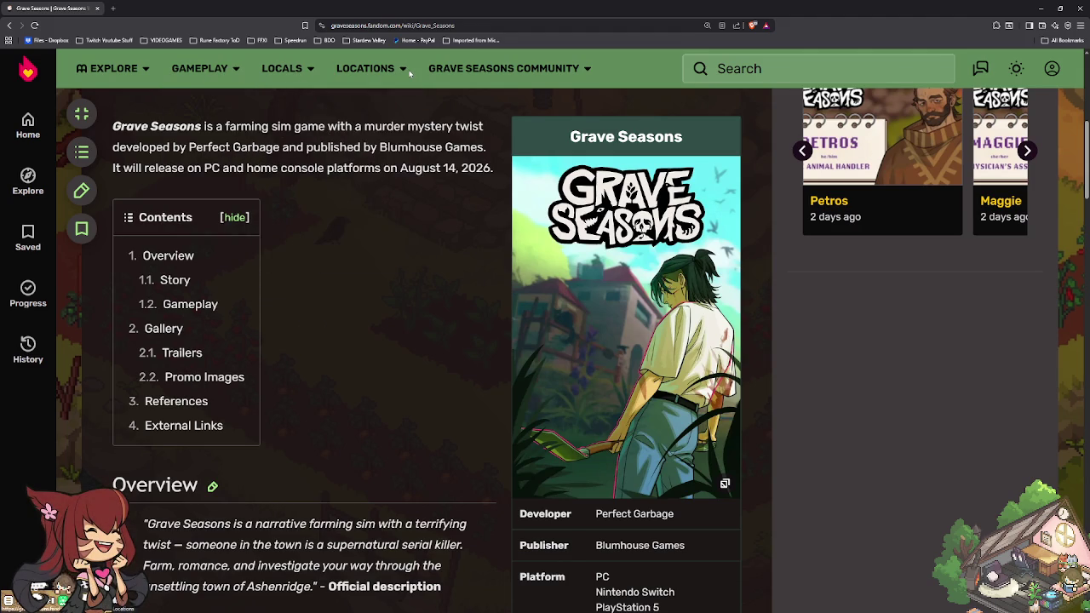
mouse_move(365, 68)
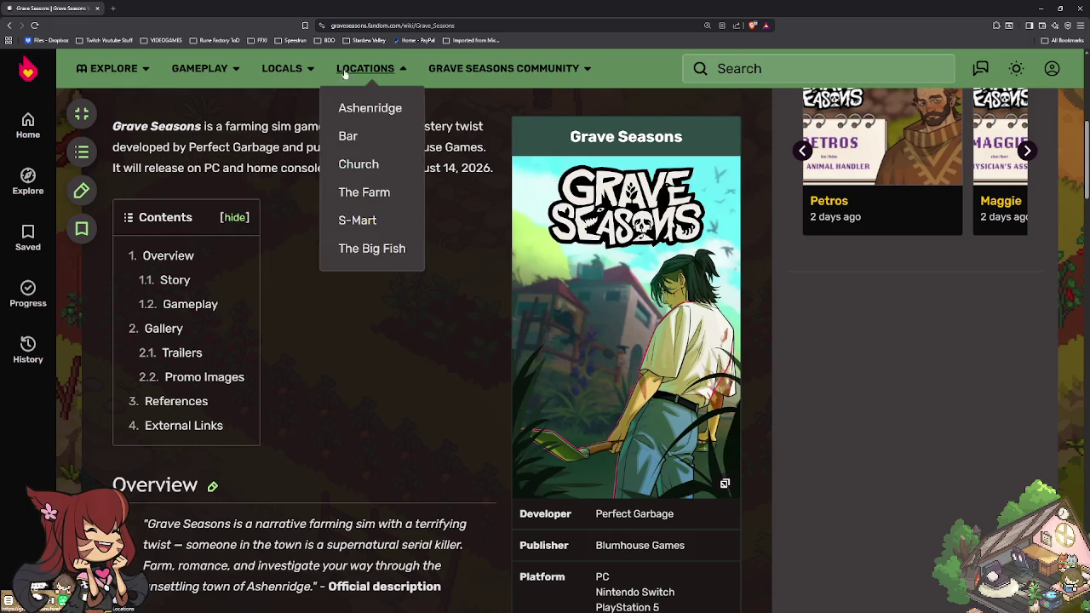
scroll(292, 202, down, 3)
scroll(292, 197, down, 4)
scroll(292, 197, down, 5)
scroll(292, 199, down, 4)
scroll(292, 201, down, 3)
scroll(292, 203, down, 4)
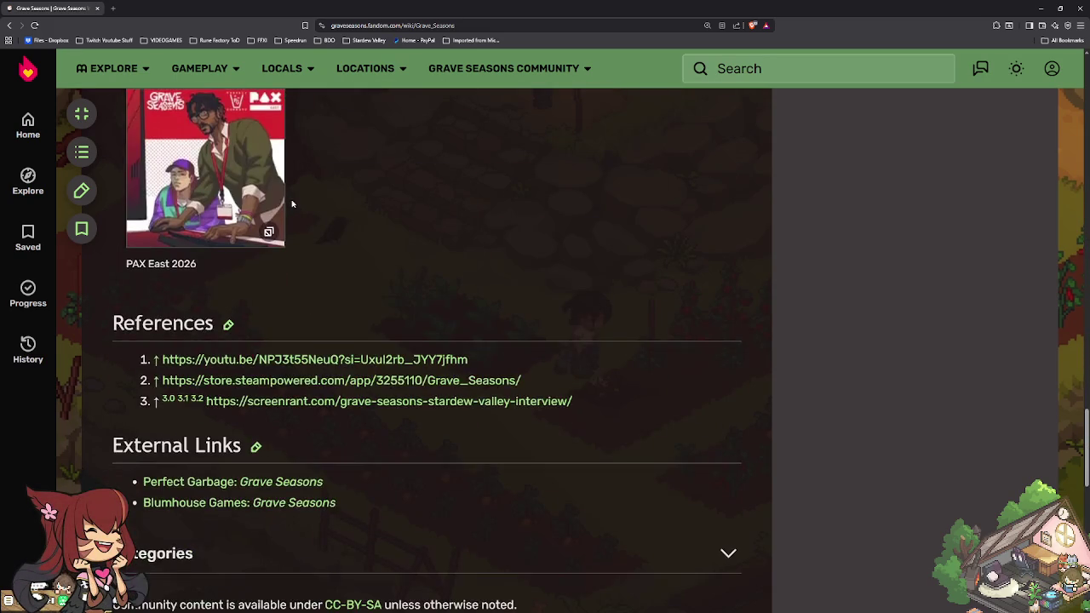
scroll(292, 204, down, 3)
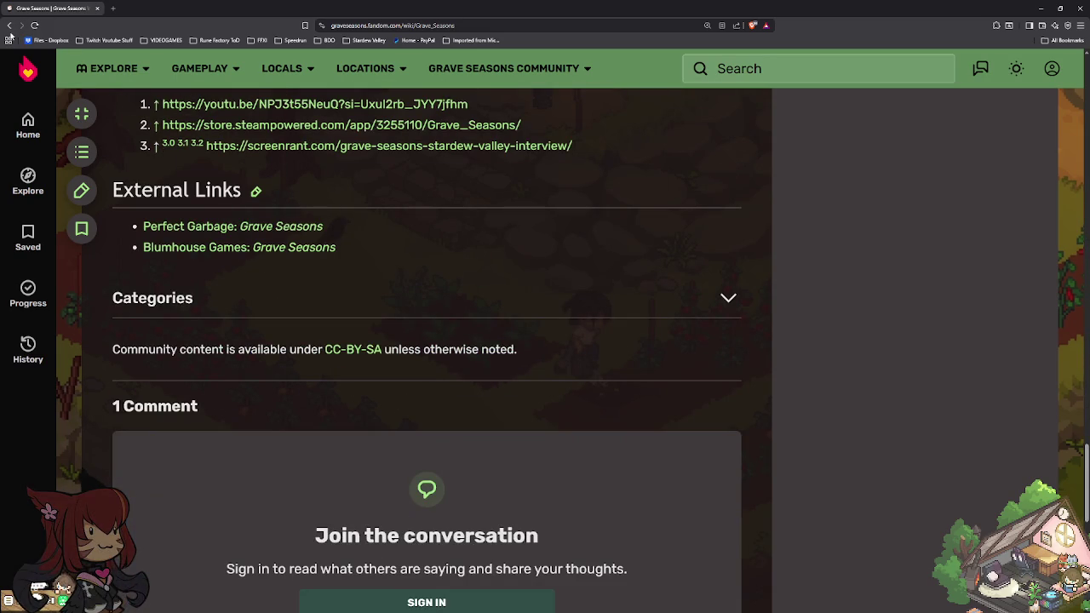
Step: Return to the wiki search results and browse the Townspeople category's 26 characters, Althea to Yuto
click(8, 25)
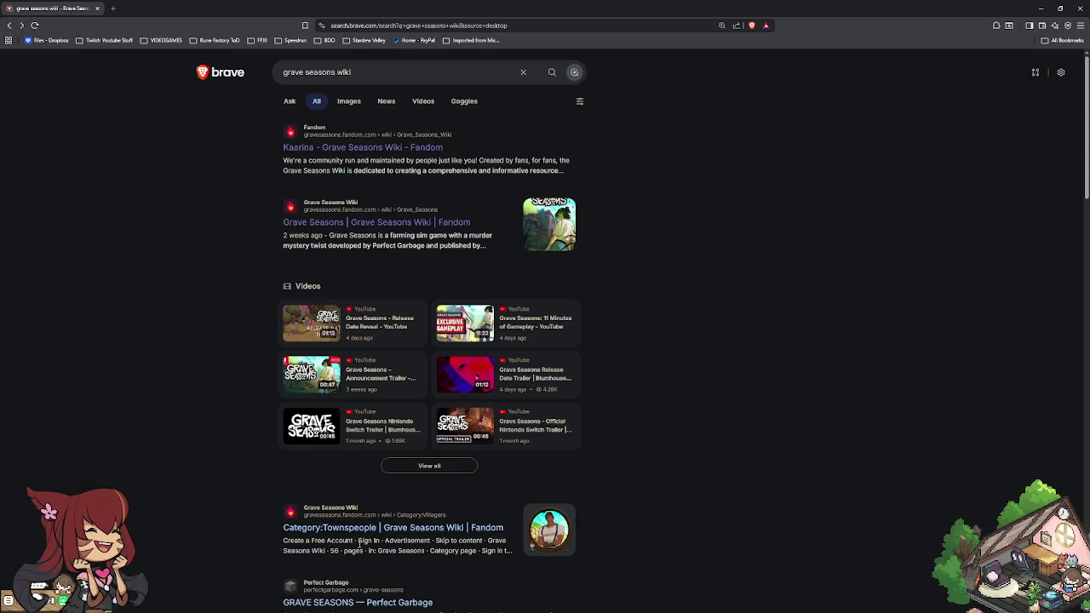
click(361, 535)
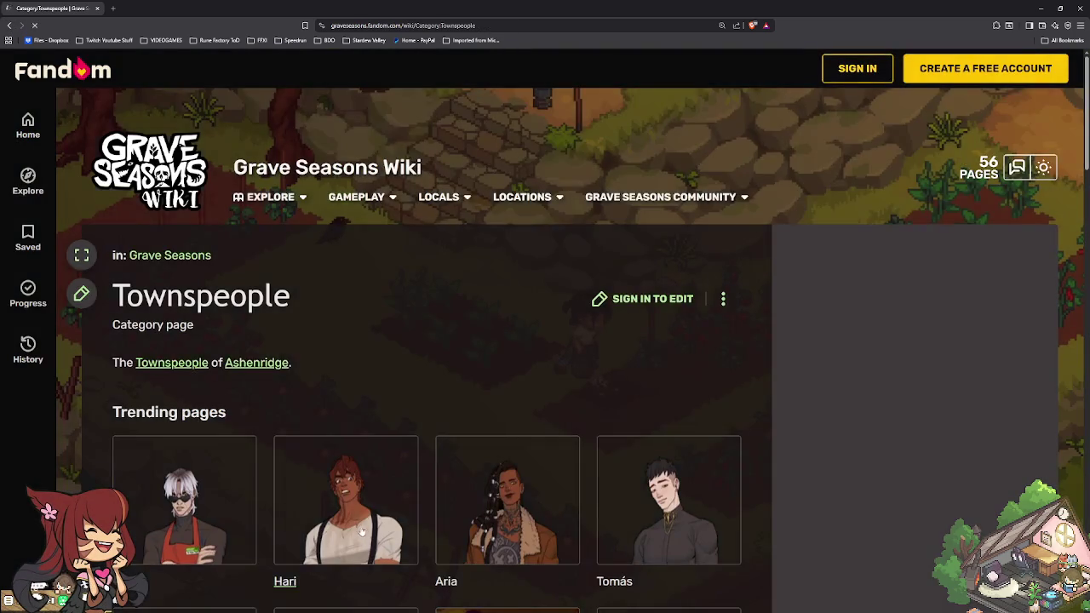
scroll(361, 535, down, 4)
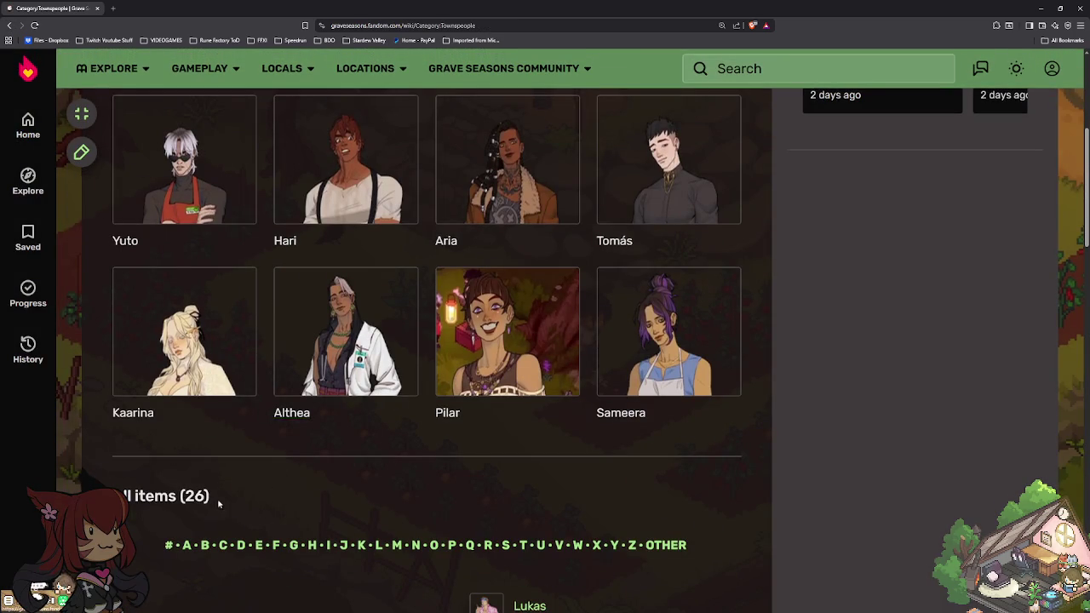
scroll(240, 499, down, 4)
scroll(259, 470, down, 4)
scroll(259, 471, up, 3)
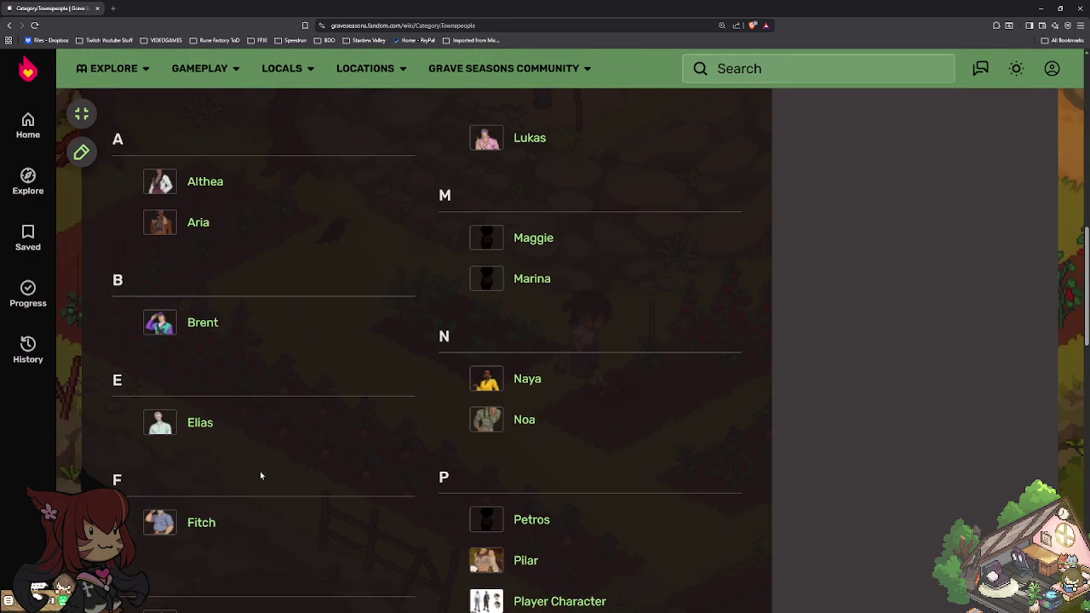
scroll(259, 475, up, 2)
scroll(196, 391, up, 4)
scroll(187, 374, up, 4)
scroll(188, 374, down, 3)
scroll(188, 375, down, 4)
scroll(187, 374, down, 4)
scroll(187, 375, down, 3)
scroll(188, 374, down, 3)
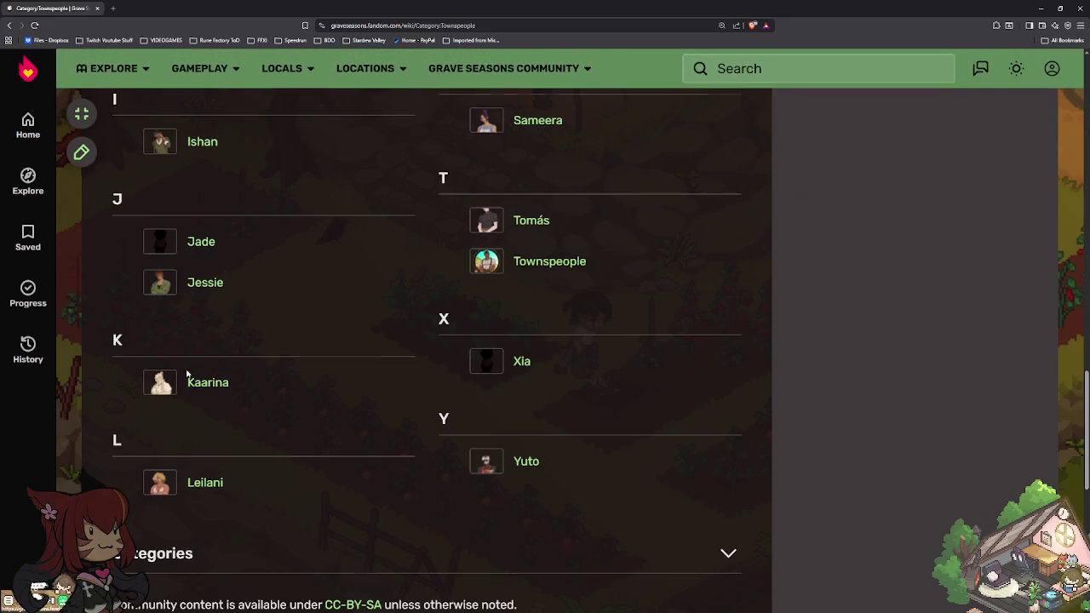
scroll(187, 375, down, 3)
scroll(188, 374, up, 2)
scroll(187, 375, up, 1)
scroll(187, 374, up, 2)
scroll(187, 373, up, 5)
scroll(187, 372, up, 2)
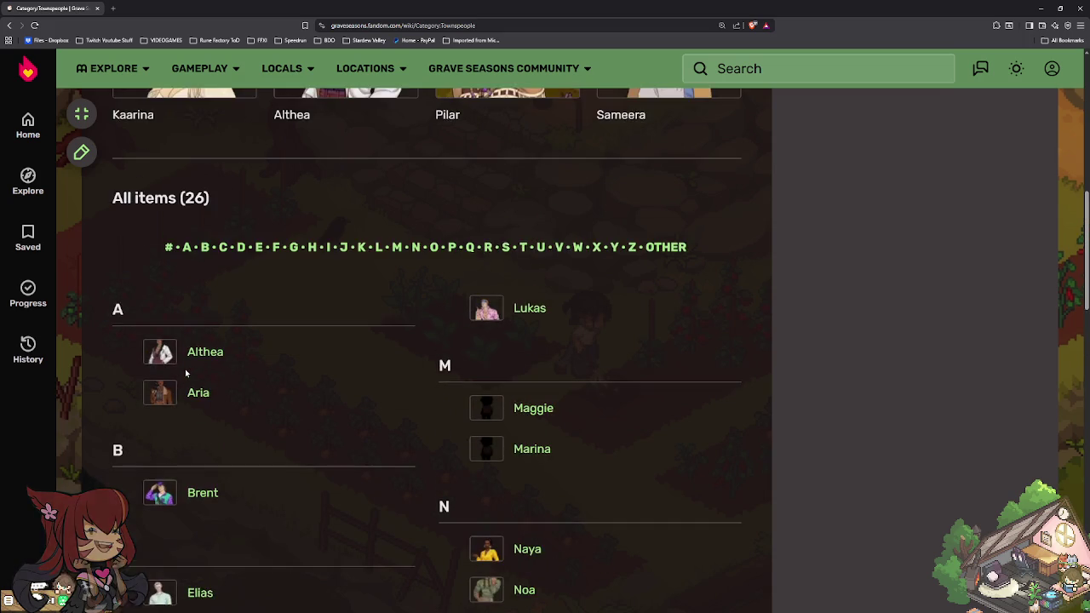
scroll(185, 369, up, 2)
scroll(185, 372, down, 2)
scroll(184, 372, down, 2)
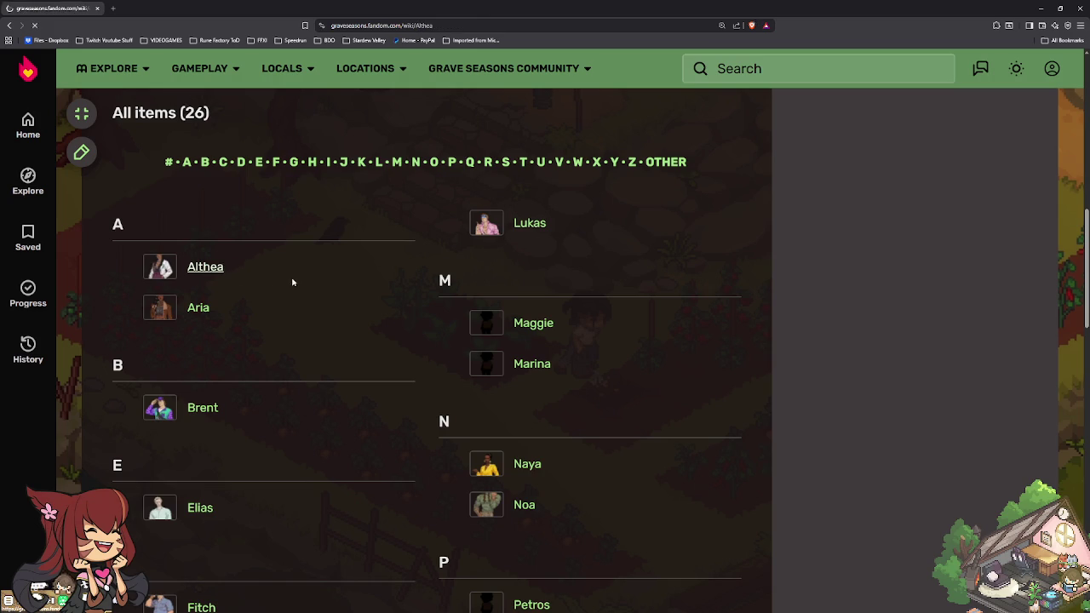
Step: View Althea's infobox portrait enlarged, close it, and scroll through her character page
scroll(613, 314, down, 3)
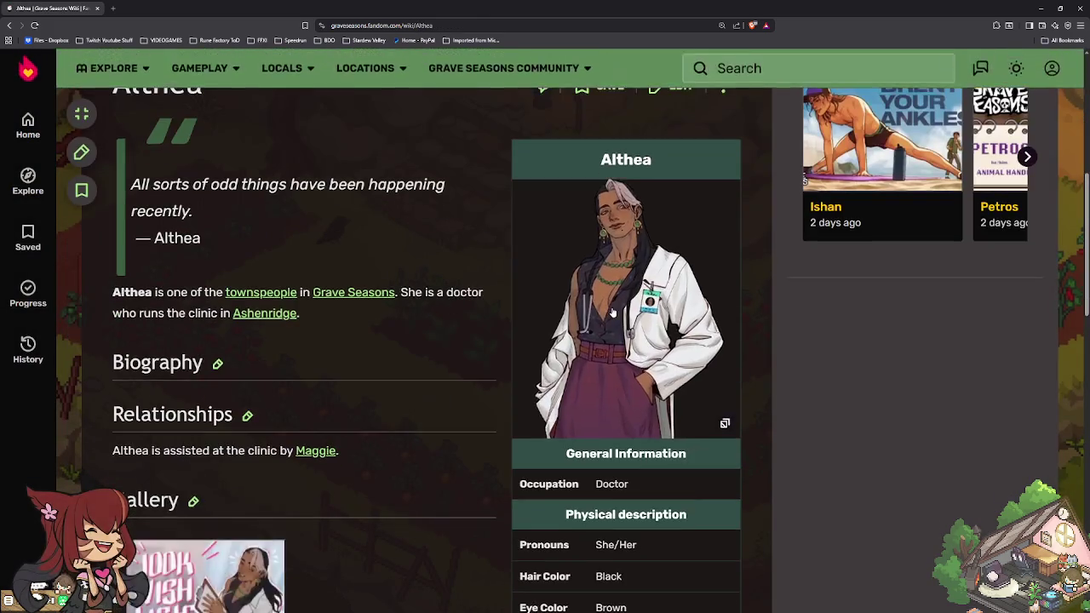
click(612, 313)
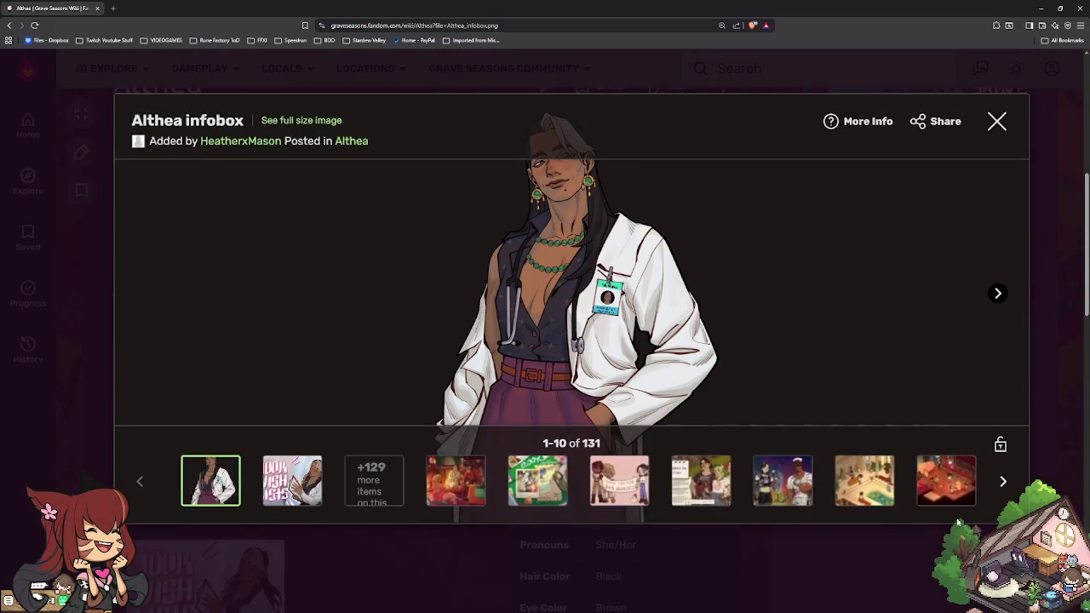
click(377, 571)
scroll(426, 516, up, 1)
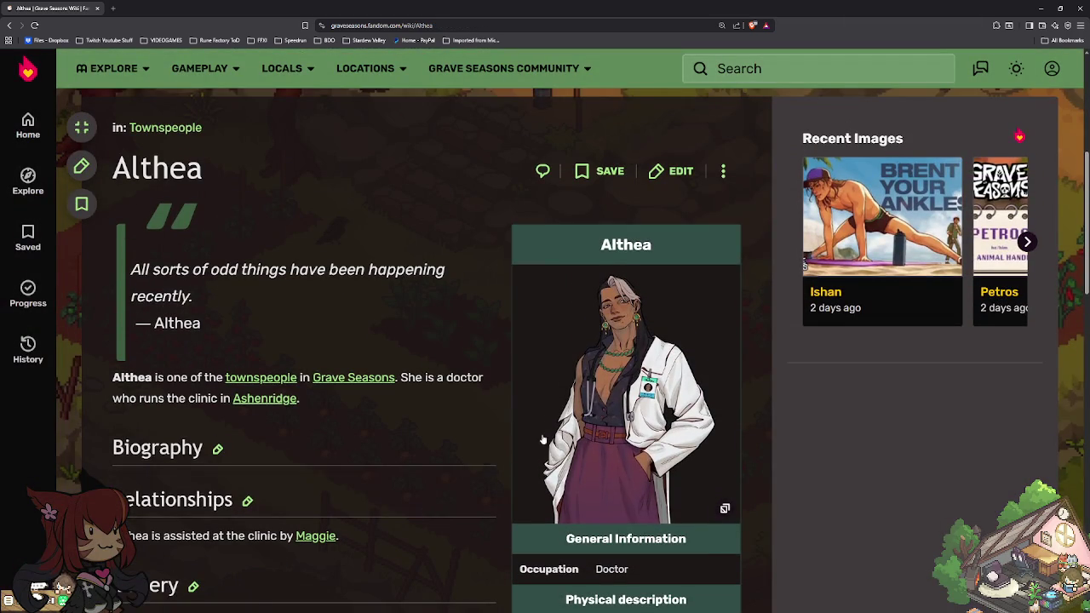
scroll(554, 434, down, 2)
scroll(579, 426, down, 2)
scroll(605, 415, down, 3)
scroll(605, 415, up, 2)
scroll(459, 395, up, 1)
Step: Open Aria's character page from the navbox and scroll through her profile
click(301, 510)
scroll(544, 499, down, 1)
scroll(532, 498, down, 1)
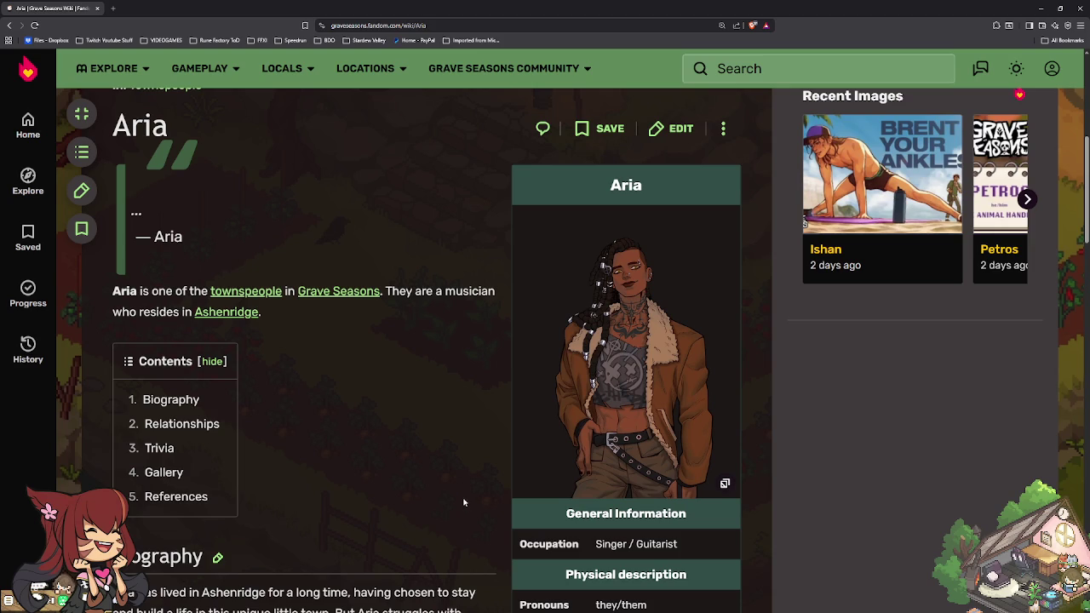
scroll(455, 494, down, 1)
scroll(451, 491, down, 1)
scroll(447, 485, down, 2)
scroll(441, 481, down, 2)
scroll(587, 448, up, 3)
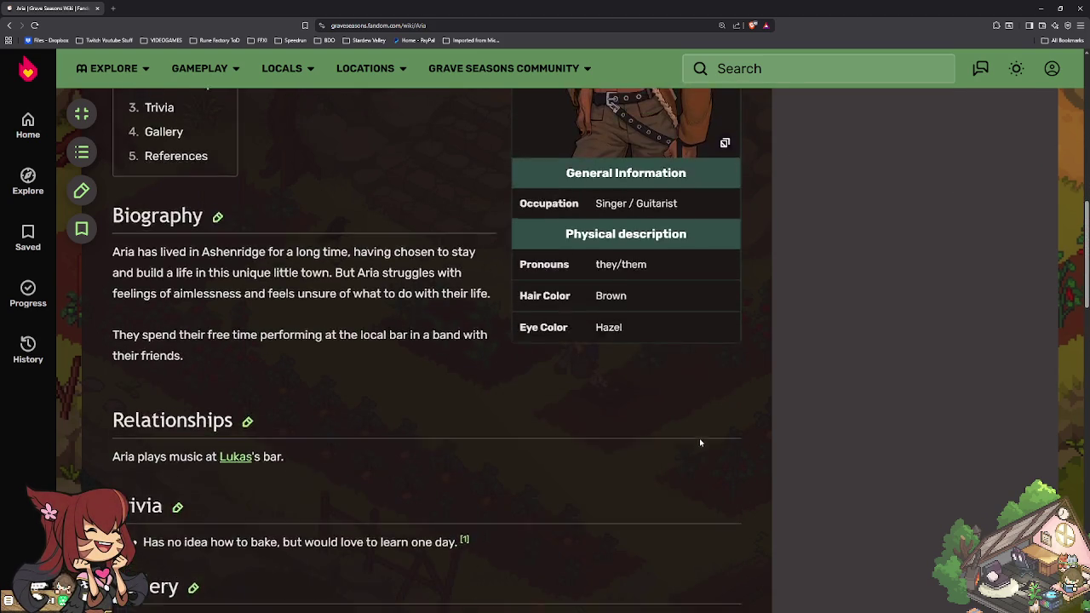
scroll(570, 460, up, 3)
scroll(553, 472, up, 2)
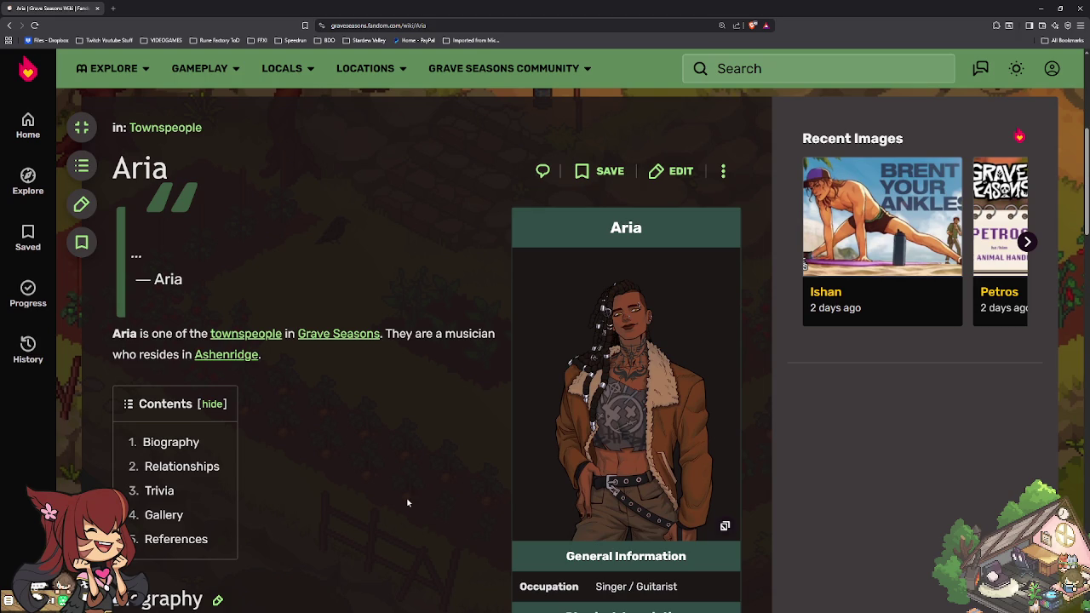
scroll(407, 503, down, 2)
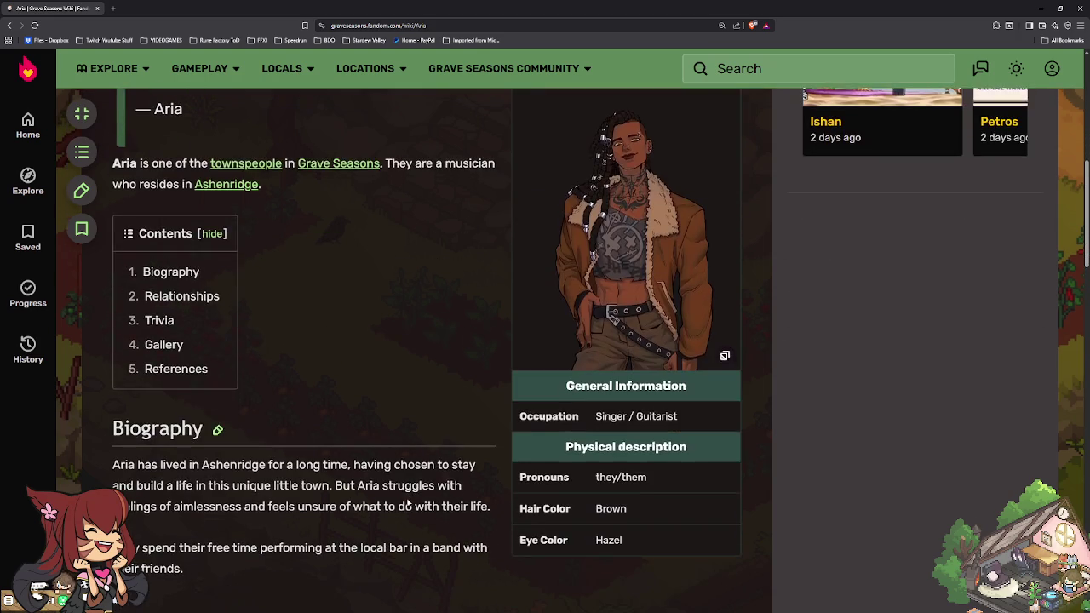
scroll(406, 503, down, 1)
scroll(407, 504, down, 1)
scroll(408, 498, down, 3)
scroll(408, 499, down, 3)
scroll(409, 499, down, 1)
Step: Browse Brent's character page, then continue to Elias's page
click(331, 498)
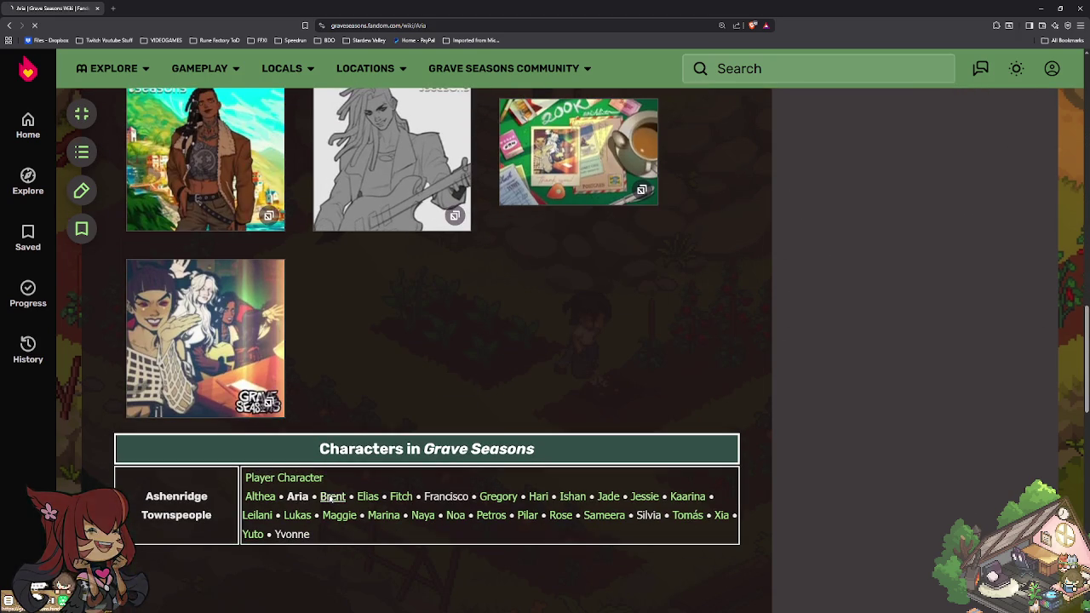
scroll(468, 501, down, 2)
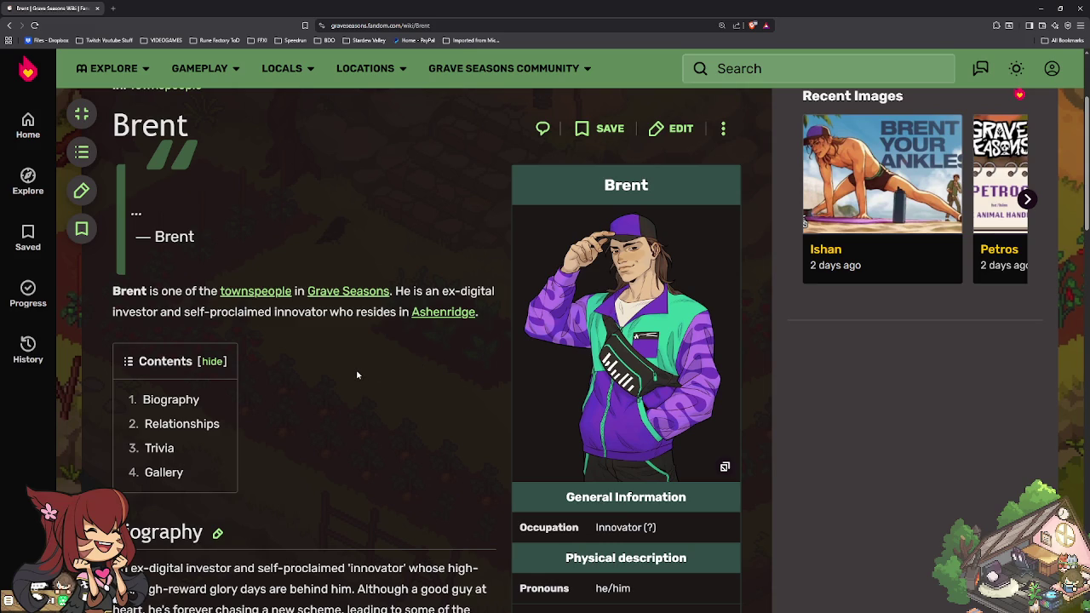
scroll(357, 374, down, 1)
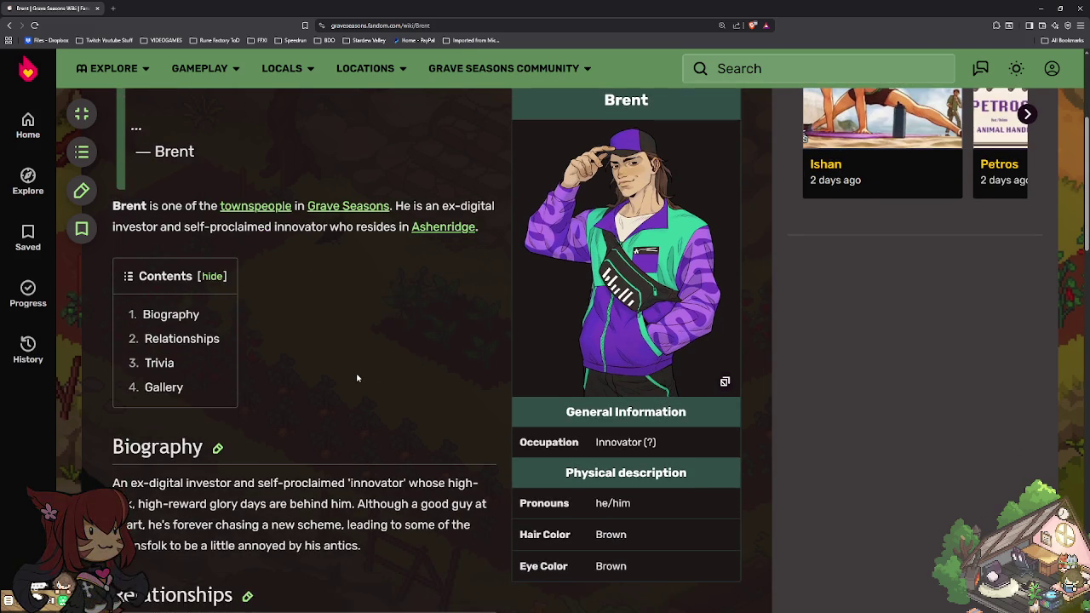
scroll(357, 378, down, 2)
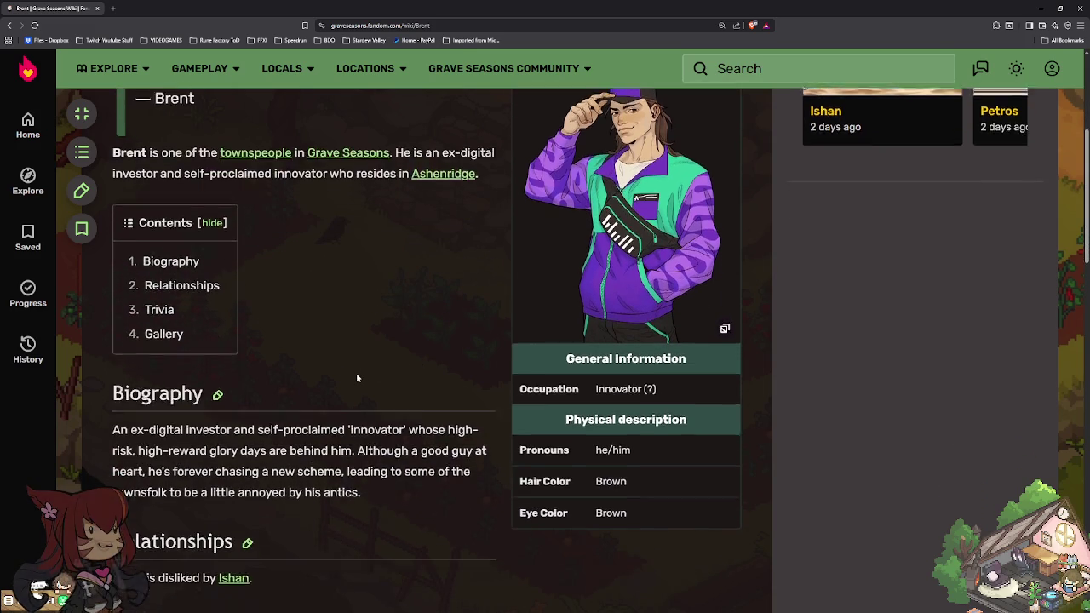
scroll(281, 391, down, 1)
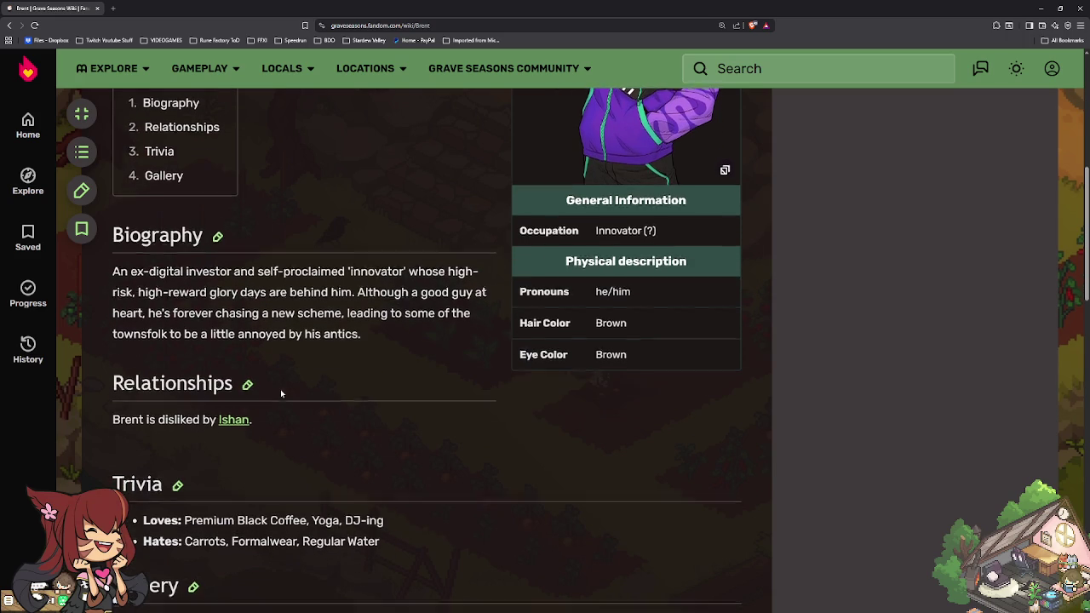
scroll(281, 391, down, 2)
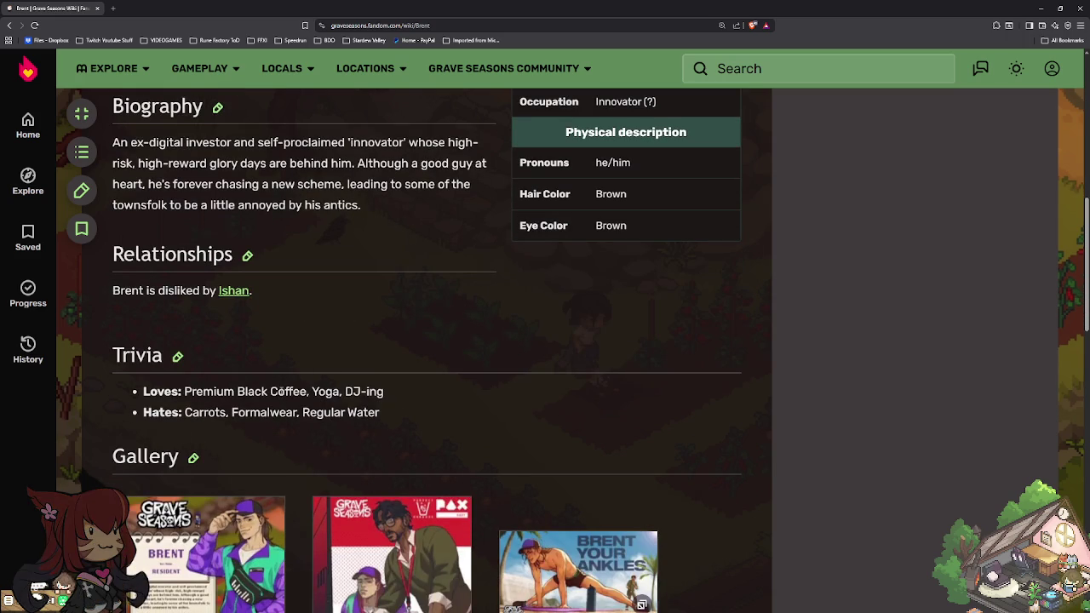
scroll(571, 377, up, 2)
scroll(657, 305, up, 2)
scroll(601, 338, down, 3)
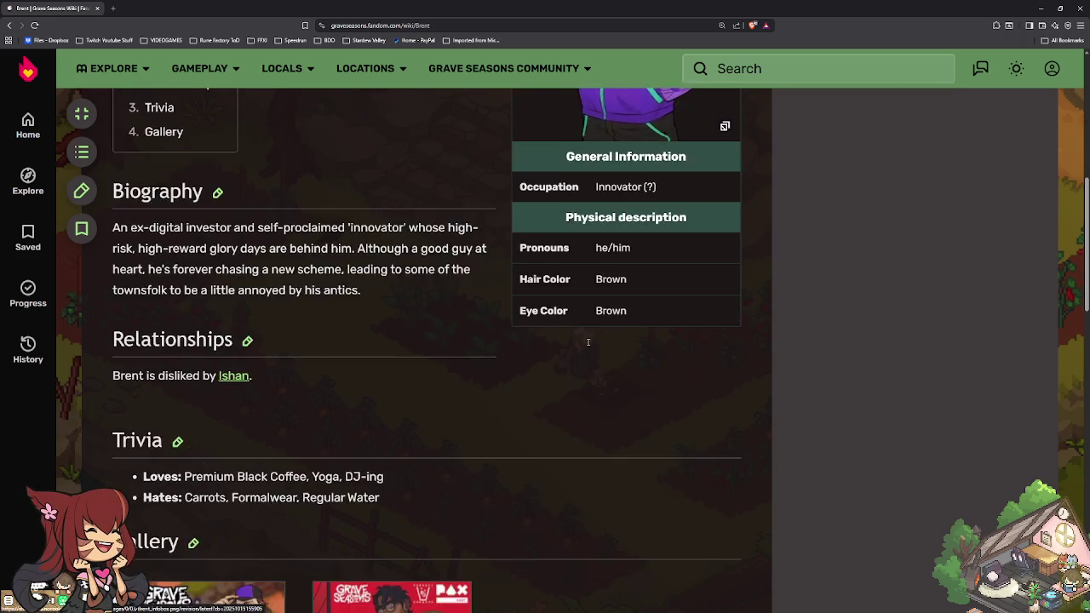
scroll(601, 338, down, 3)
scroll(425, 357, down, 3)
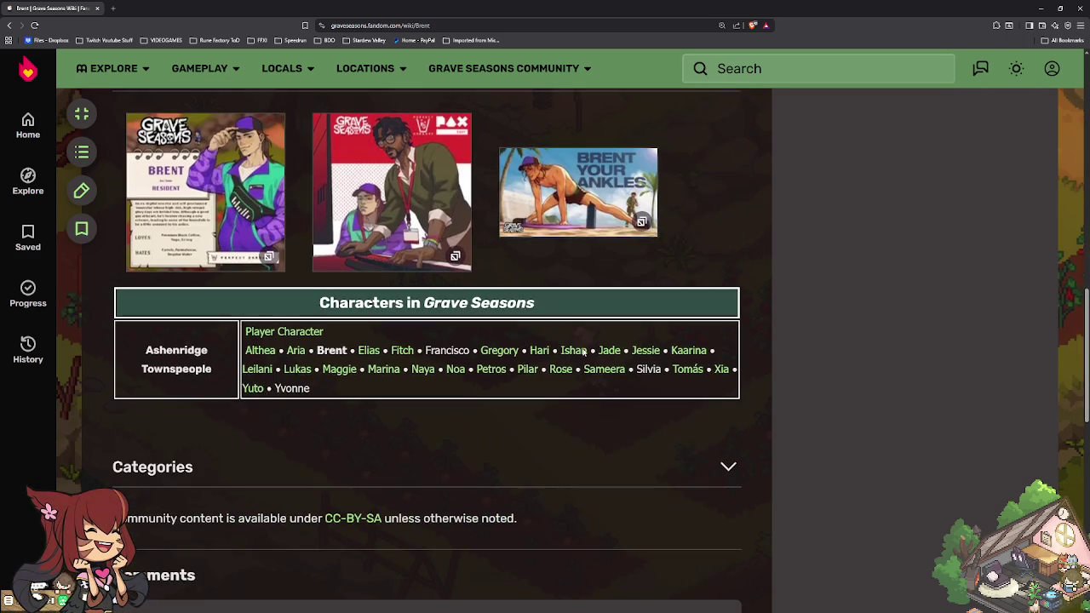
click(368, 351)
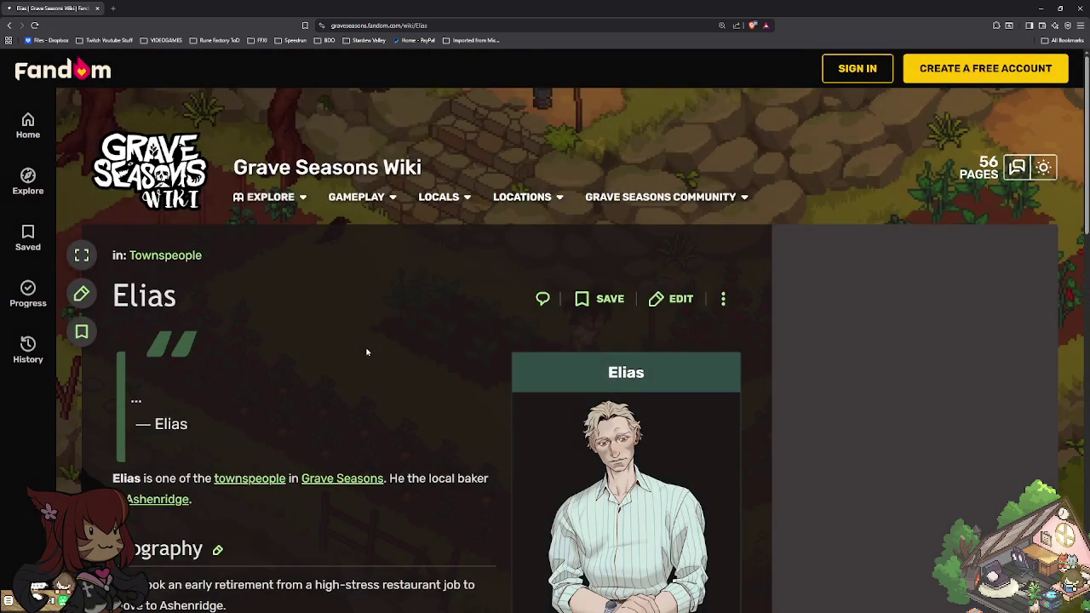
Step: Scroll down Fitch's page to the character table and open Gregory's page
scroll(366, 354, down, 1)
scroll(366, 353, down, 2)
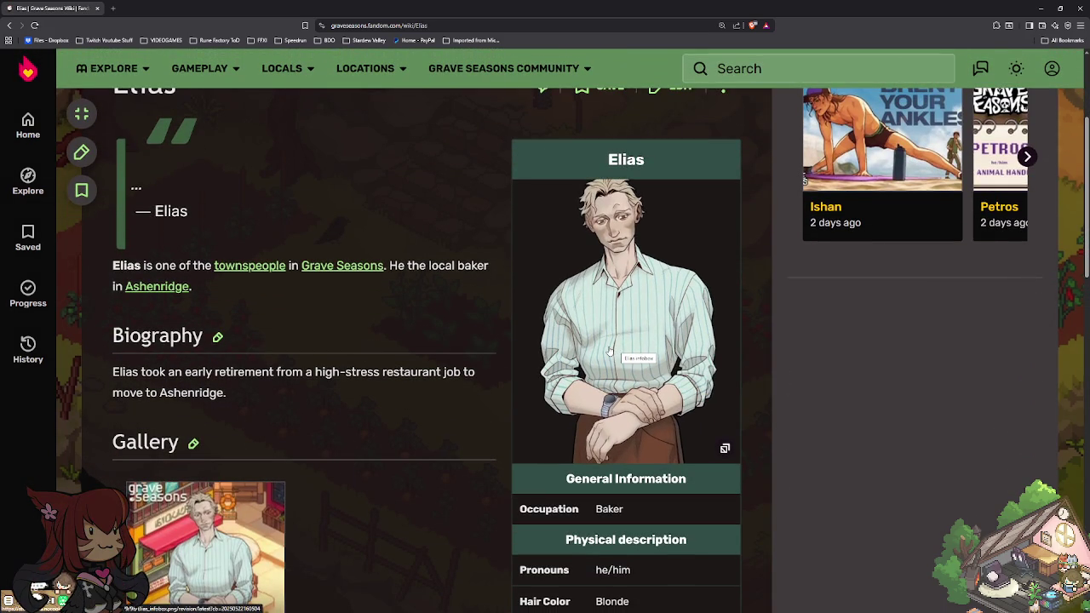
scroll(467, 381, down, 2)
scroll(468, 385, down, 2)
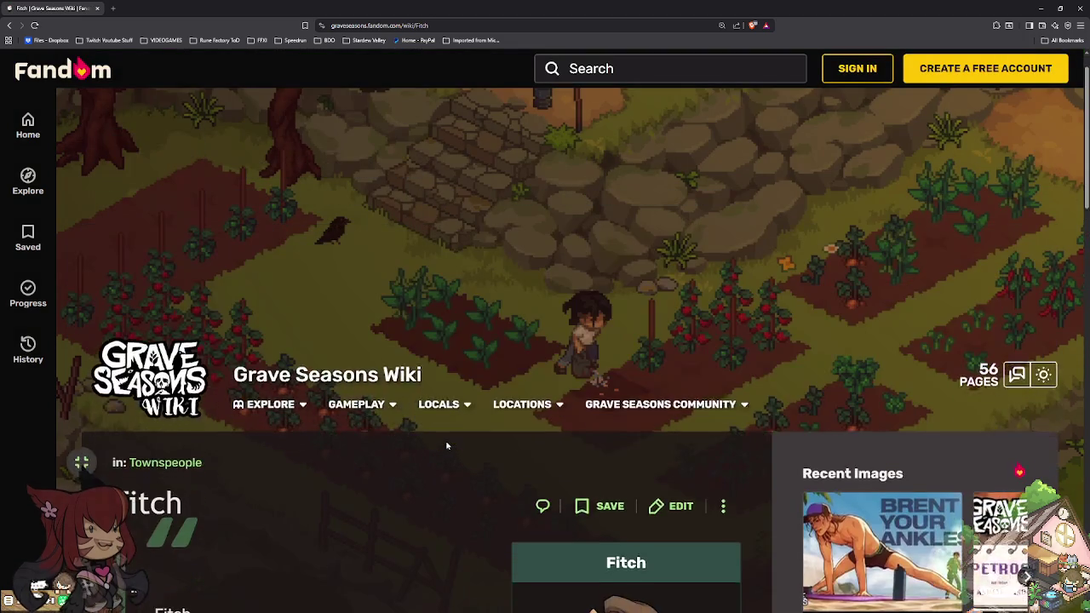
scroll(446, 445, down, 2)
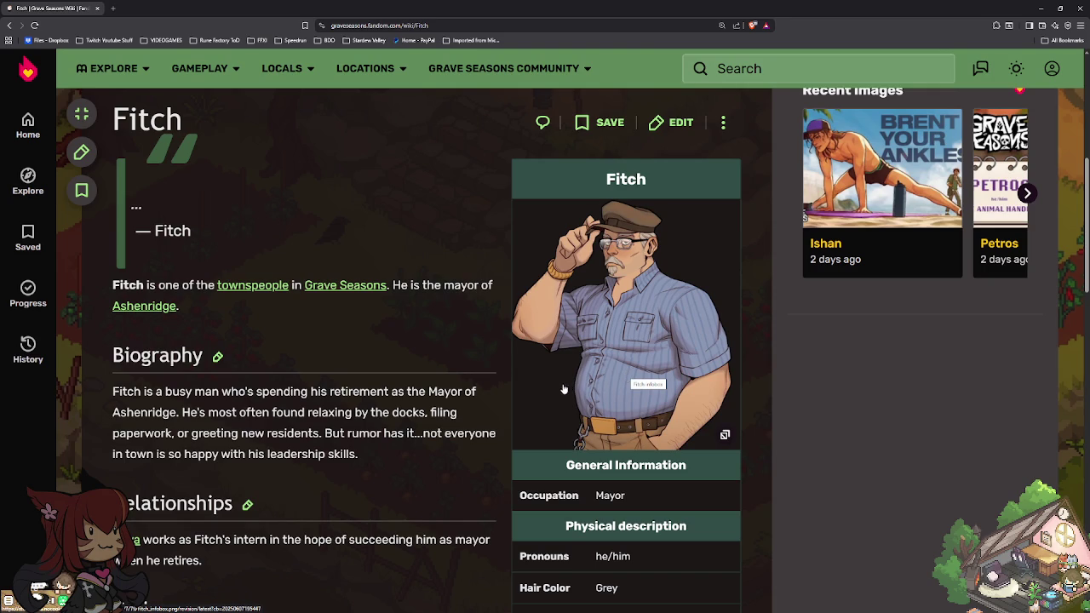
scroll(511, 400, down, 1)
scroll(469, 413, down, 1)
scroll(465, 416, down, 3)
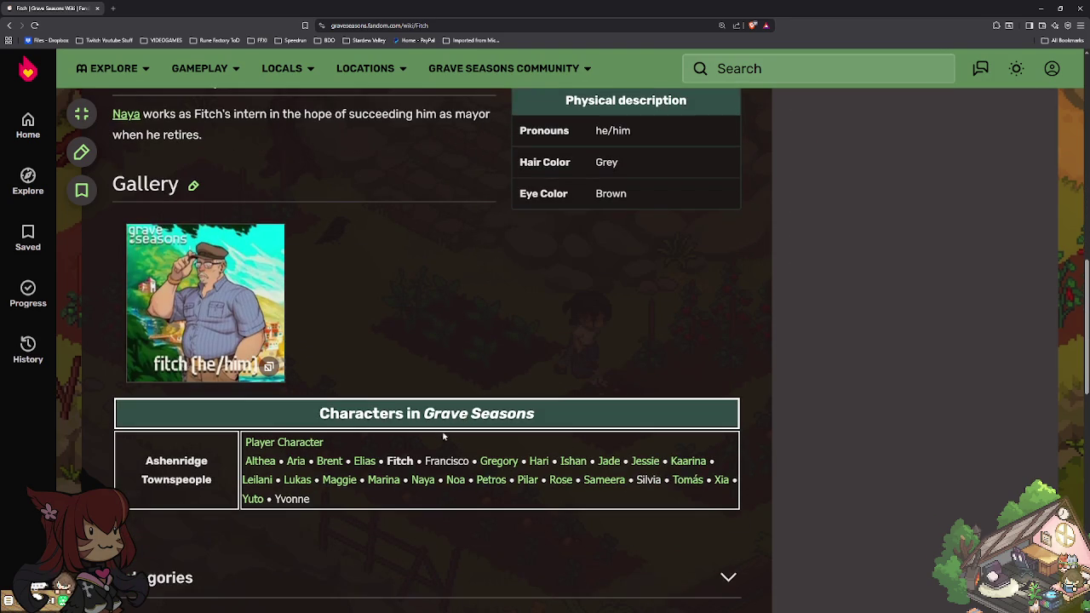
click(493, 463)
Step: Scroll through Gregory's page and go on to Hari's character page
scroll(482, 456, down, 3)
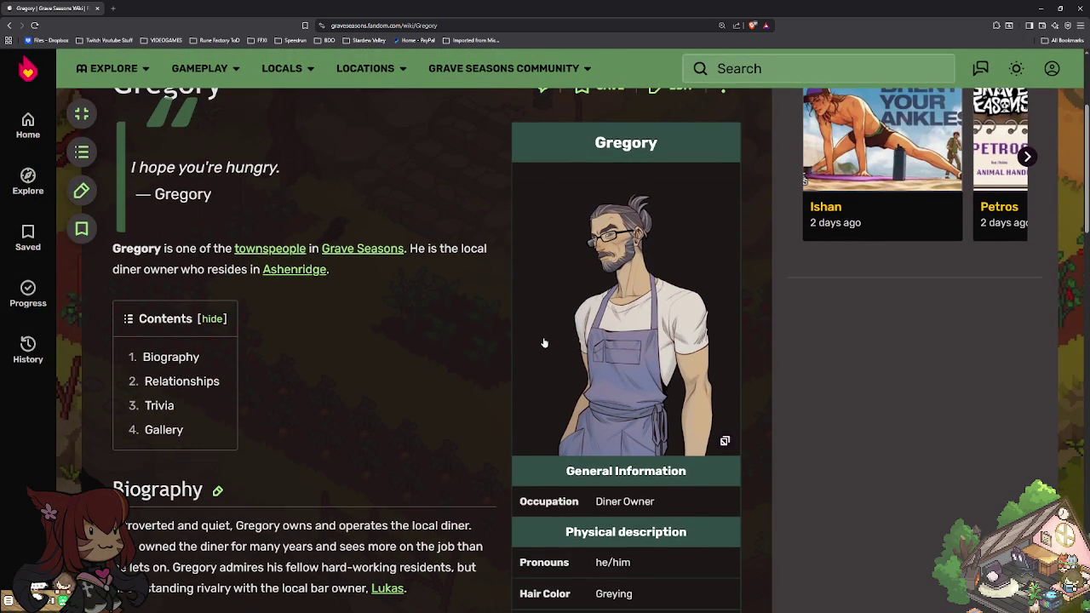
scroll(410, 398, down, 4)
scroll(411, 400, down, 3)
scroll(458, 401, down, 2)
click(535, 495)
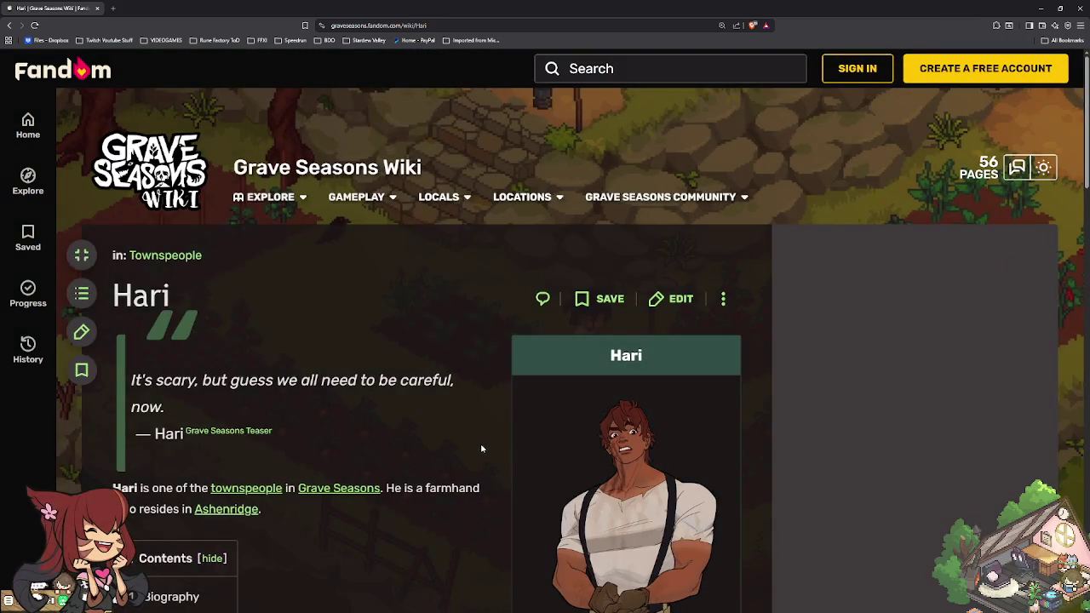
scroll(450, 443, down, 1)
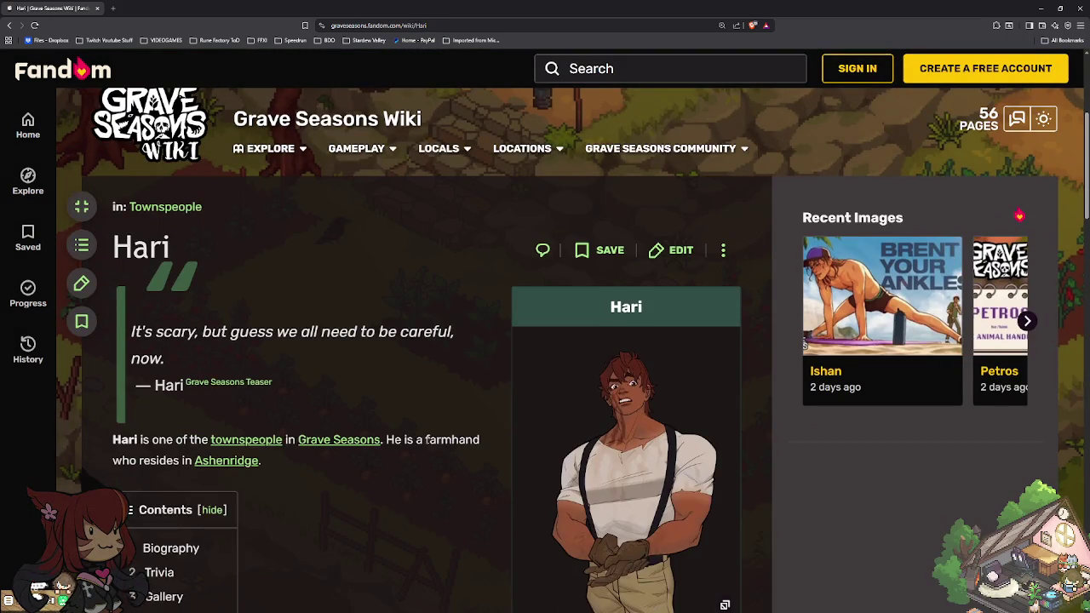
scroll(427, 437, down, 2)
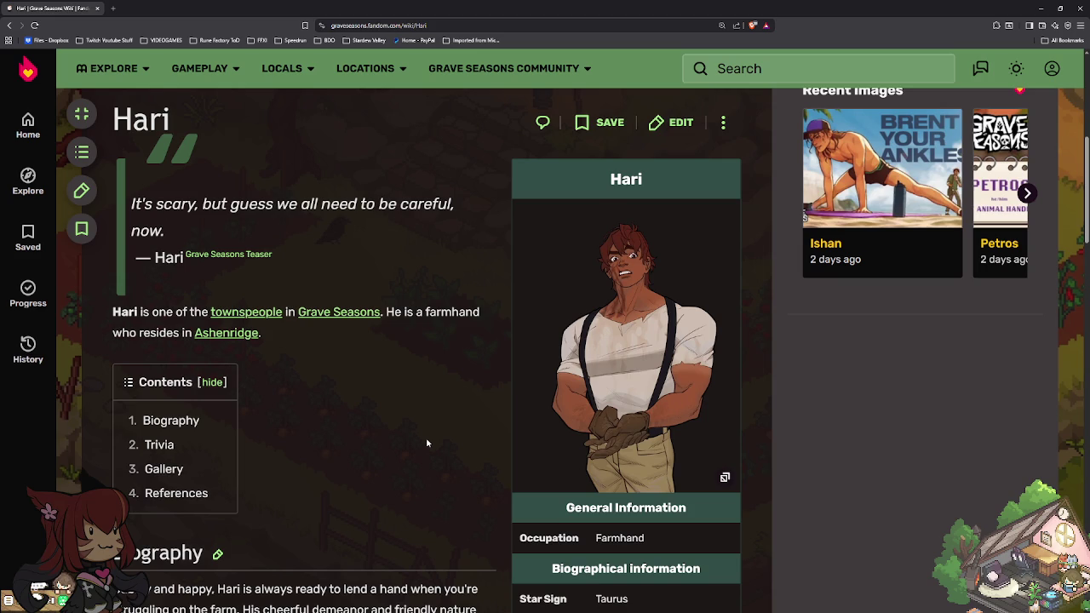
scroll(427, 443, down, 1)
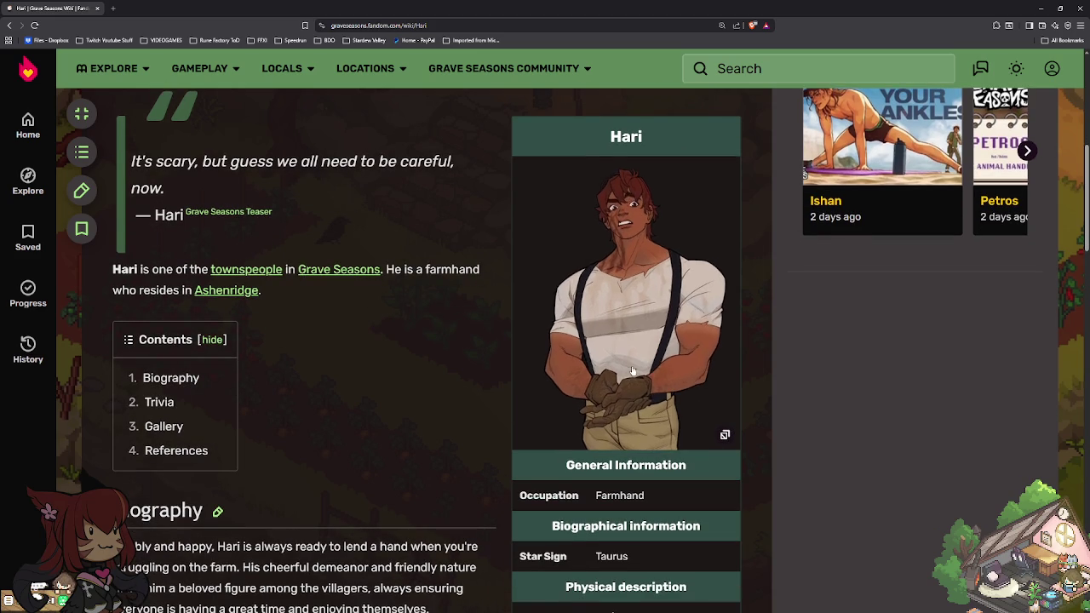
scroll(485, 423, down, 2)
scroll(485, 423, down, 1)
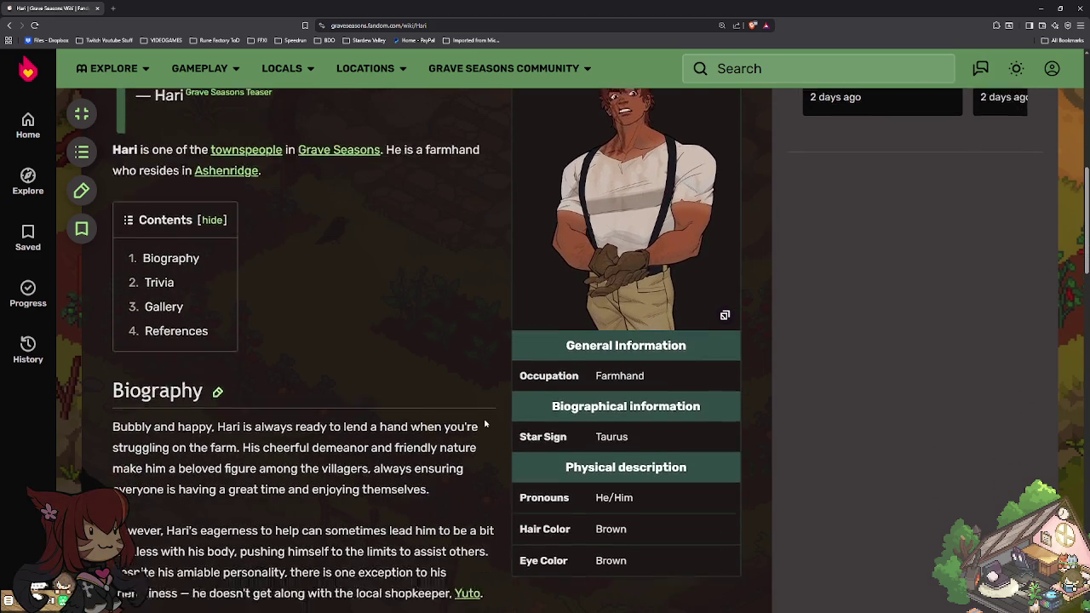
scroll(485, 423, down, 3)
scroll(485, 423, down, 3)
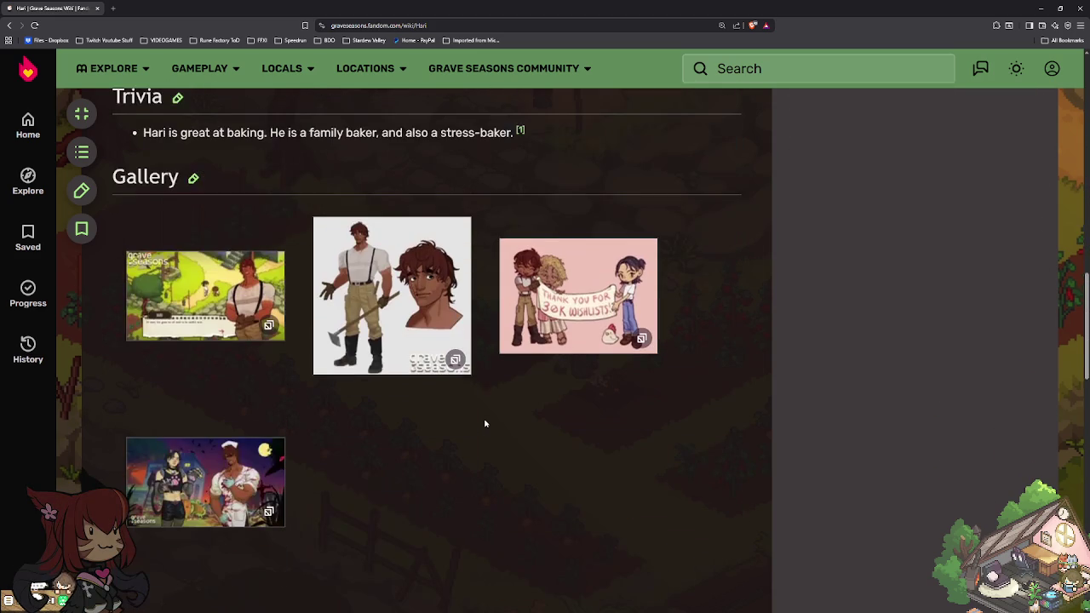
scroll(486, 423, up, 6)
scroll(485, 423, up, 2)
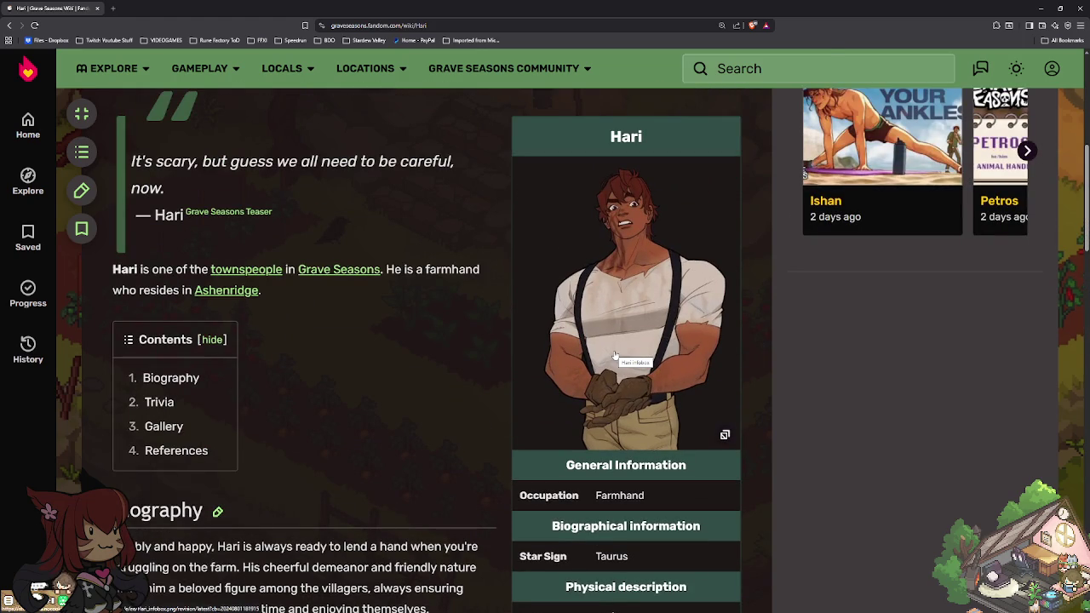
scroll(609, 356, down, 3)
scroll(601, 355, down, 4)
scroll(601, 352, down, 3)
scroll(601, 353, down, 2)
scroll(601, 352, down, 1)
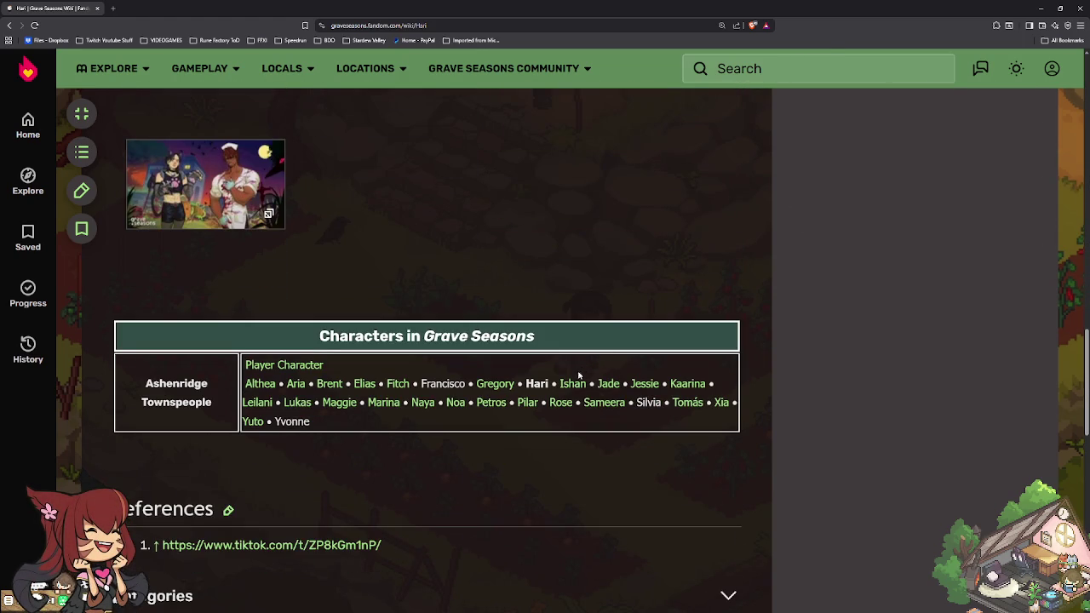
click(571, 384)
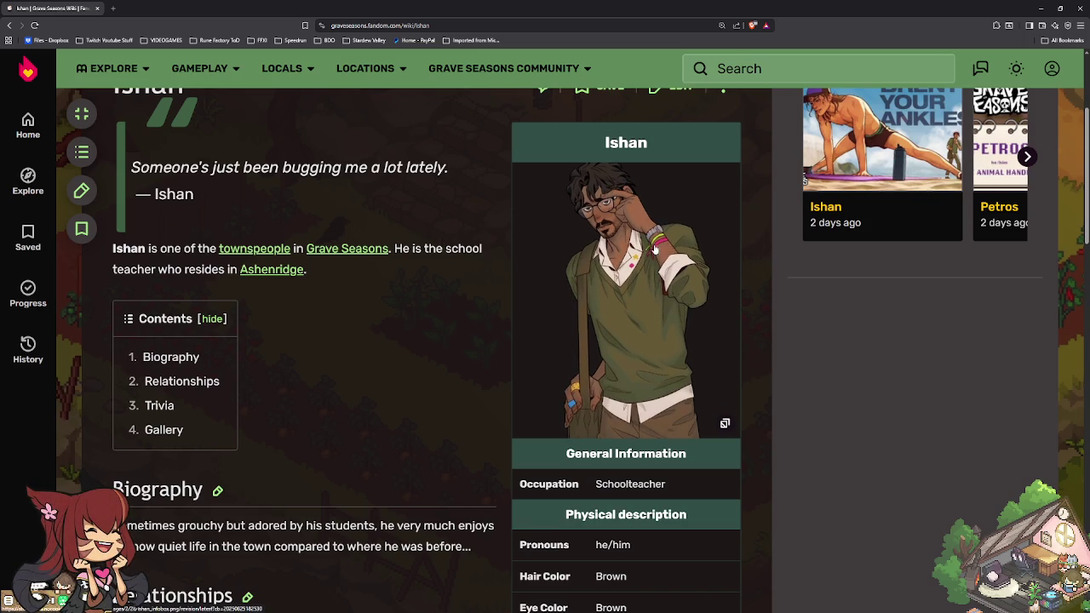
Step: Scroll down Ishan's page to his Trivia and Gallery, listing his loves and hates
scroll(389, 444, down, 1)
scroll(389, 443, down, 1)
scroll(389, 443, down, 1)
scroll(389, 443, down, 2)
scroll(389, 444, down, 3)
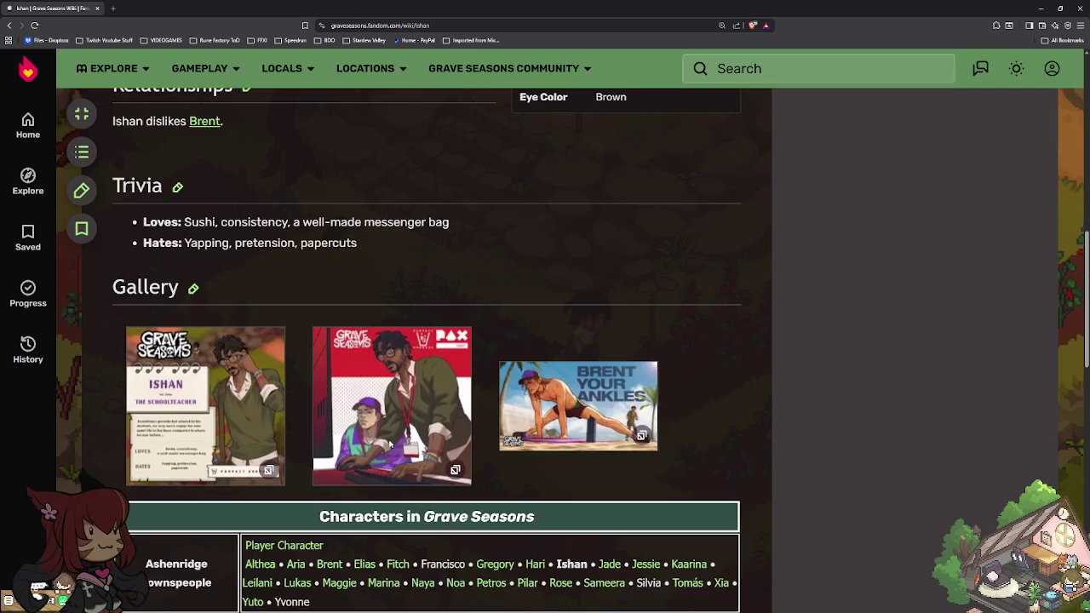
scroll(389, 444, down, 1)
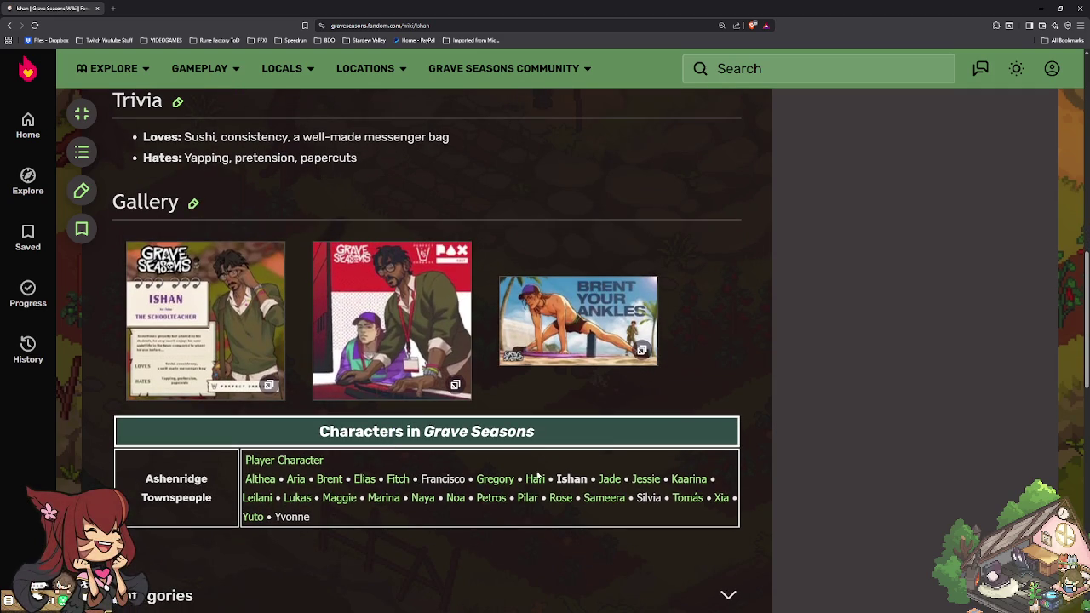
Step: Open Jade's page and view the Jade, Marina & Xia image full size
click(608, 479)
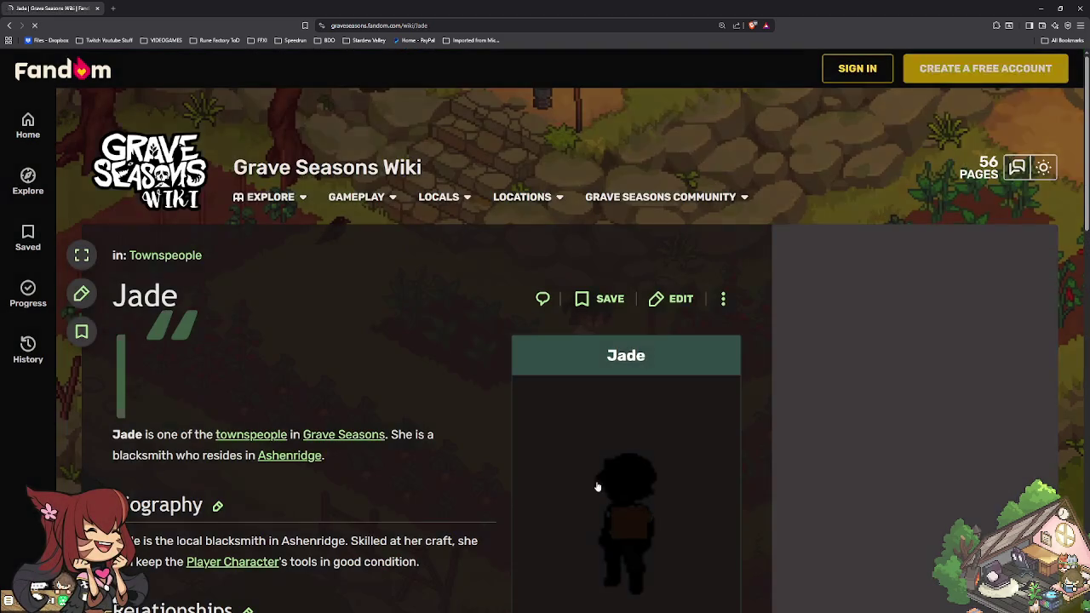
scroll(627, 438, down, 2)
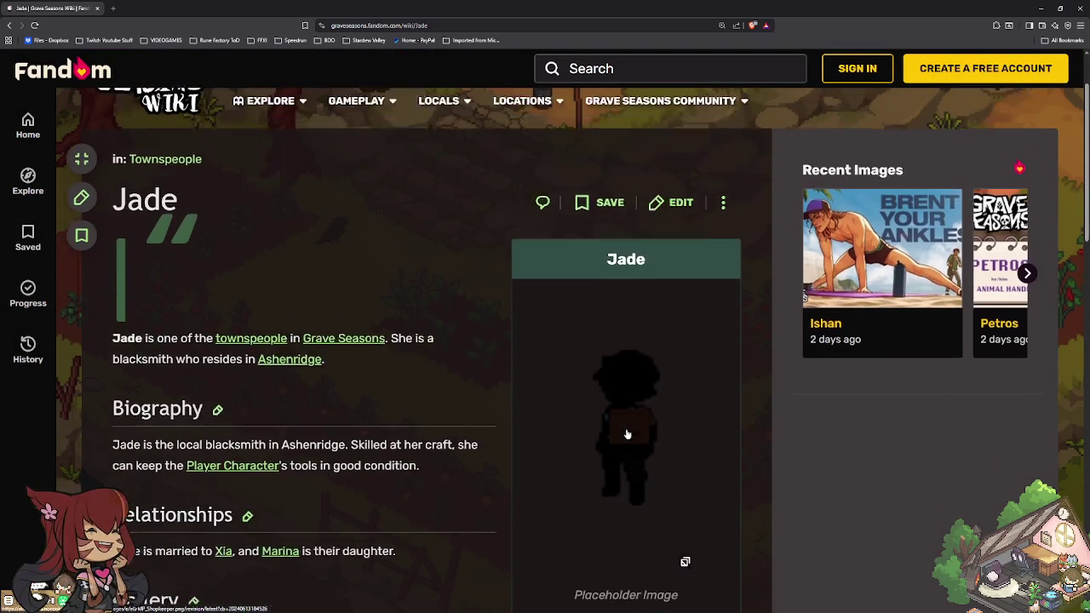
scroll(627, 434, down, 1)
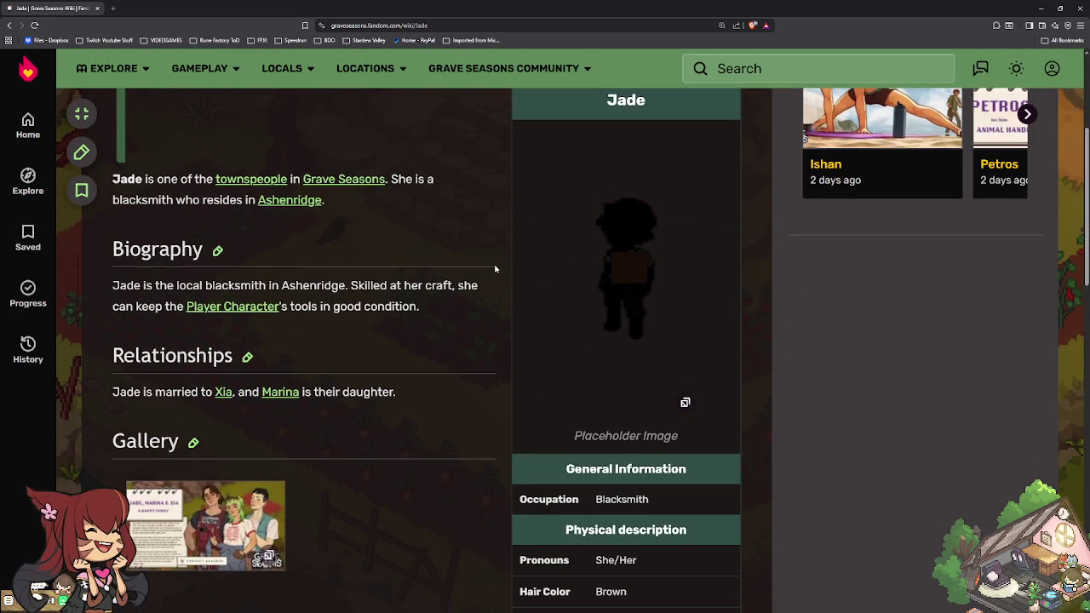
click(213, 517)
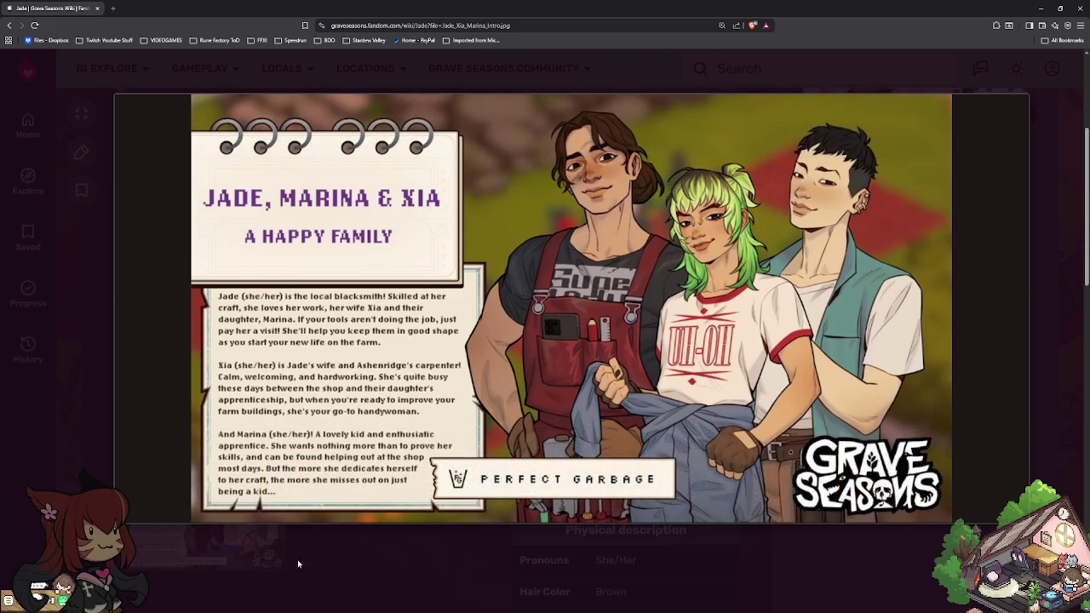
click(340, 557)
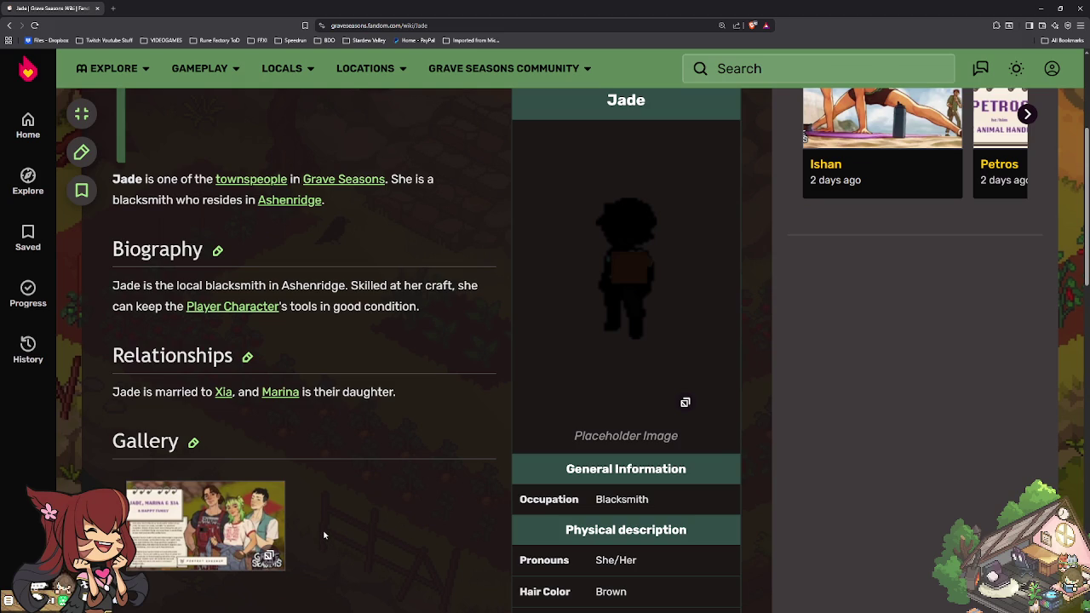
scroll(379, 511, down, 3)
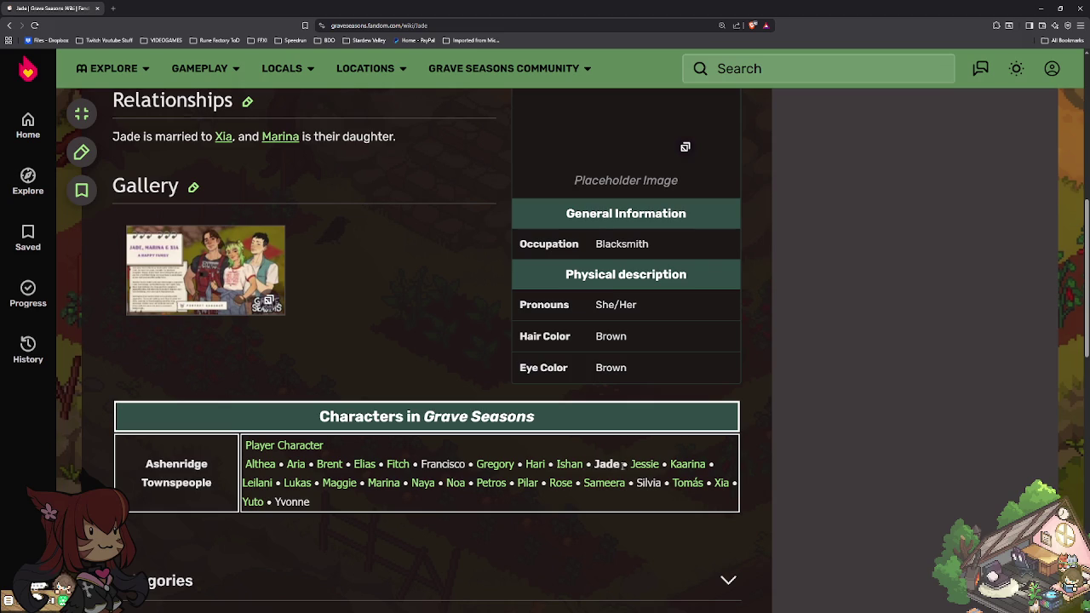
Step: Open Jessie's character page and scroll through it
click(634, 465)
scroll(511, 468, down, 1)
scroll(469, 471, down, 1)
scroll(419, 474, down, 2)
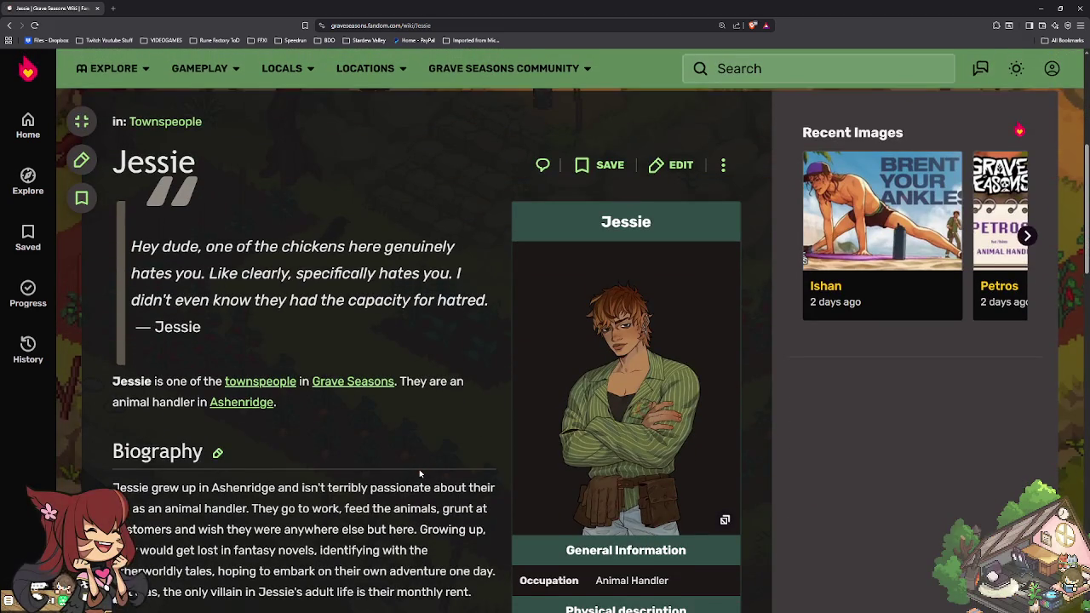
scroll(420, 473, down, 1)
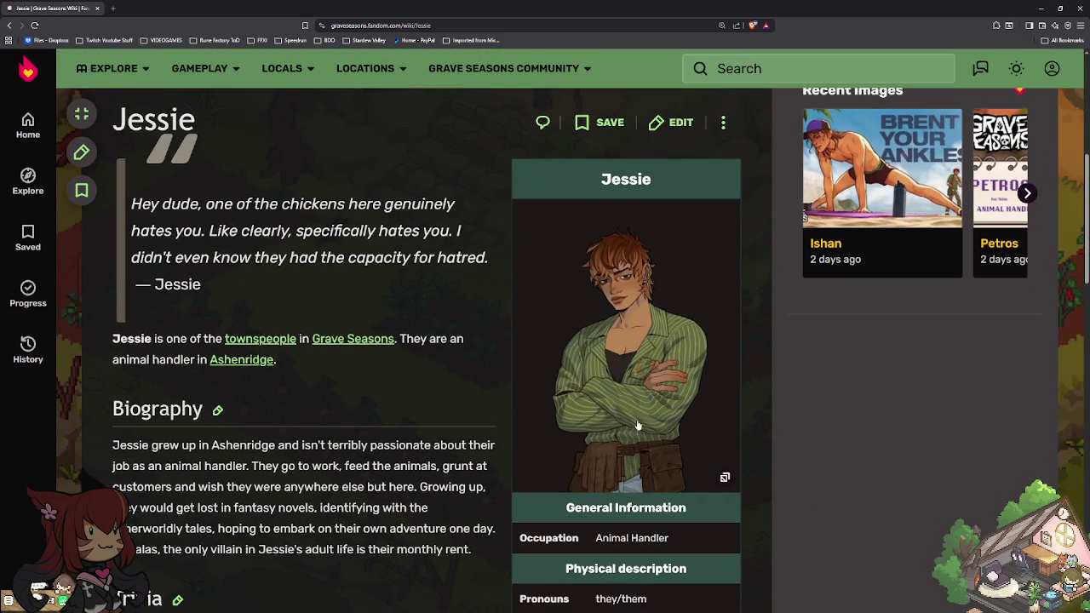
scroll(610, 424, down, 3)
scroll(511, 442, up, 2)
scroll(444, 456, up, 2)
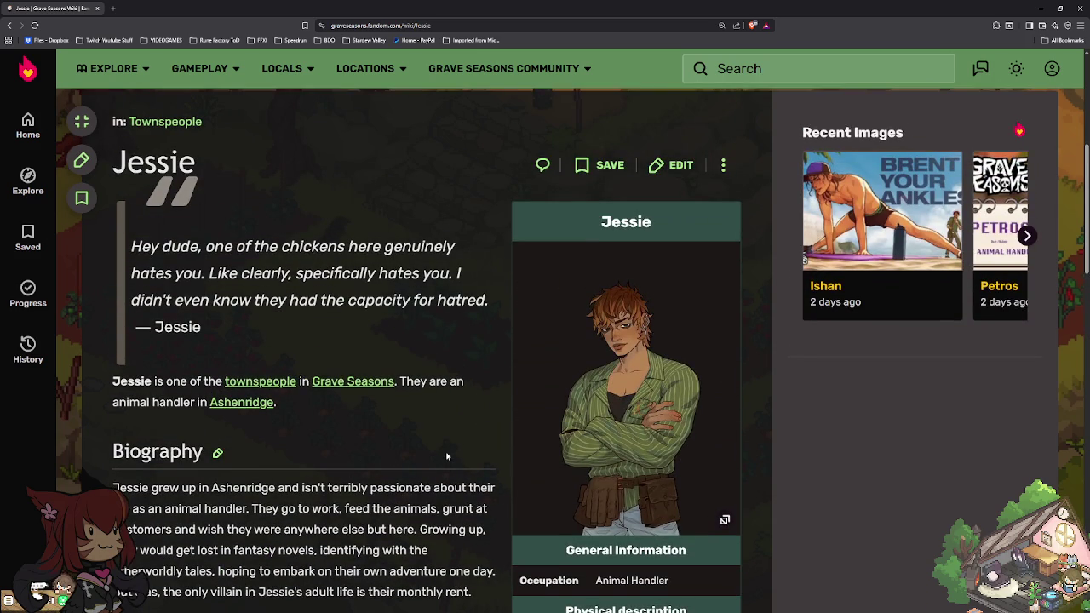
scroll(372, 435, down, 3)
scroll(547, 427, down, 3)
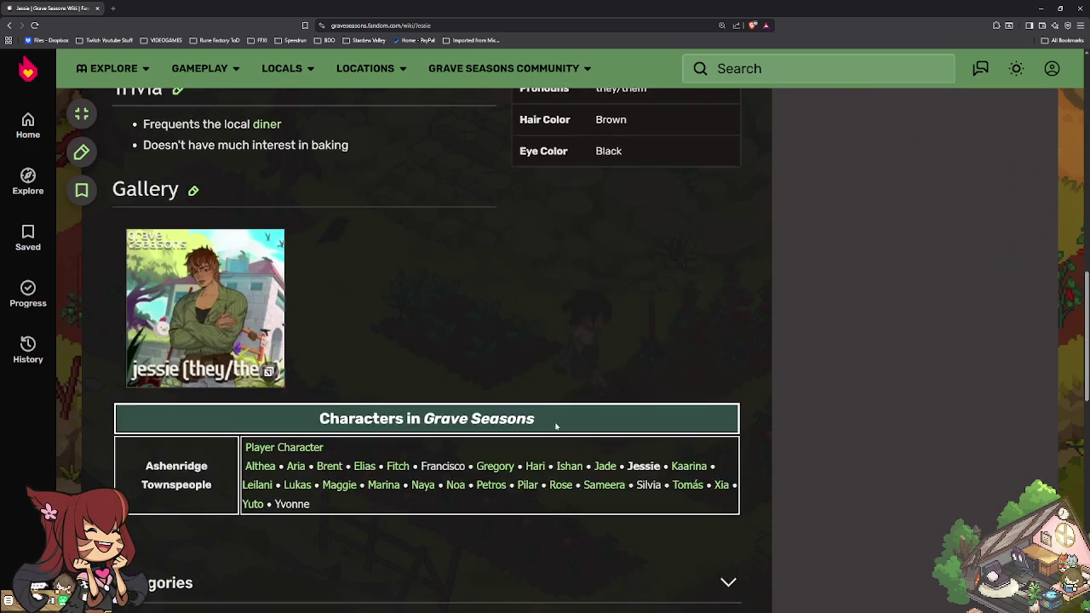
Step: Browse Kaarina the waitress's page, then go on to Aria's page
click(685, 466)
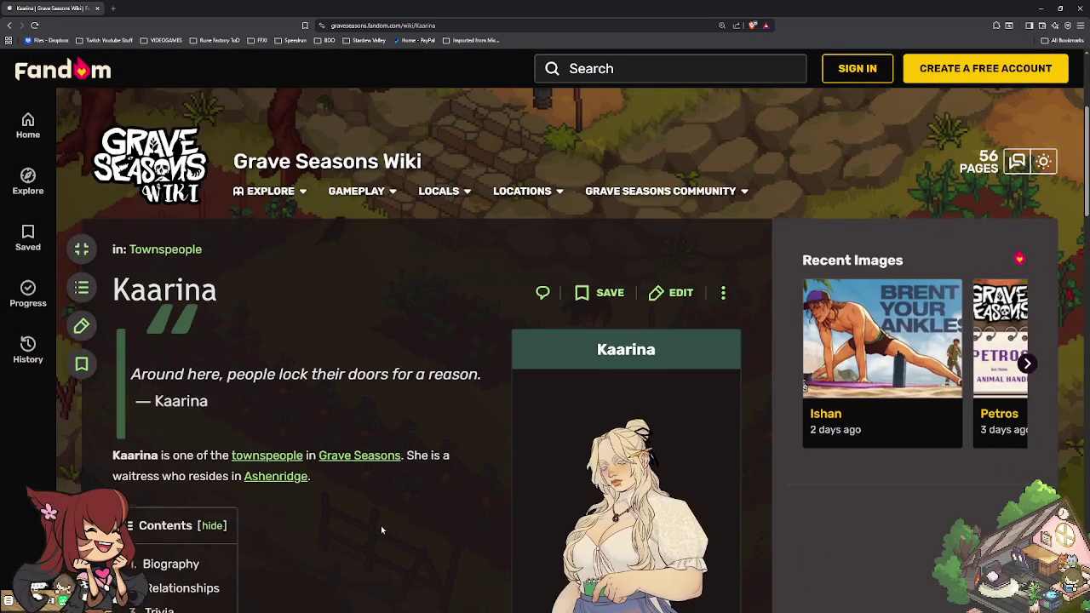
scroll(380, 526, down, 1)
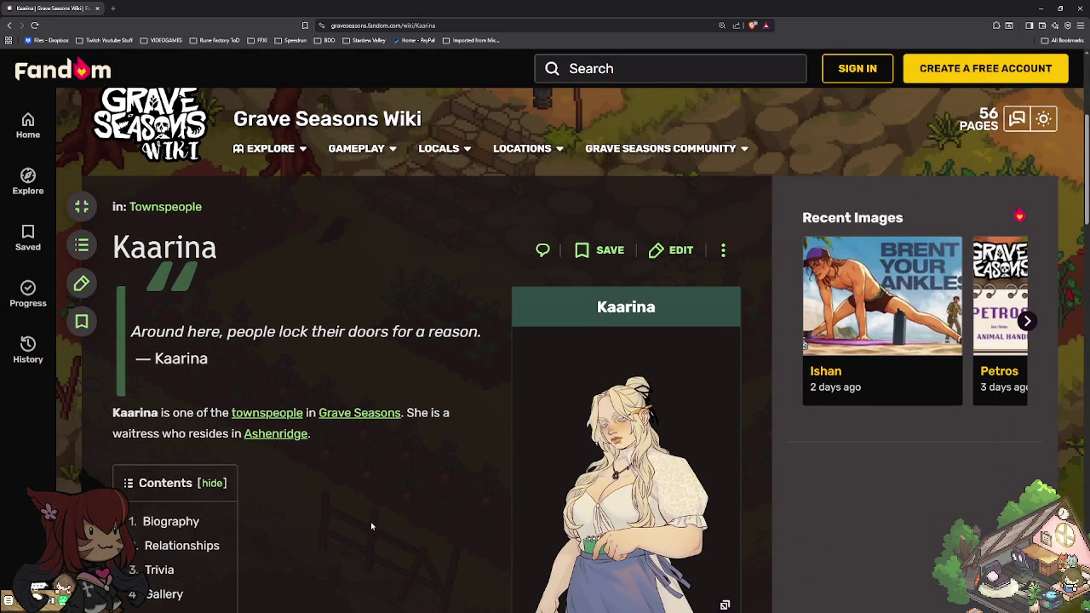
scroll(371, 521, down, 1)
scroll(363, 520, up, 1)
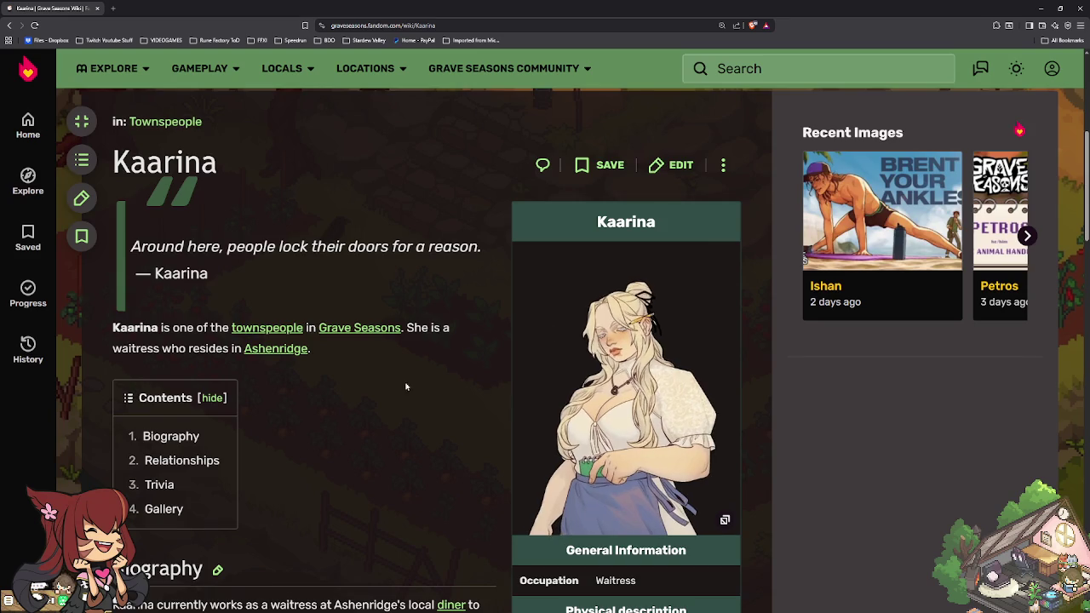
scroll(321, 398, down, 3)
scroll(321, 398, down, 3)
scroll(321, 397, down, 3)
scroll(253, 457, down, 1)
scroll(273, 436, down, 2)
click(295, 423)
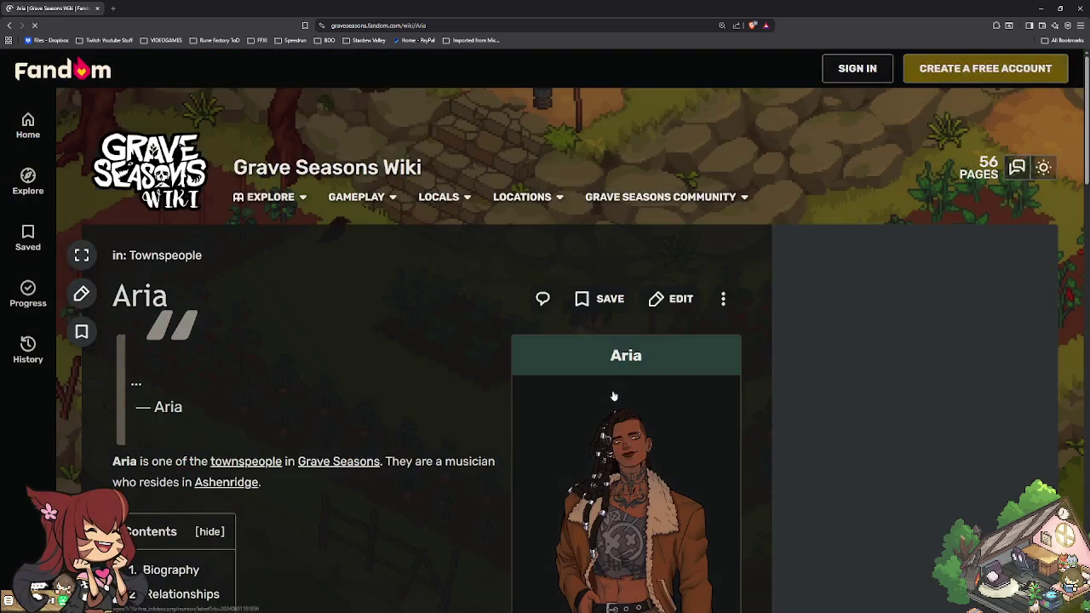
Step: Scroll down Leilani's character page toward the Characters table
scroll(607, 401, down, 3)
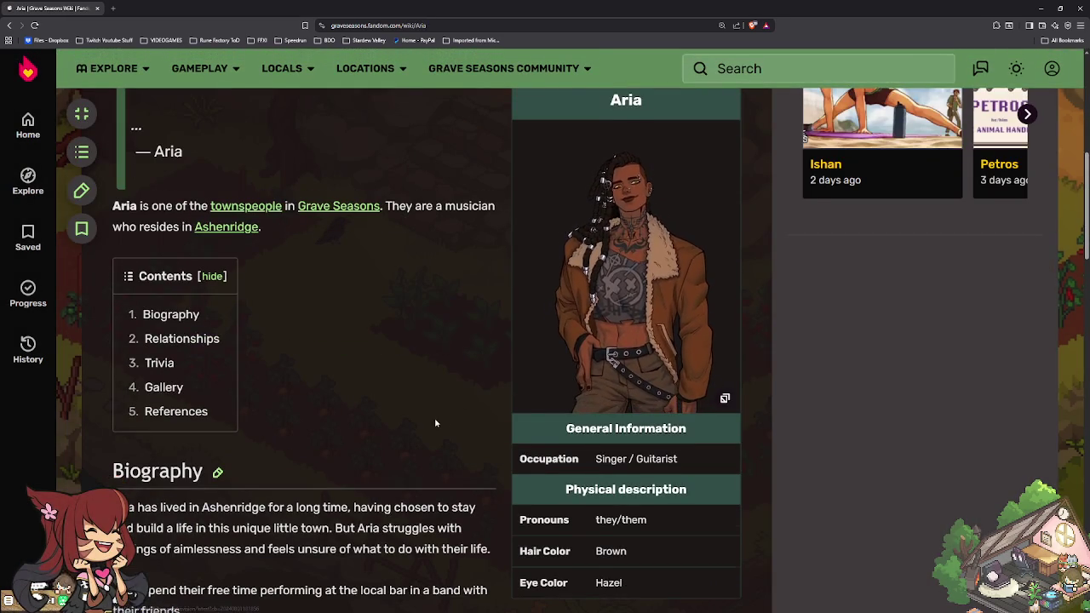
scroll(434, 423, down, 3)
scroll(434, 423, down, 3)
scroll(434, 423, down, 3)
scroll(434, 425, down, 2)
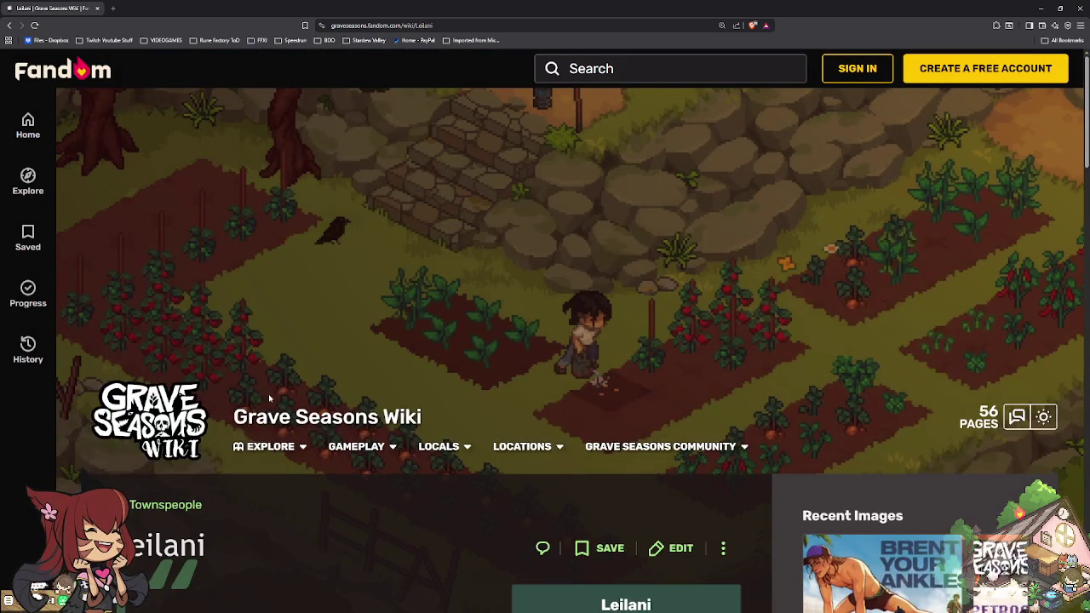
scroll(266, 398, down, 4)
scroll(343, 389, down, 1)
scroll(428, 377, up, 1)
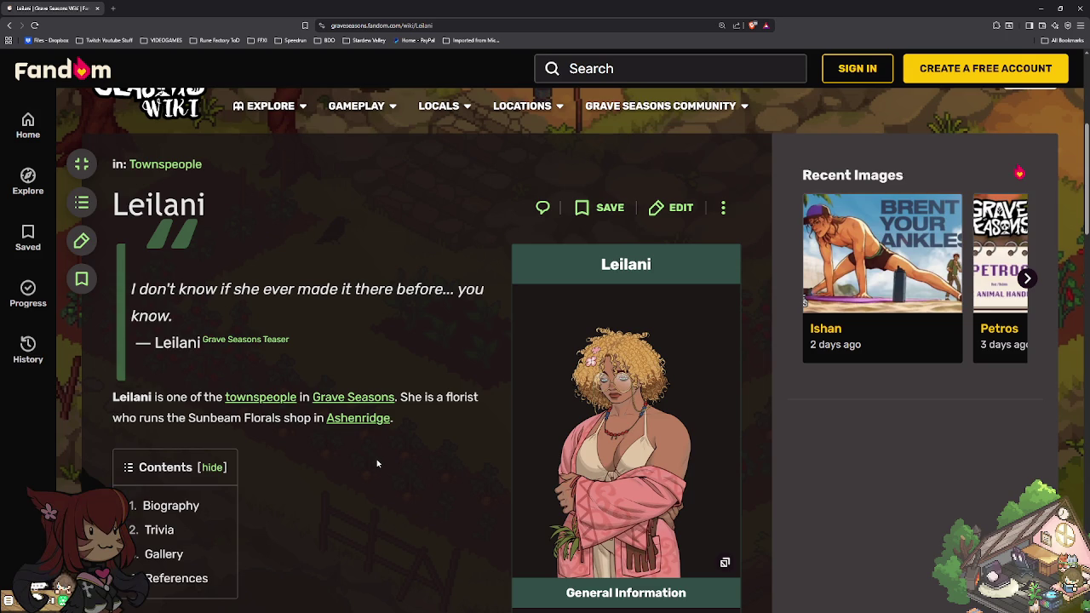
Step: Reach the Characters in Grave Seasons table and open Lukas's page
scroll(377, 464, down, 2)
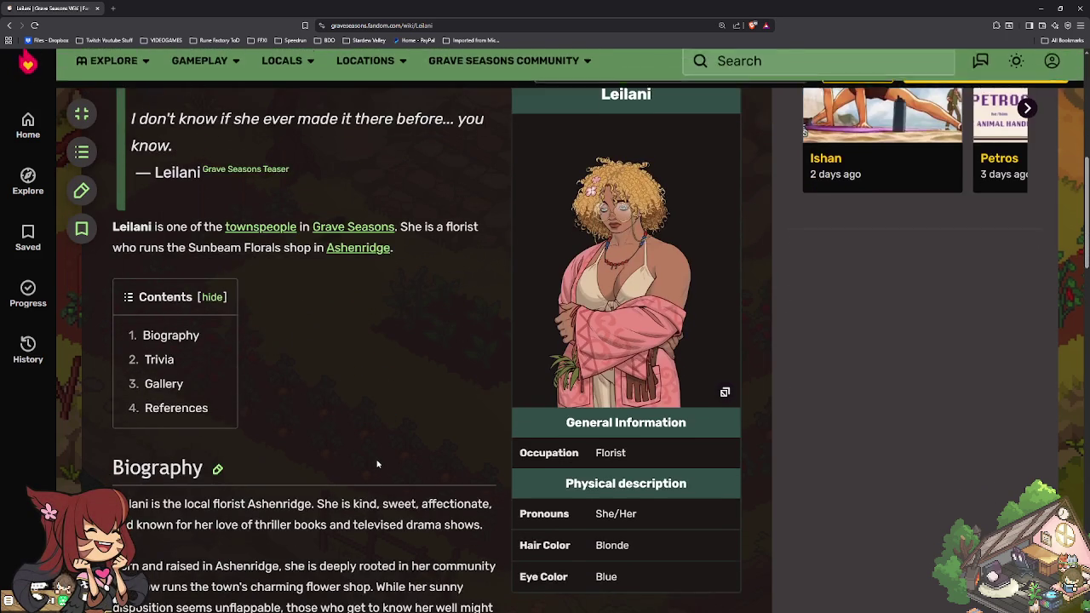
scroll(377, 464, down, 1)
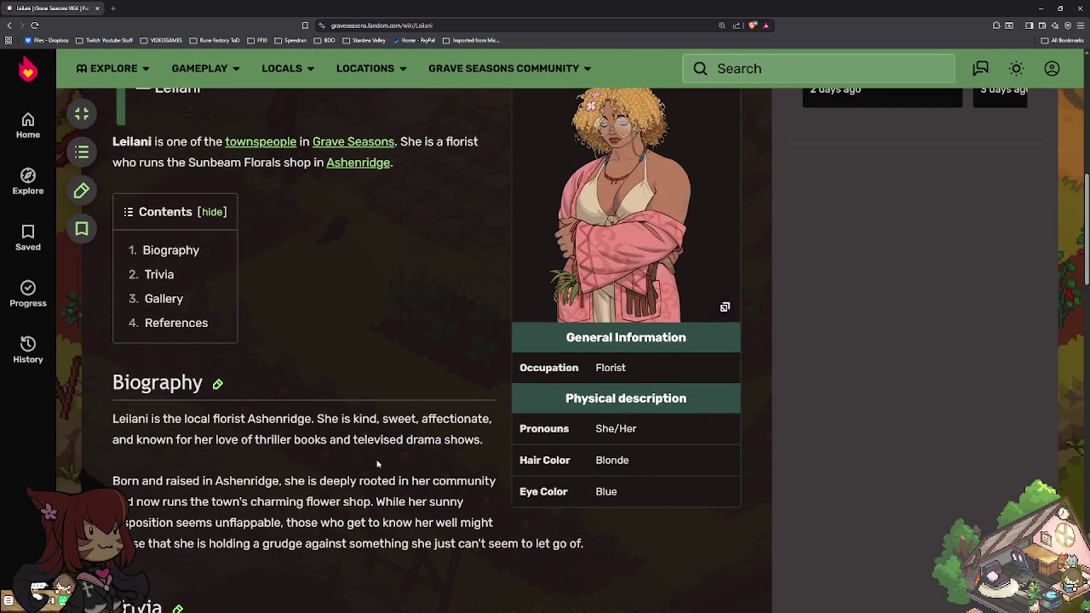
scroll(377, 464, down, 1)
scroll(377, 459, down, 2)
scroll(377, 460, down, 3)
scroll(377, 460, down, 1)
scroll(298, 426, down, 1)
click(298, 385)
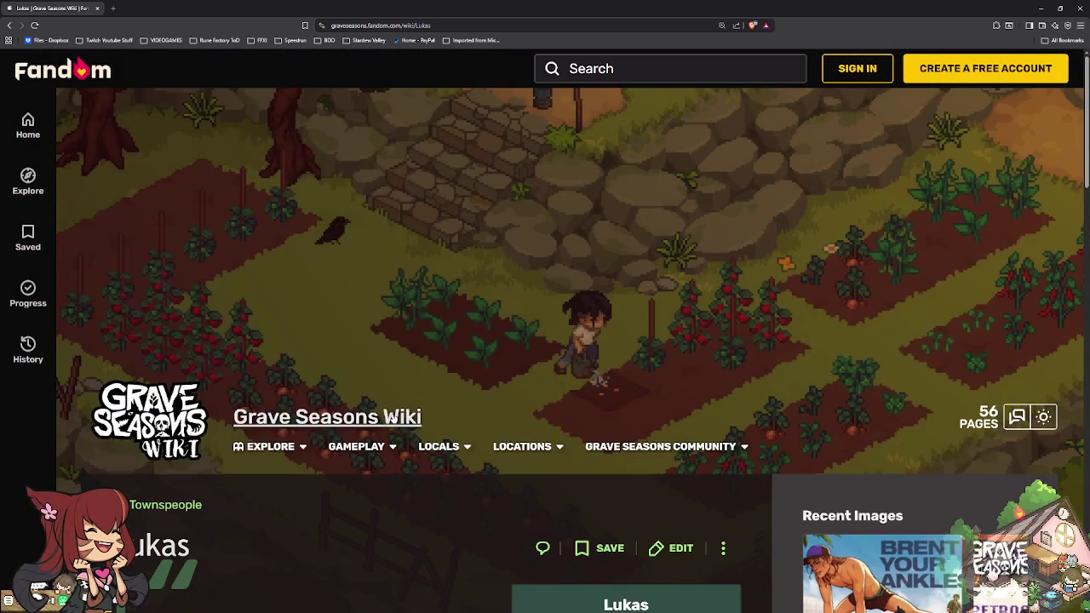
Step: Read through Lukas the bar owner's page, then move on to Maggie's page
scroll(393, 429, down, 2)
scroll(388, 423, down, 3)
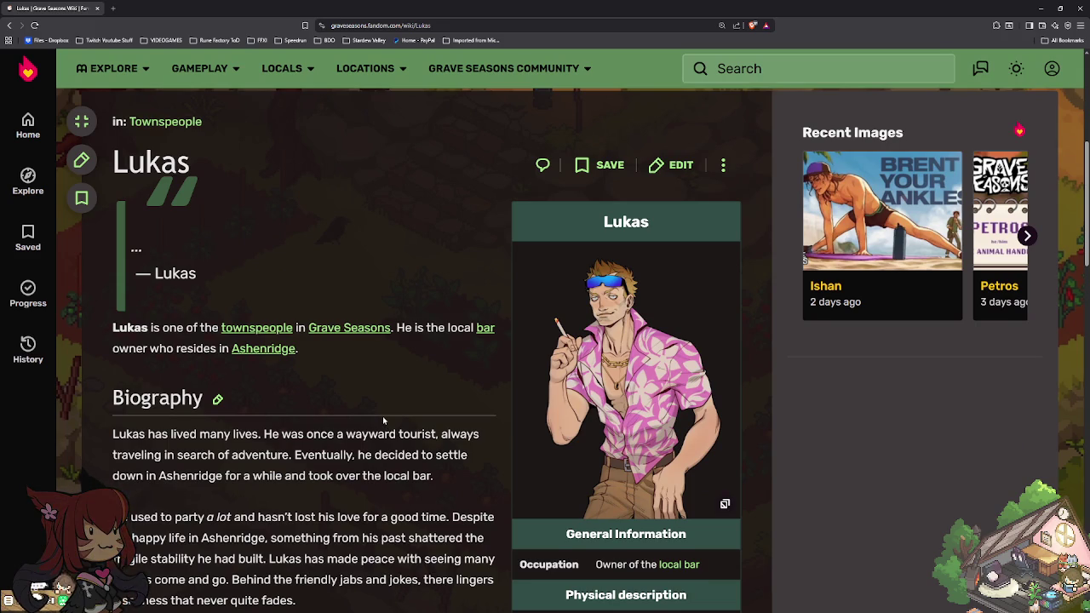
scroll(382, 415, down, 1)
scroll(382, 415, down, 1)
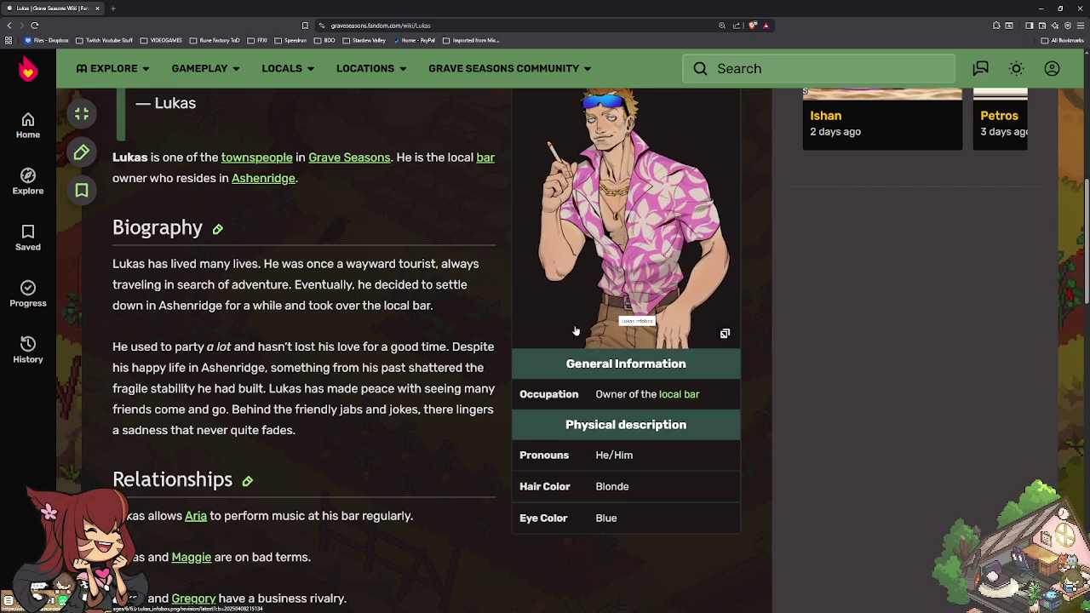
scroll(464, 438, down, 2)
scroll(462, 437, down, 2)
scroll(462, 436, down, 2)
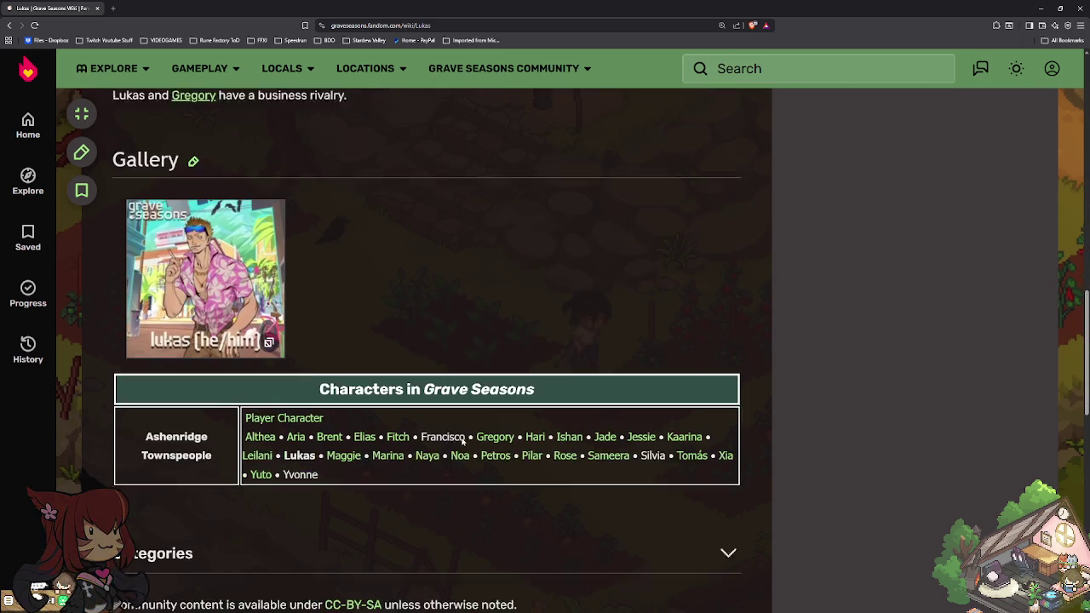
click(335, 456)
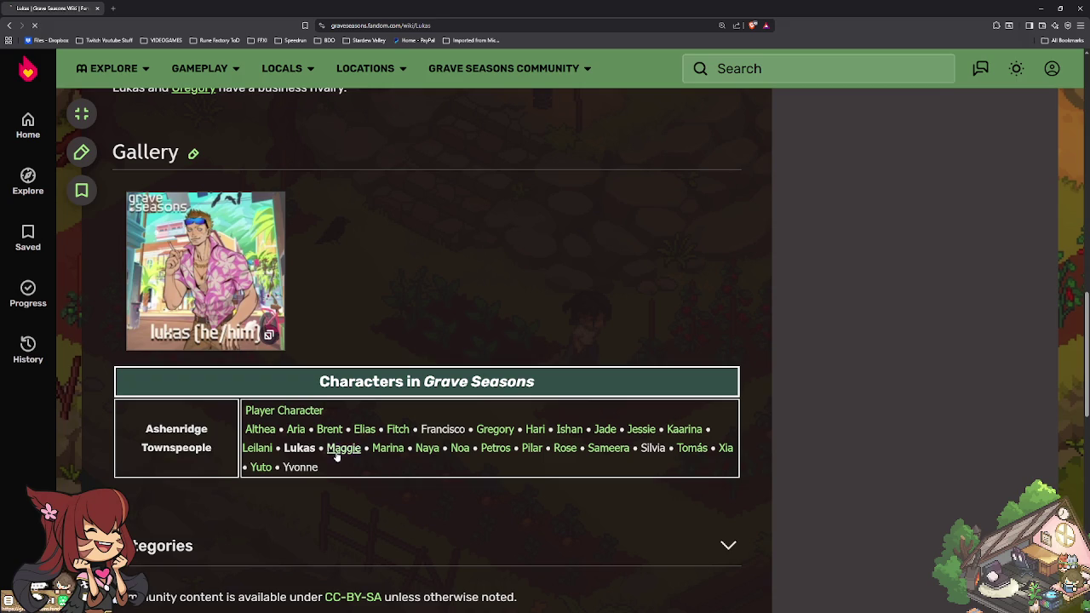
Step: Look over Maggie's page and view her intro image enlarged
scroll(440, 452, down, 3)
scroll(439, 453, down, 5)
scroll(437, 453, up, 2)
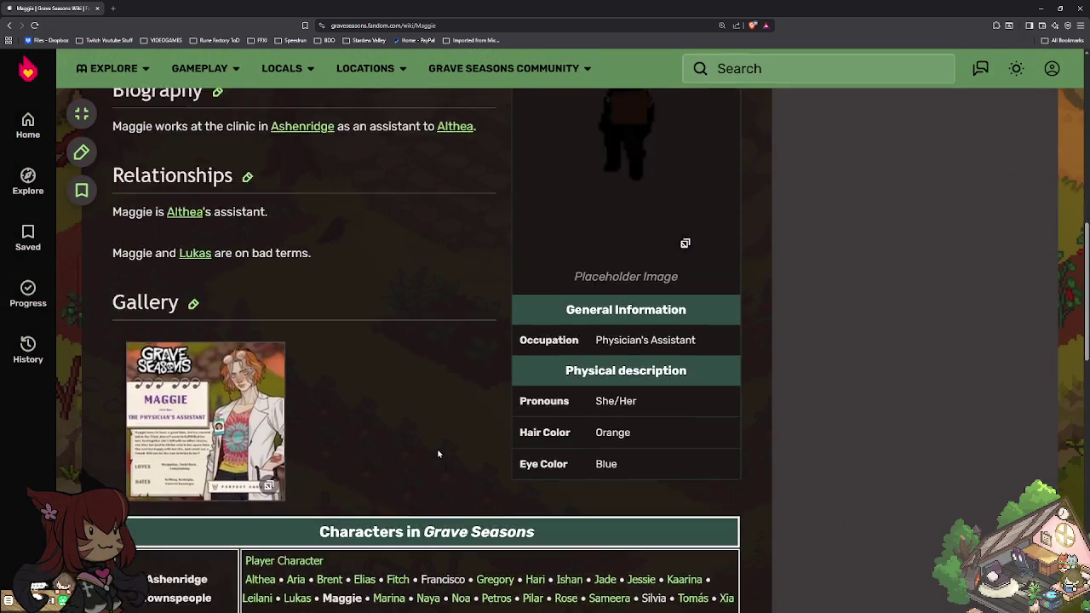
scroll(437, 454, up, 3)
scroll(451, 442, down, 3)
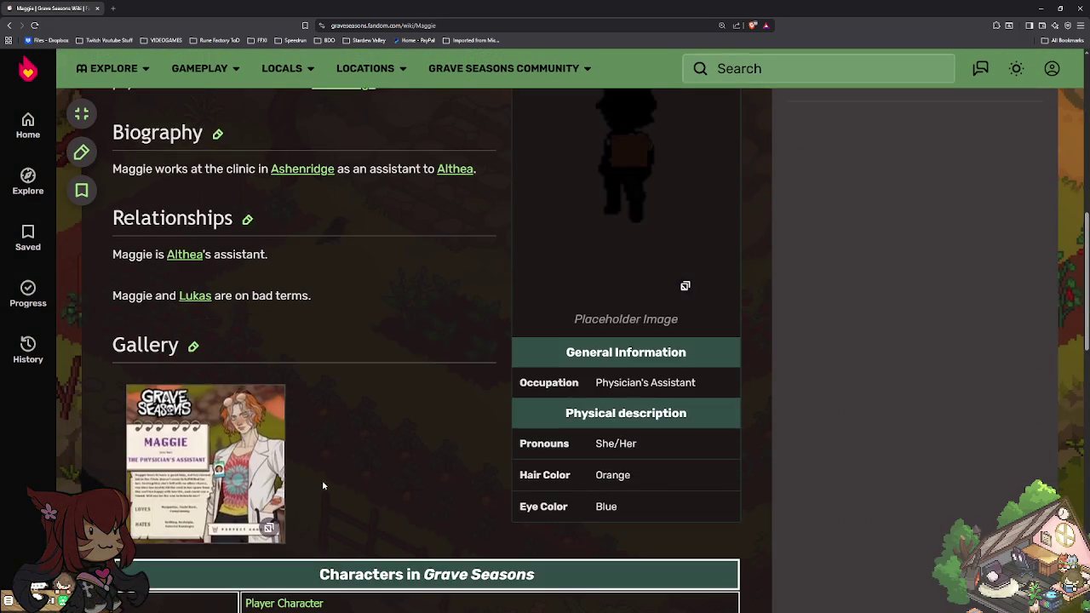
click(204, 464)
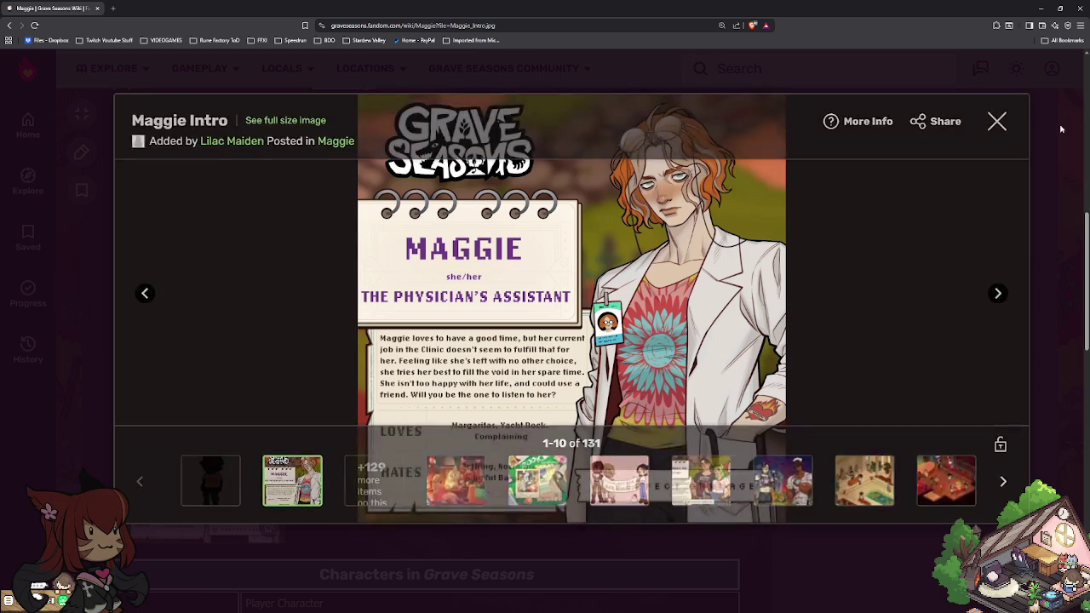
click(1048, 237)
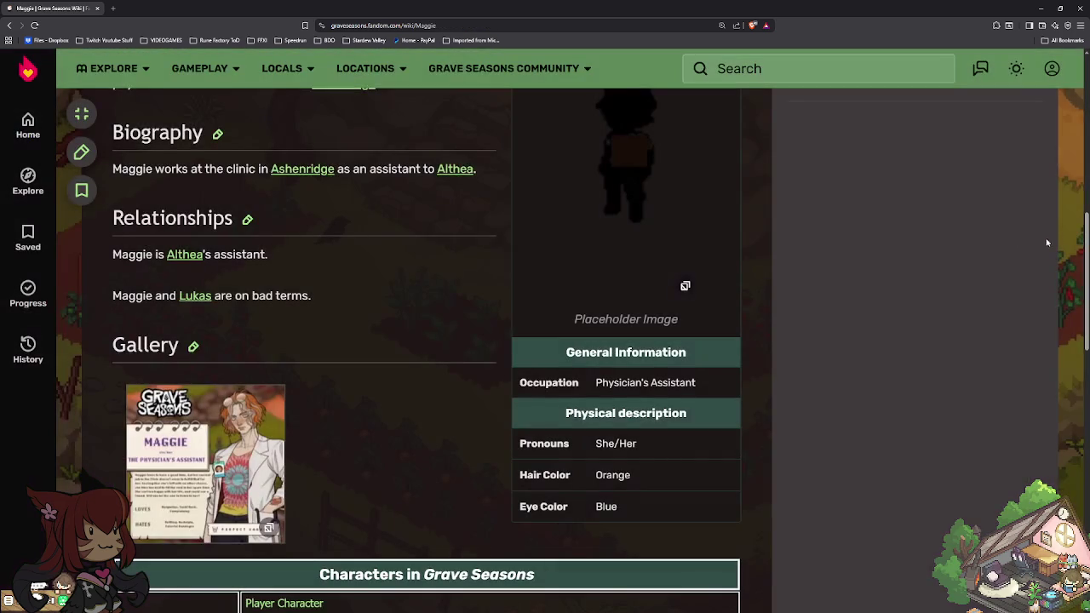
Step: Skim Marina's character page, then go to Naya's page
scroll(669, 317, down, 3)
click(401, 339)
scroll(428, 362, down, 4)
scroll(428, 362, down, 6)
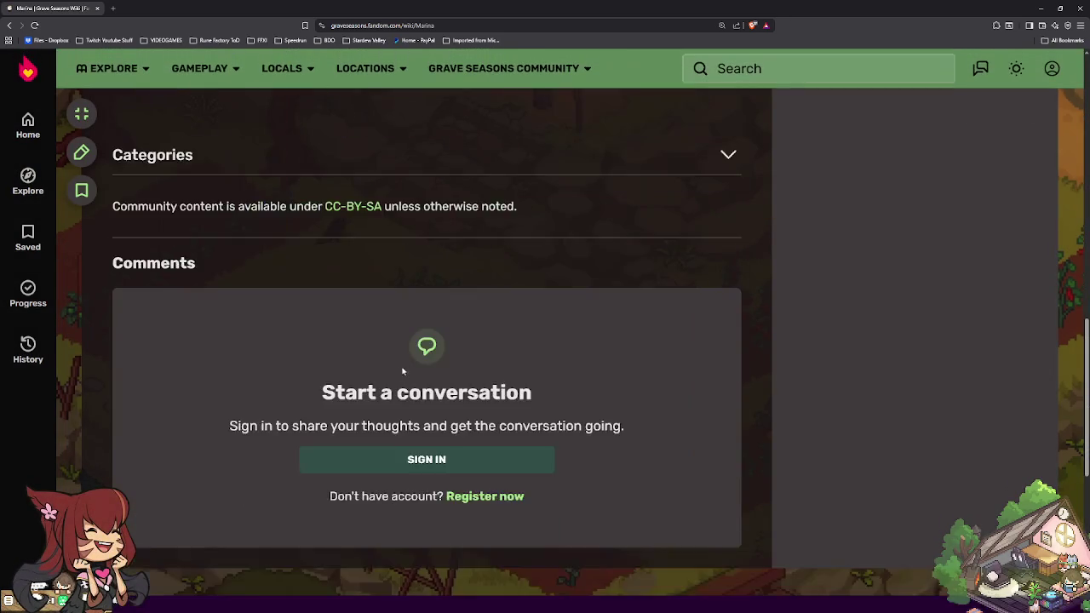
scroll(409, 366, up, 3)
click(428, 313)
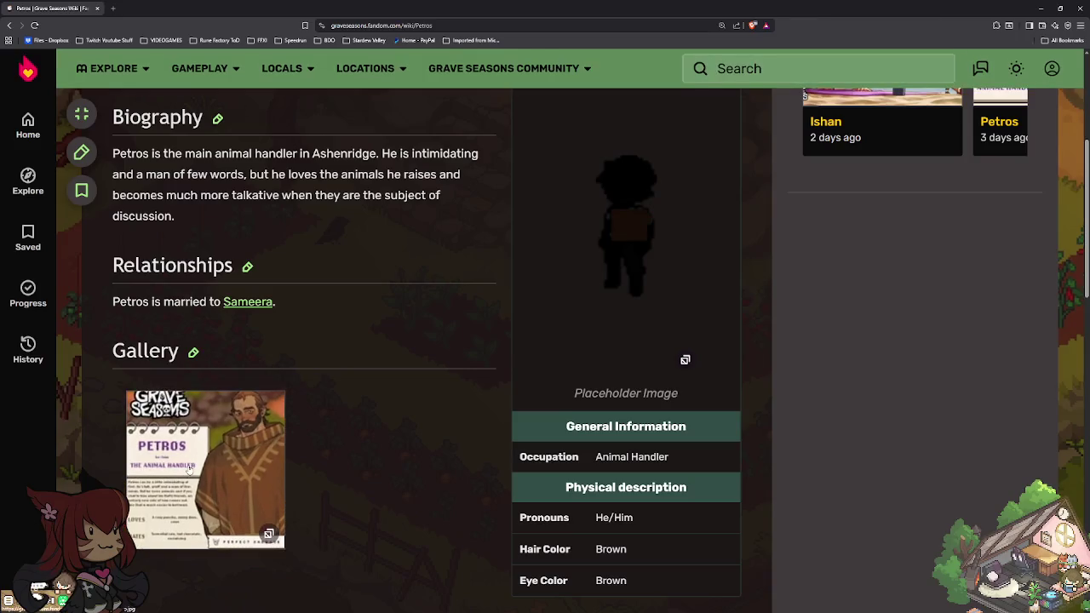
Step: View the Petros intro image enlarged and close it
click(189, 470)
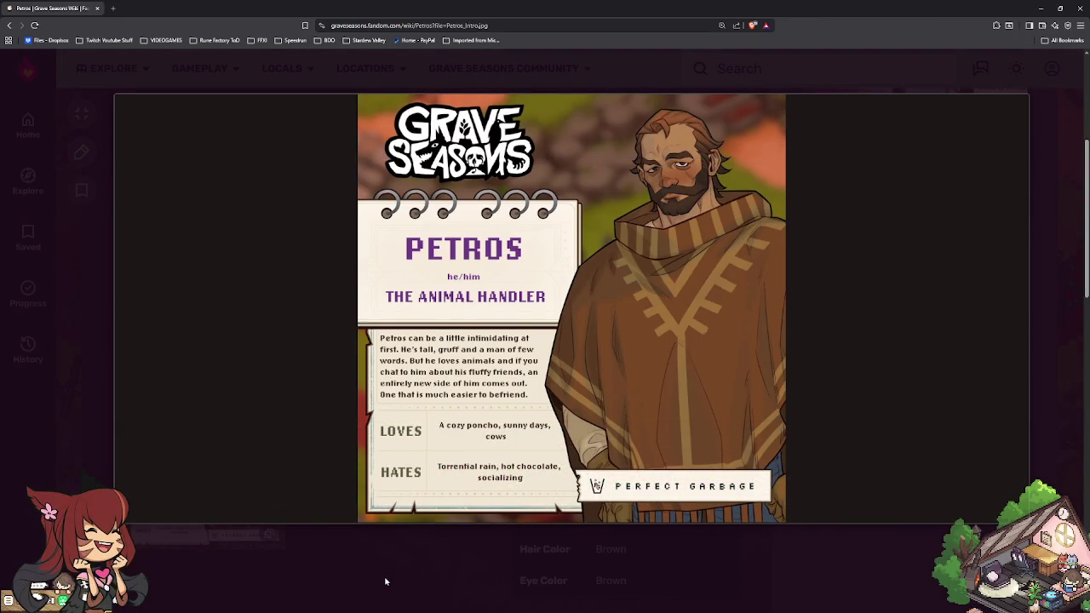
click(387, 565)
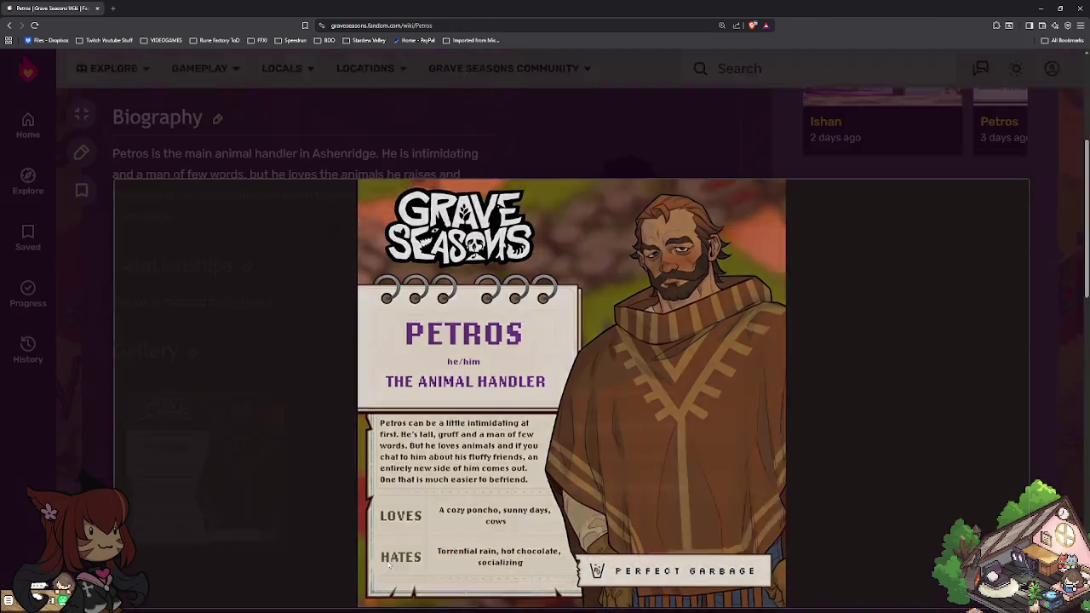
scroll(566, 511, down, 5)
scroll(561, 494, up, 1)
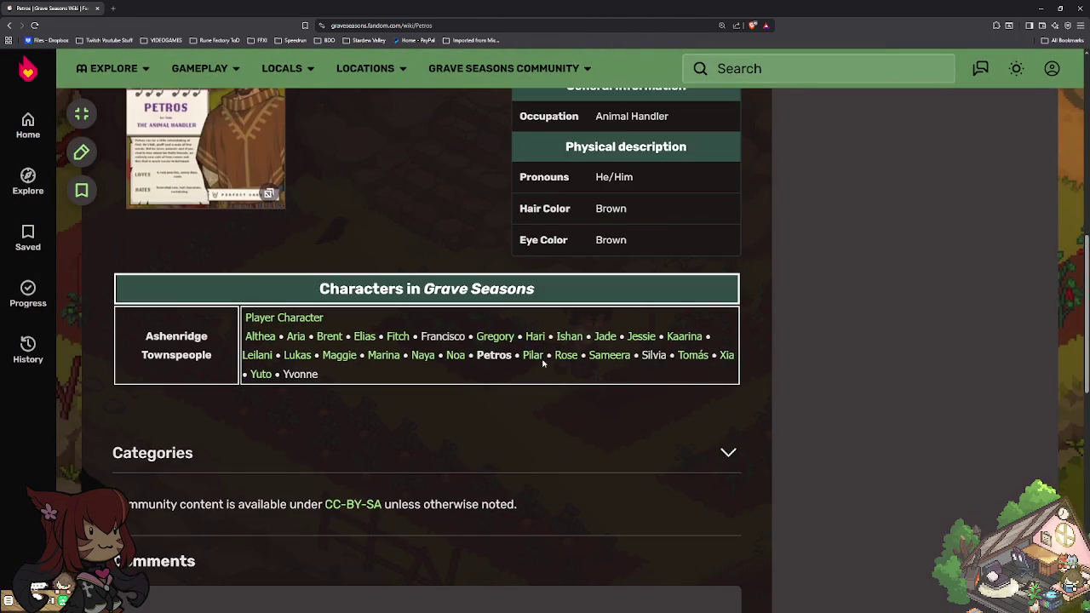
Step: Browse Pilar the tailor's page, then go on to Rose's page
click(533, 355)
scroll(469, 423, down, 3)
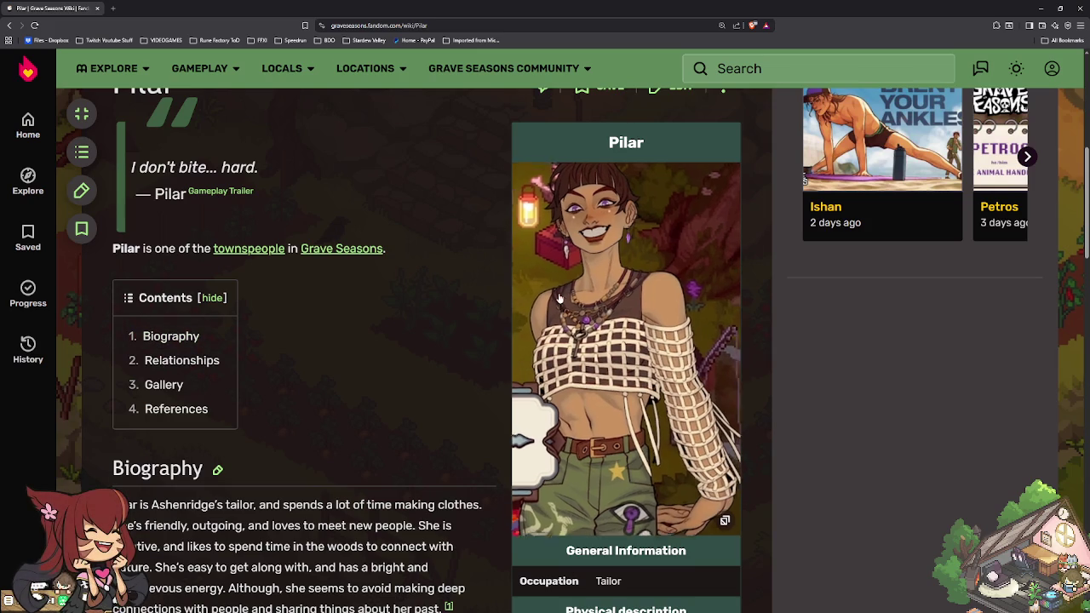
scroll(553, 301, down, 2)
scroll(600, 305, up, 2)
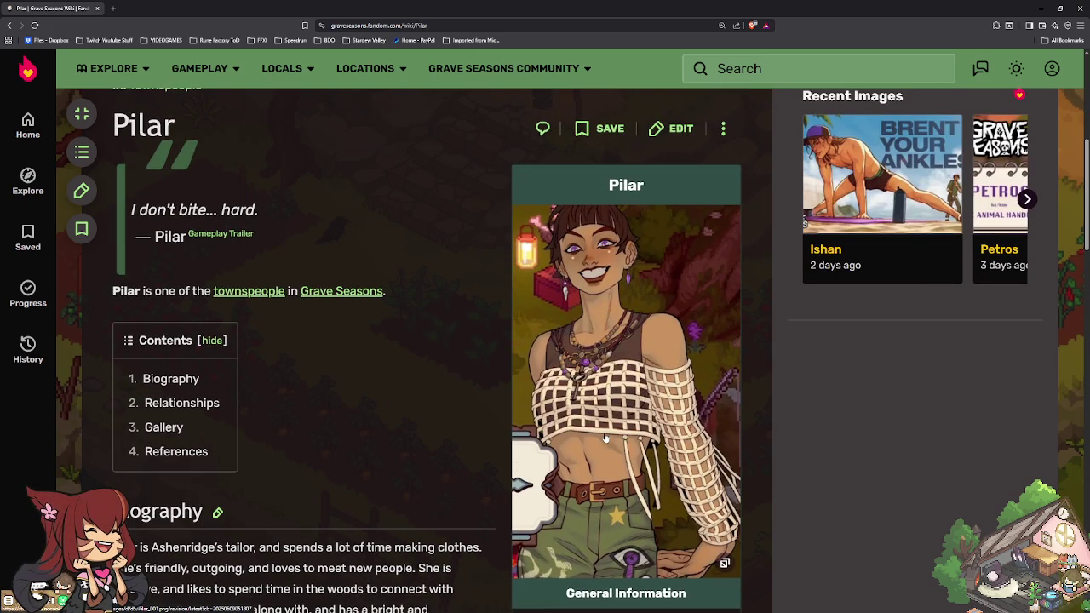
scroll(358, 364, down, 3)
scroll(410, 394, down, 3)
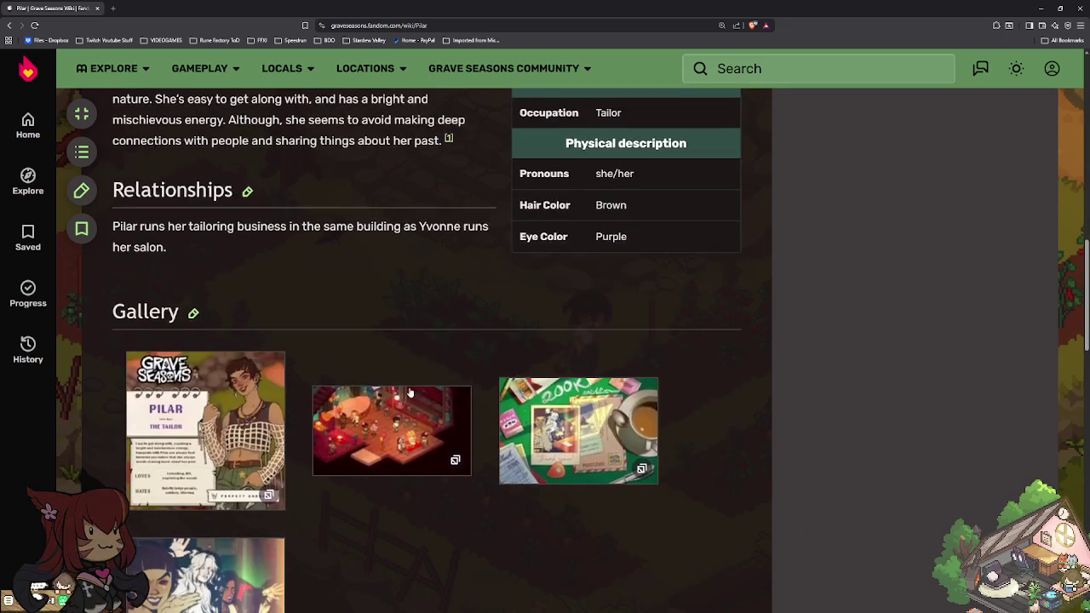
scroll(410, 383, down, 3)
scroll(409, 383, down, 2)
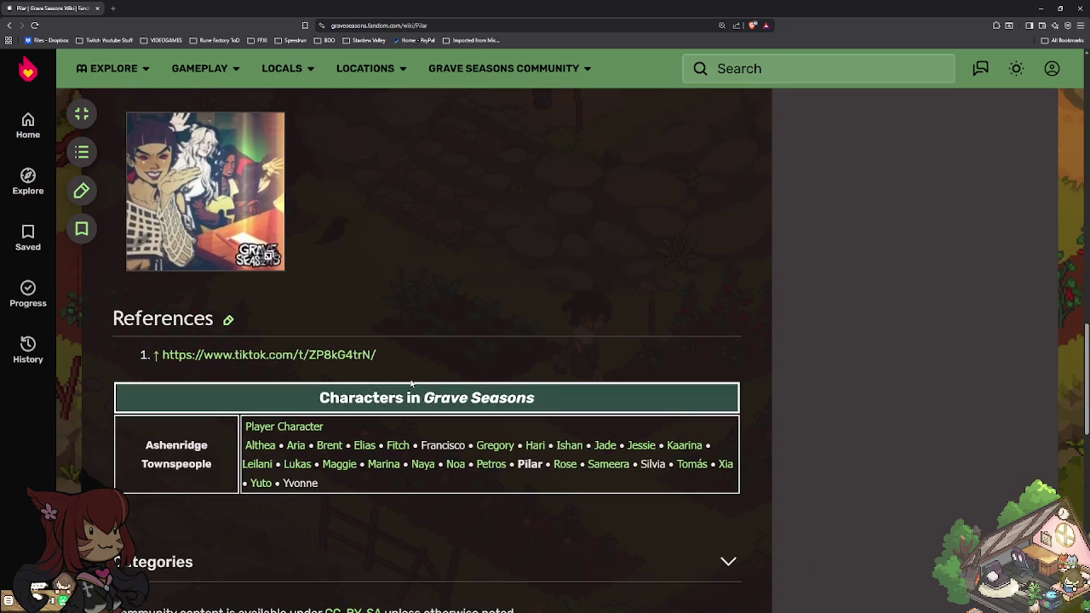
click(565, 467)
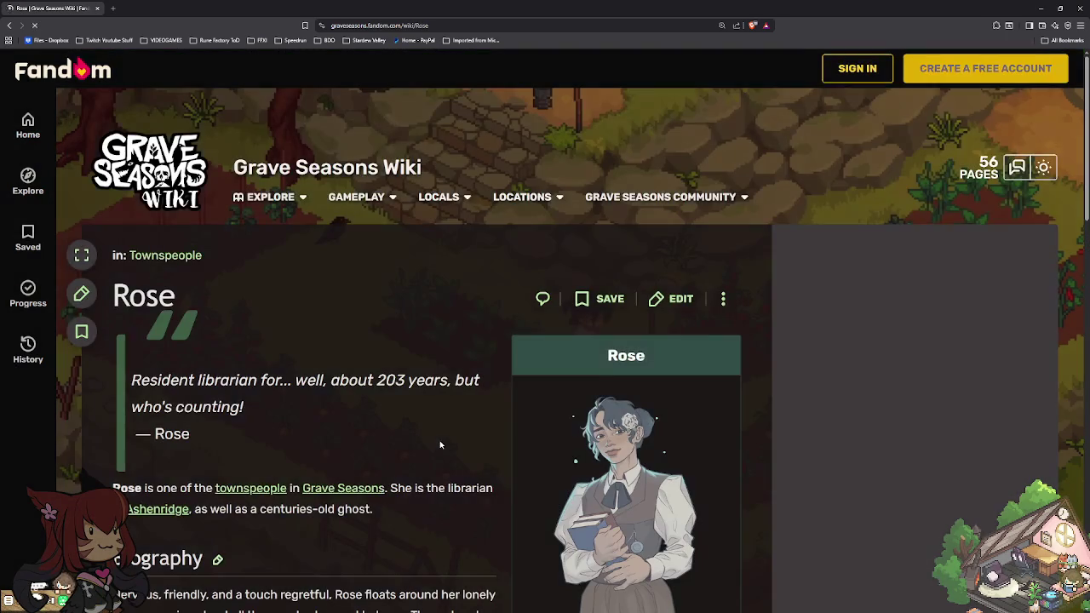
scroll(436, 441, down, 2)
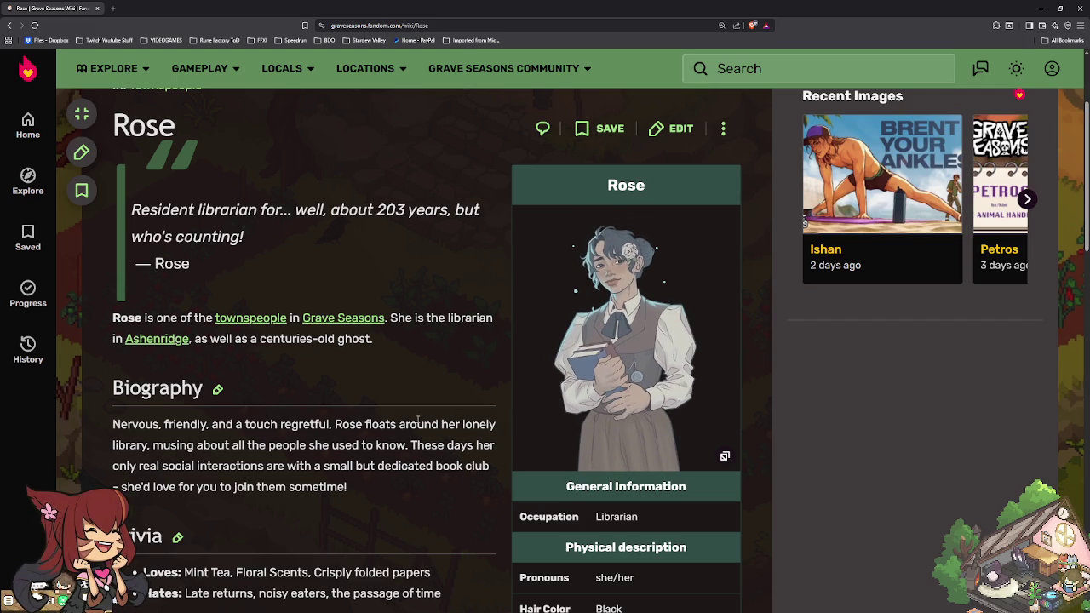
scroll(417, 420, down, 2)
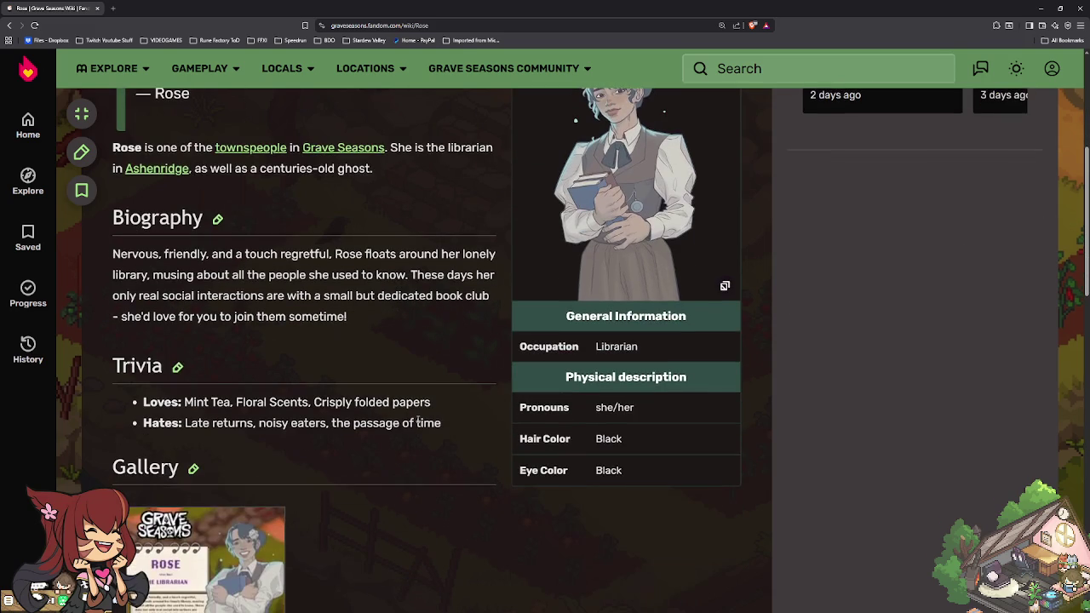
scroll(418, 419, down, 2)
scroll(417, 420, up, 5)
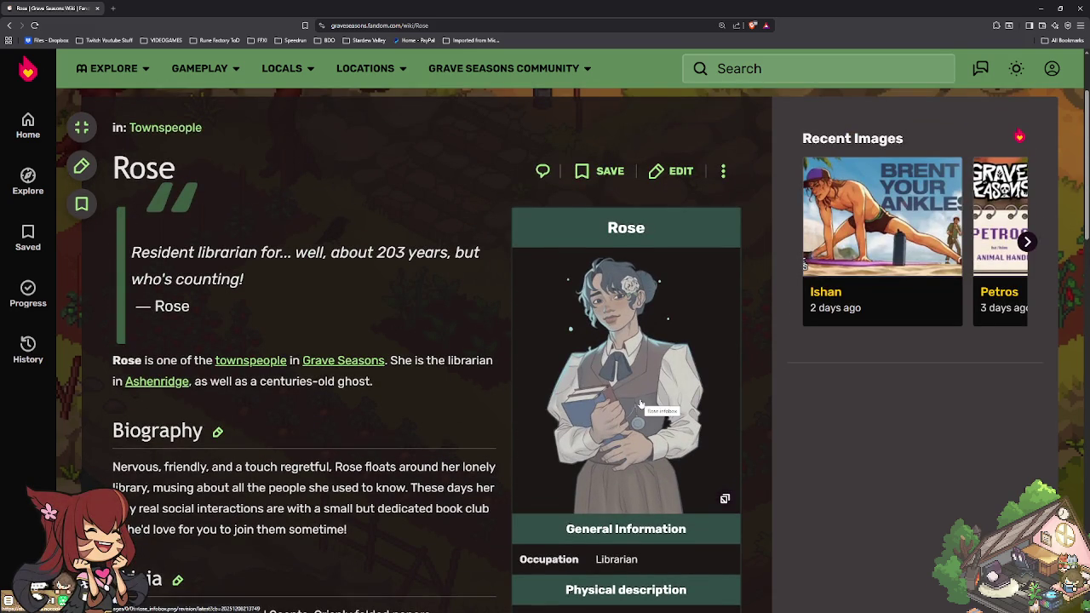
scroll(511, 426, down, 3)
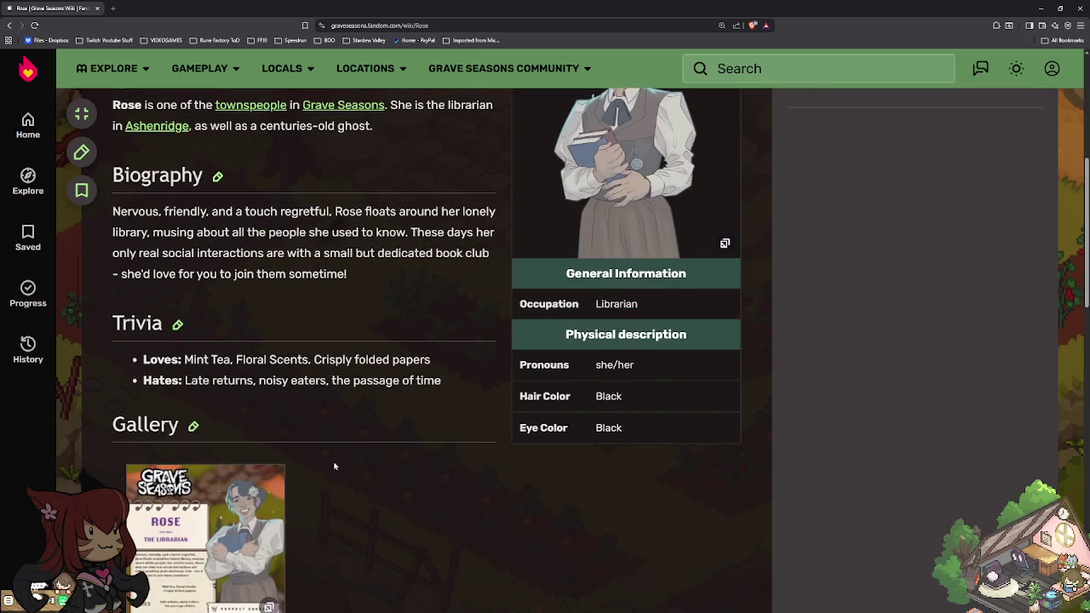
scroll(337, 466, down, 3)
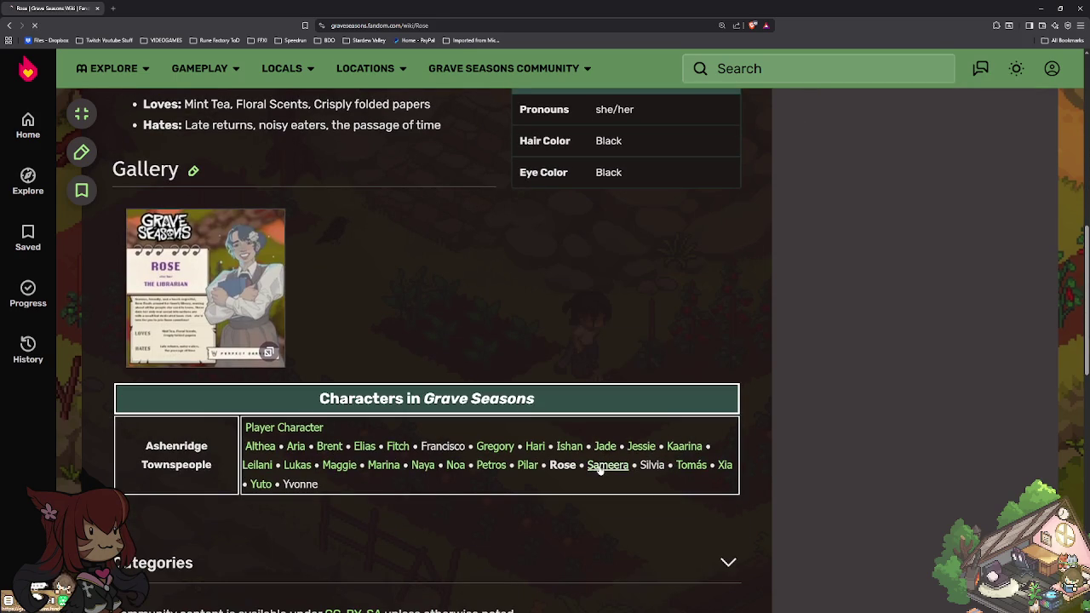
scroll(462, 477, down, 2)
scroll(459, 478, down, 1)
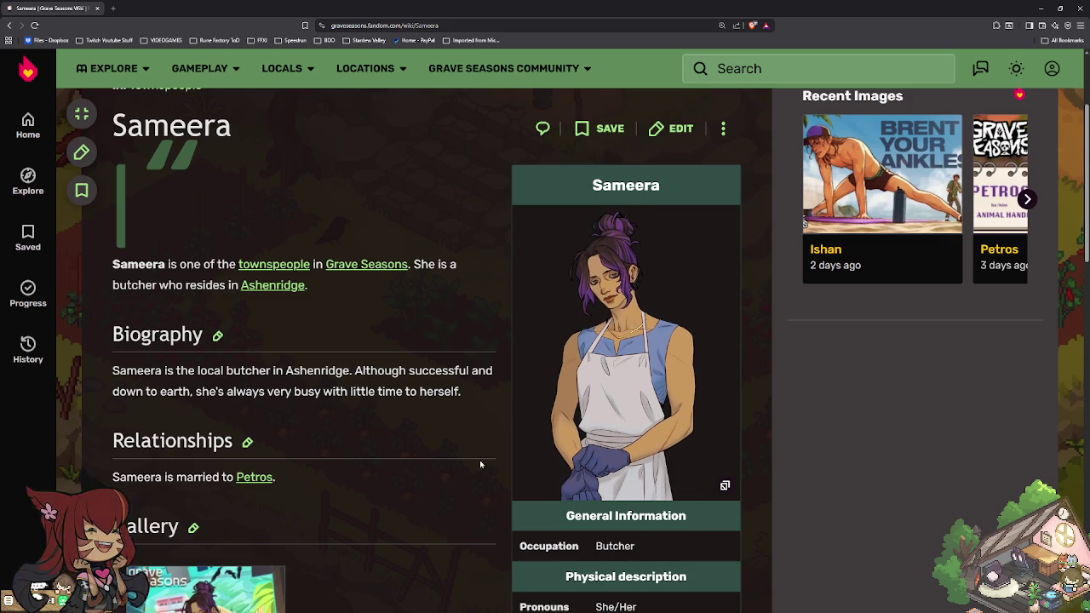
scroll(479, 460, down, 1)
scroll(477, 464, down, 1)
scroll(478, 465, down, 1)
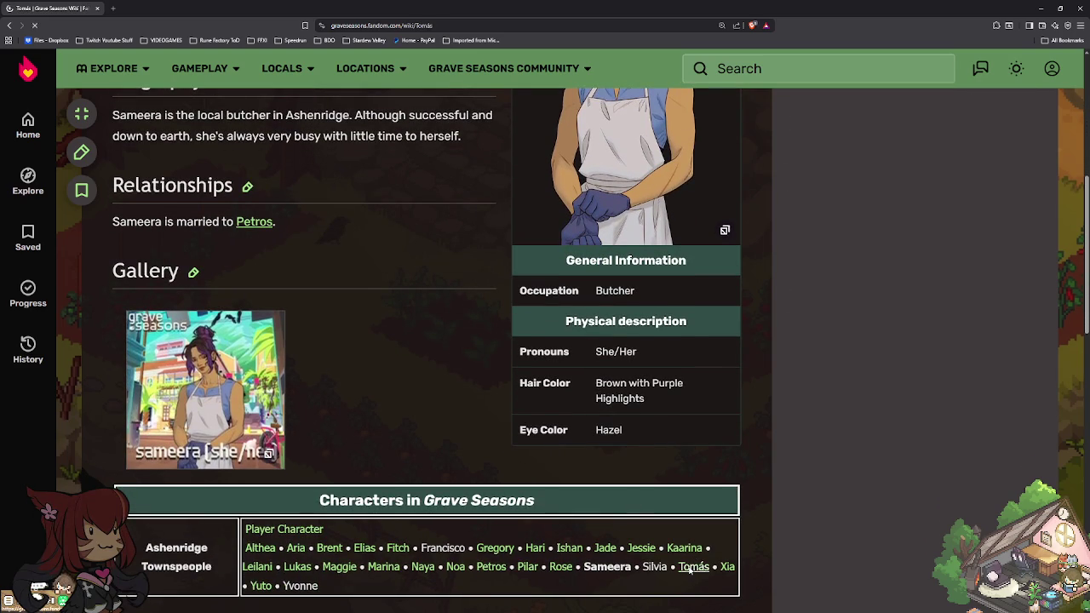
scroll(511, 511, down, 2)
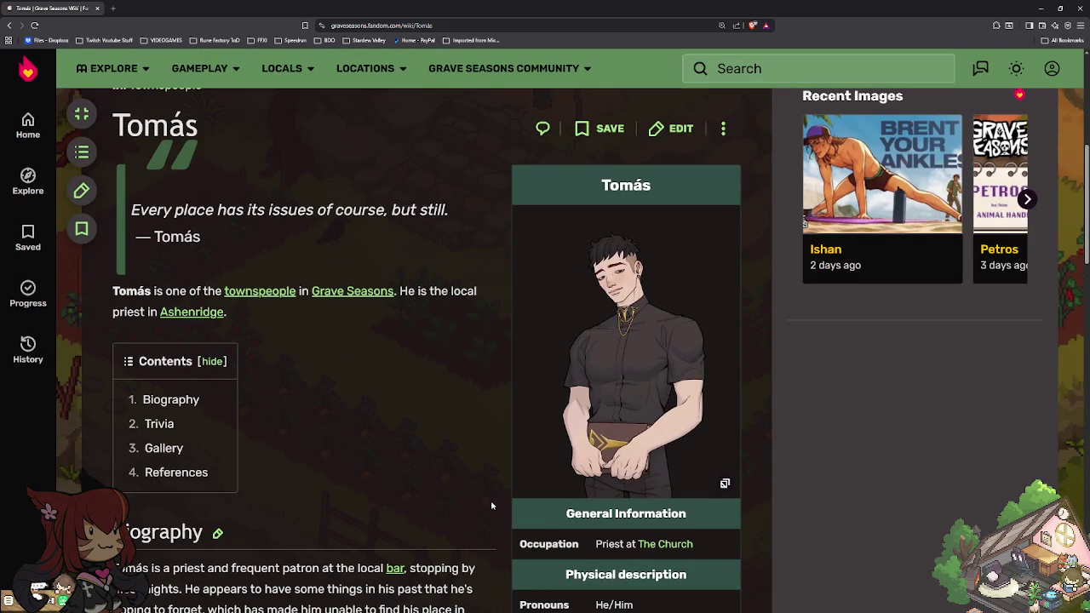
scroll(491, 506, down, 2)
scroll(492, 505, down, 3)
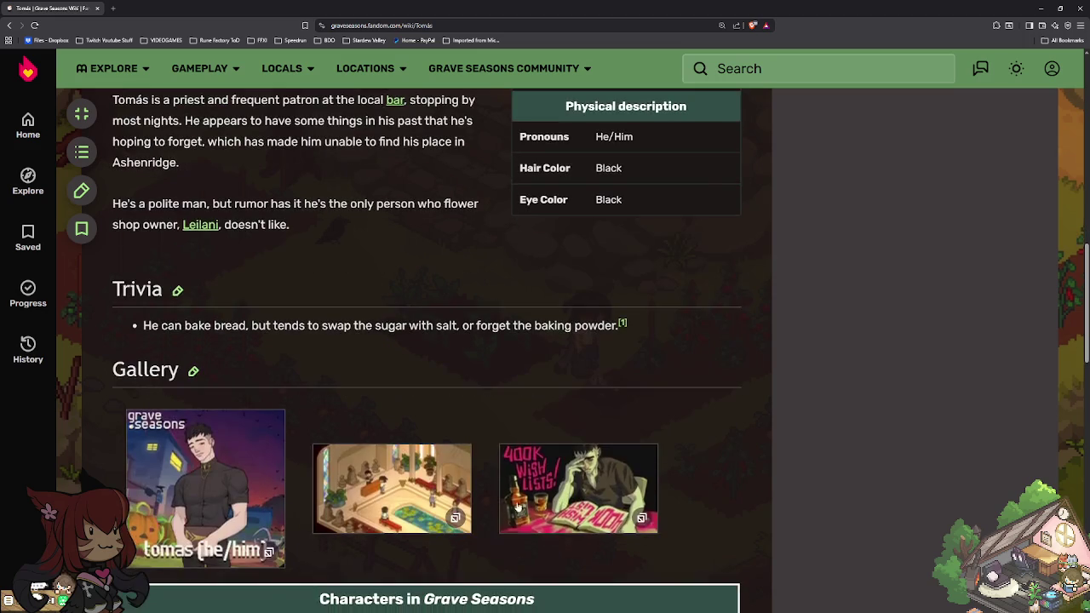
scroll(700, 422, down, 3)
click(722, 369)
scroll(382, 439, down, 3)
scroll(381, 439, down, 3)
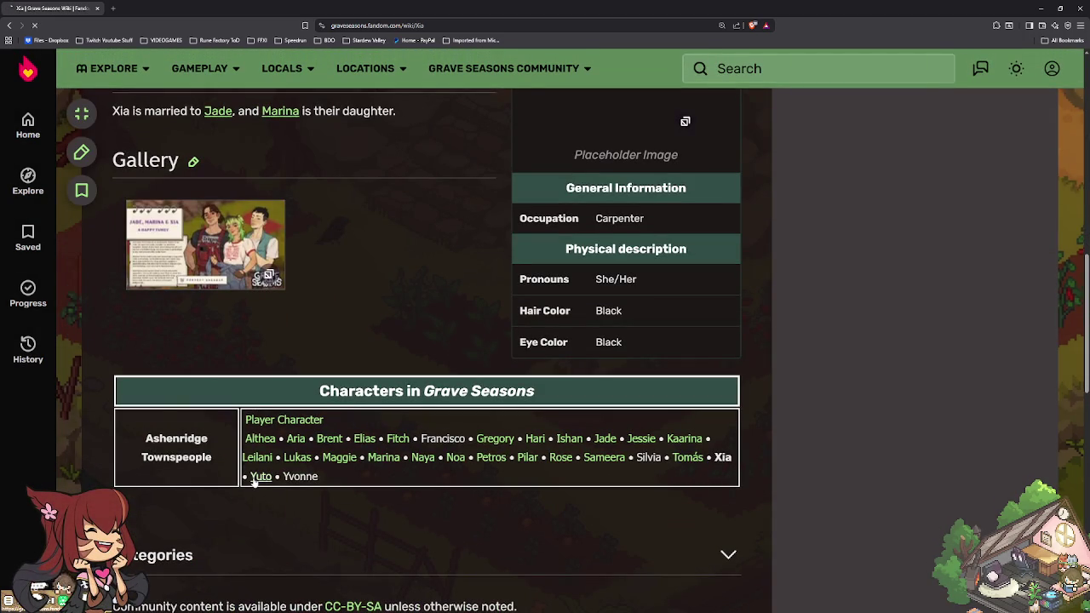
click(254, 479)
scroll(447, 467, down, 3)
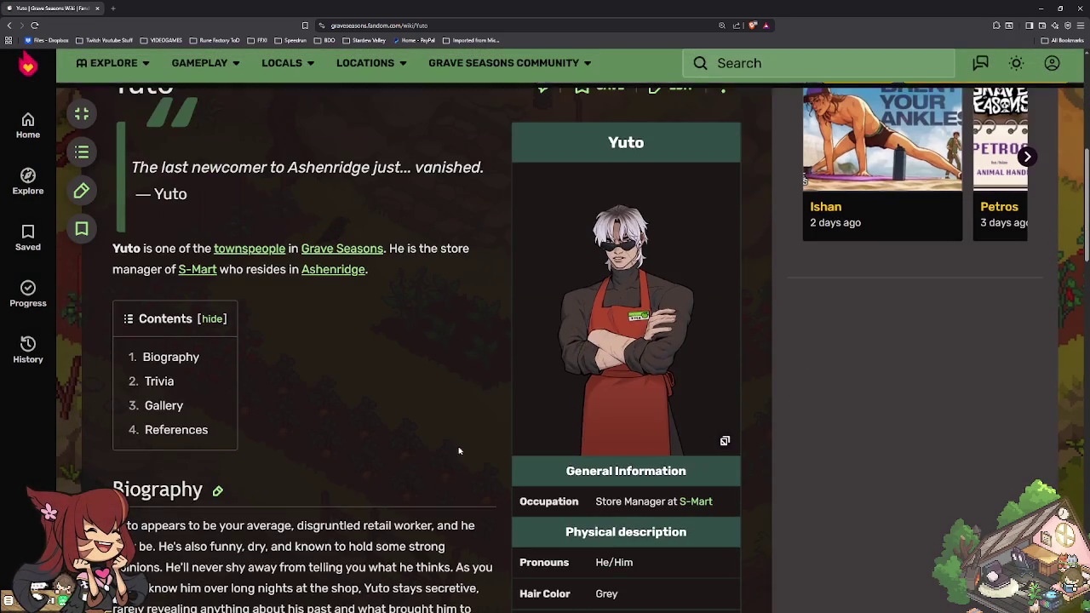
click(626, 334)
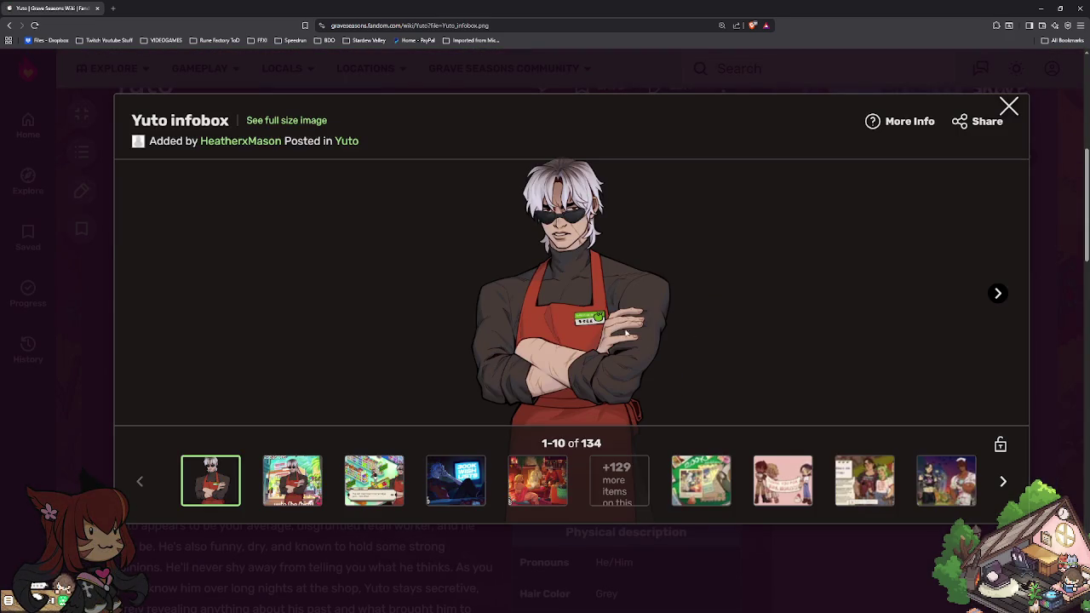
click(1008, 107)
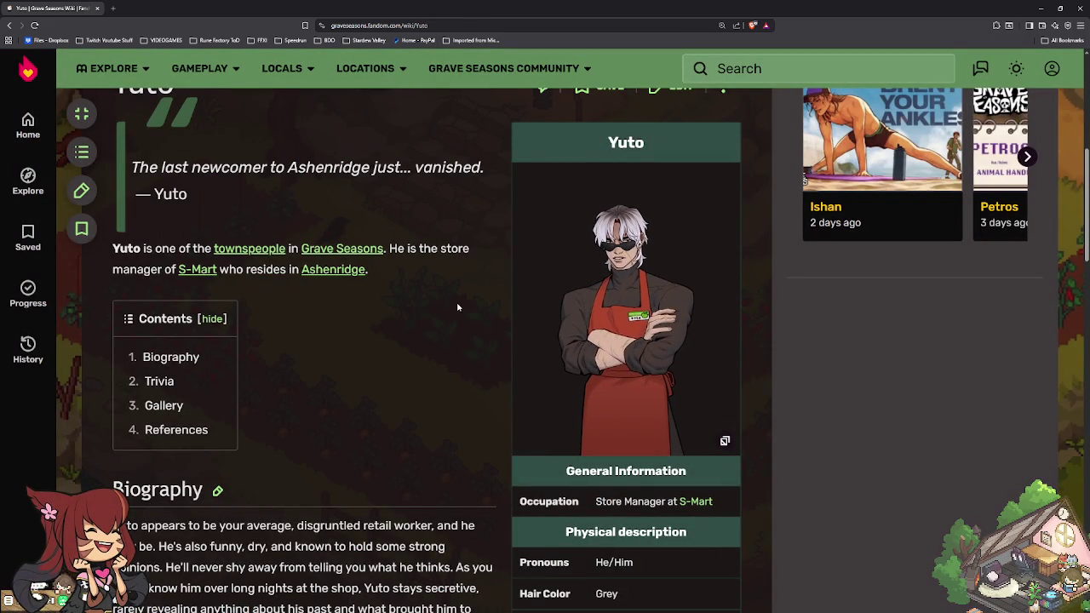
scroll(409, 313, down, 1)
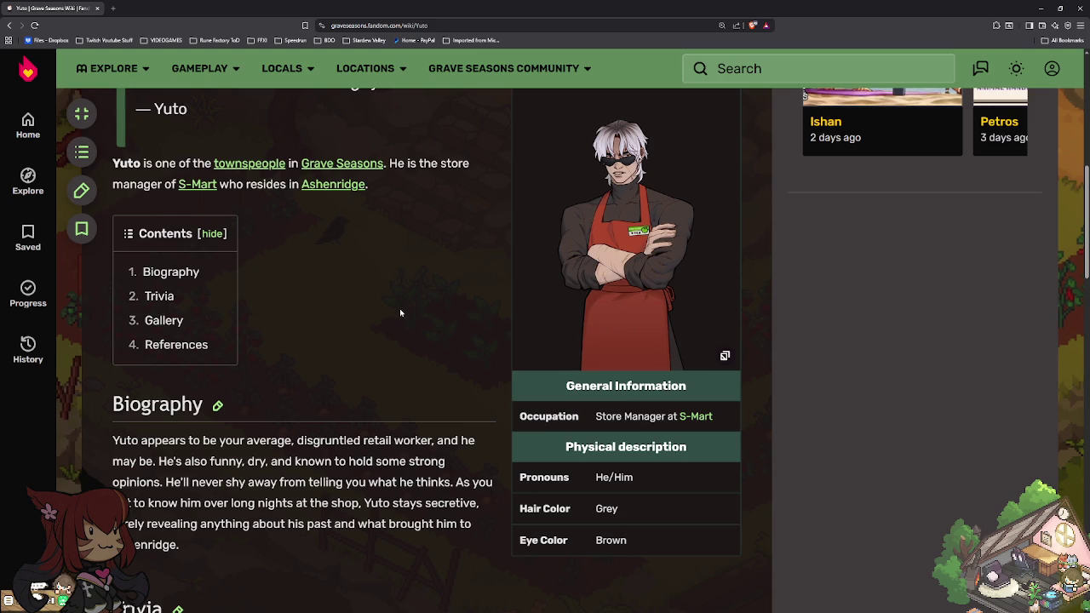
scroll(399, 310, down, 3)
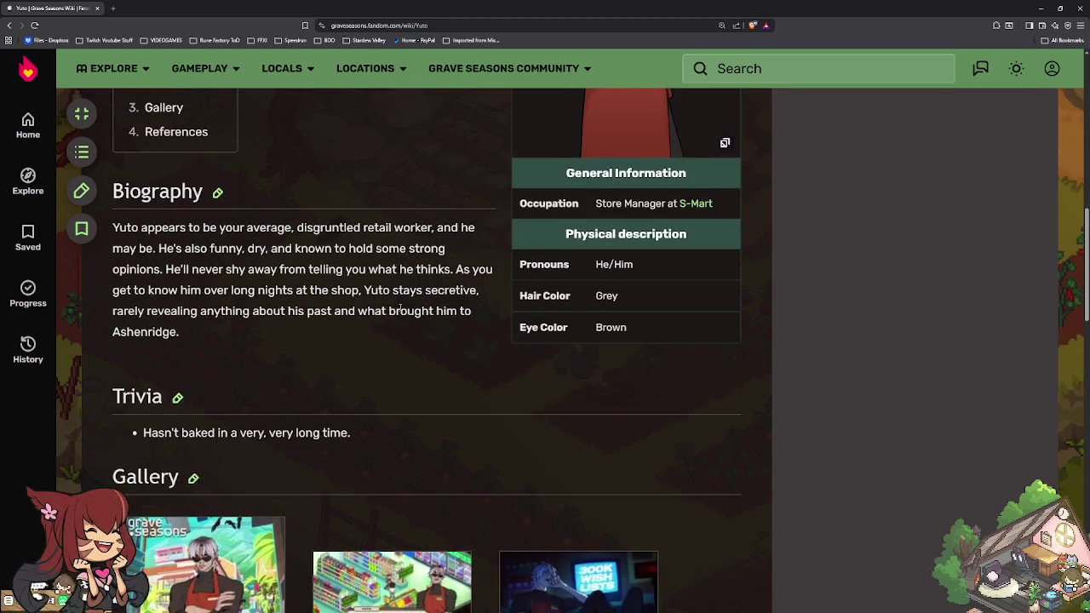
scroll(399, 307, up, 2)
scroll(399, 307, up, 2)
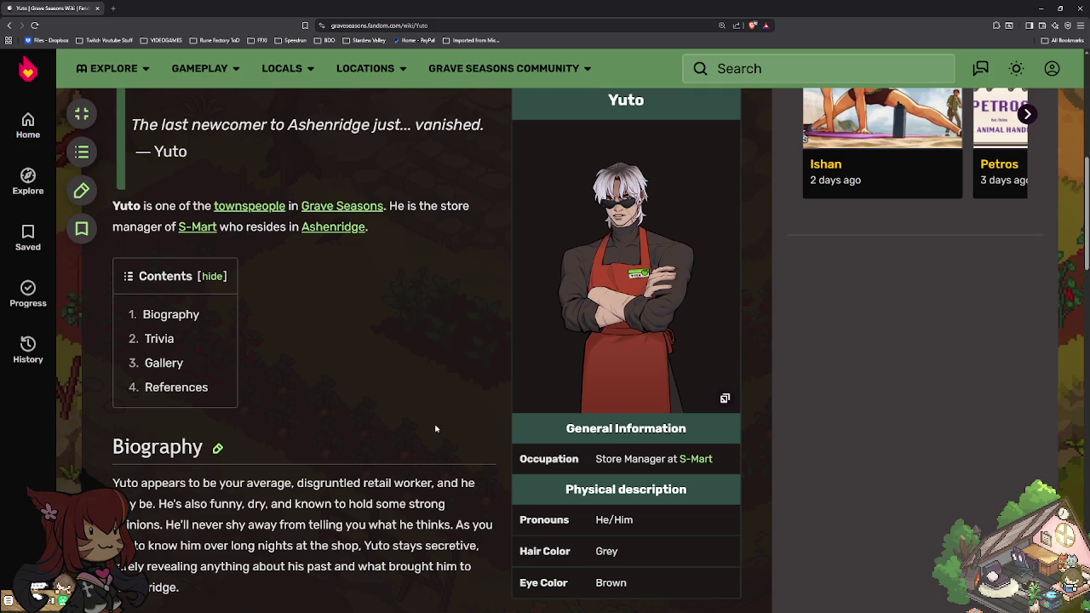
scroll(435, 428, down, 3)
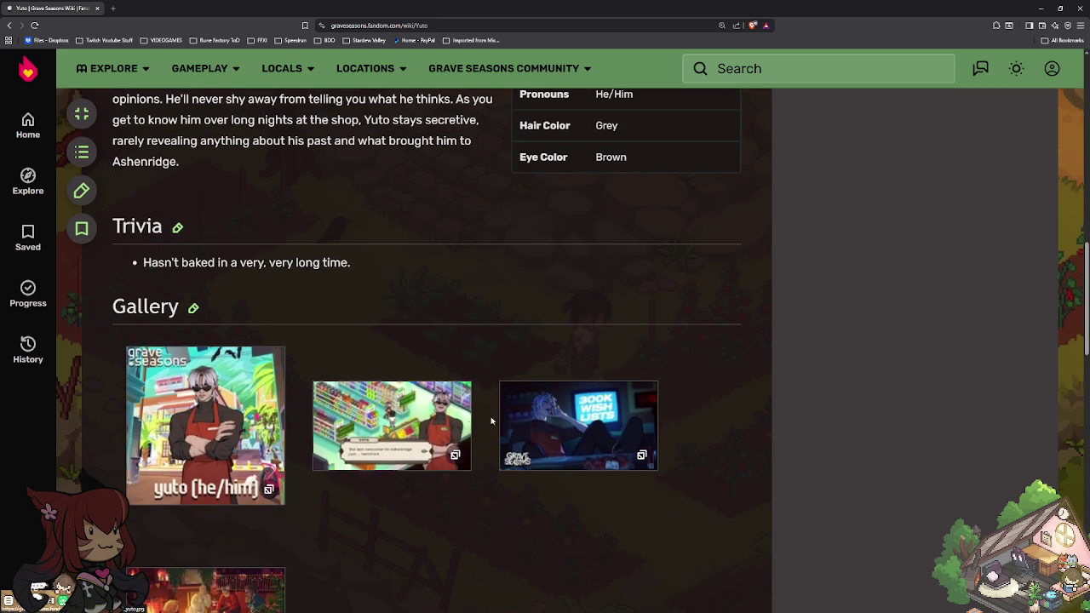
click(550, 437)
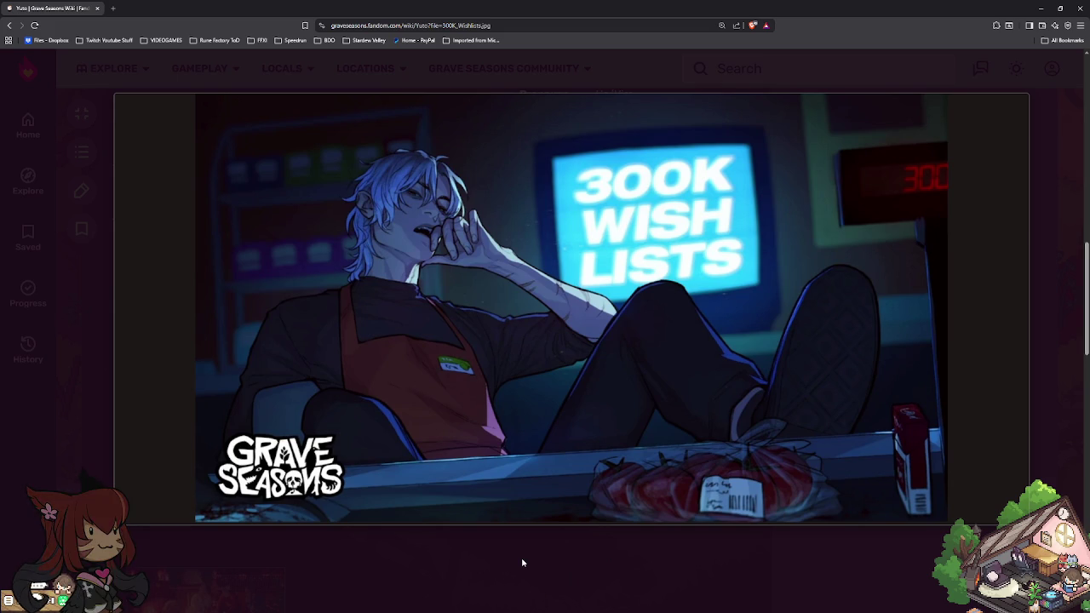
click(459, 570)
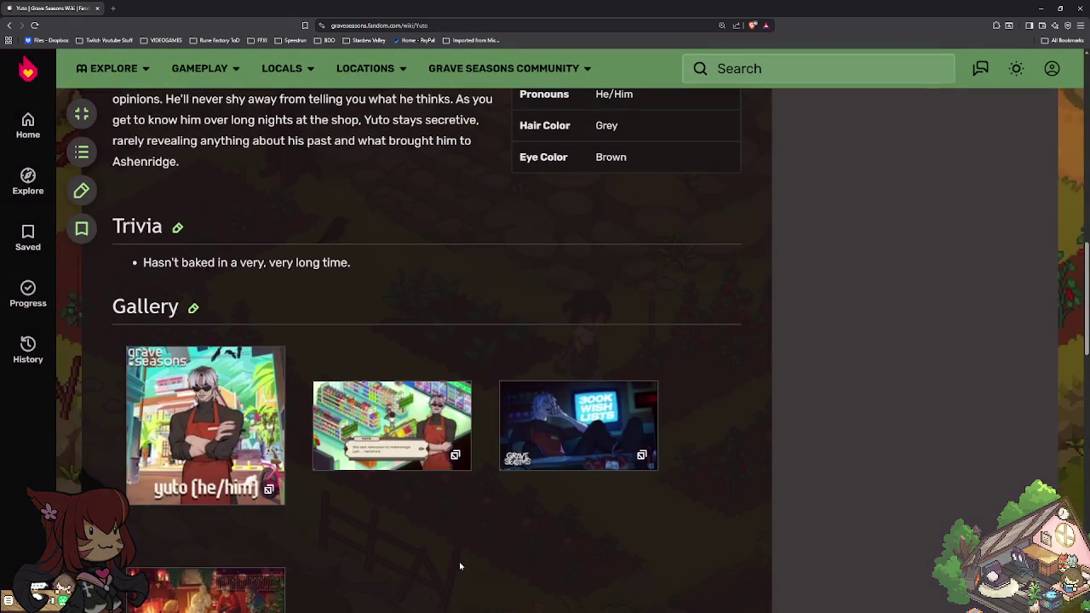
Step: Scroll up and down Yuto's character page
scroll(459, 523, down, 1)
scroll(459, 523, up, 1)
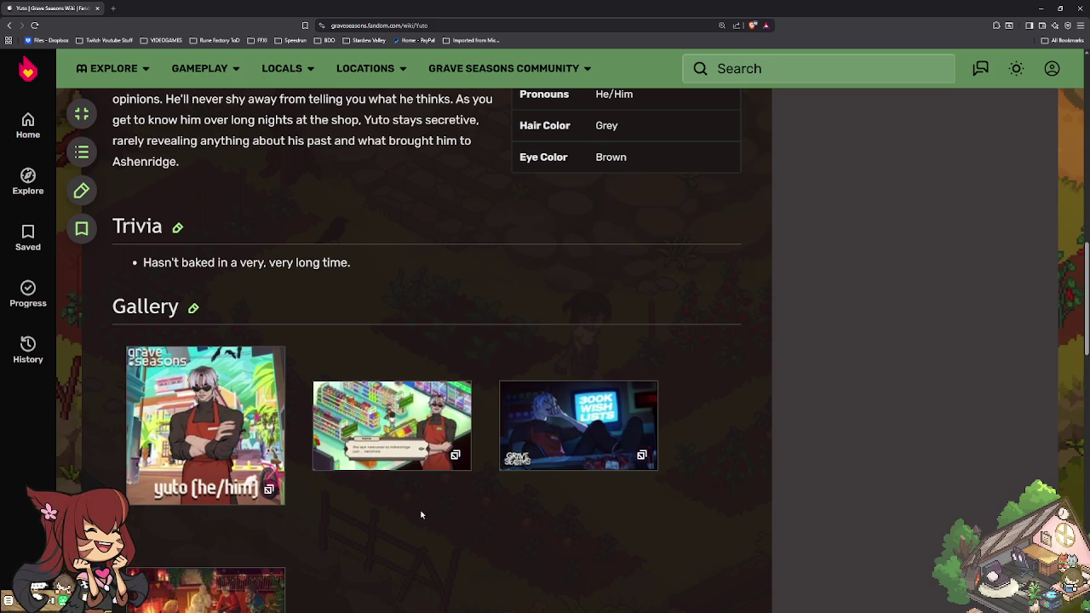
scroll(406, 513, down, 3)
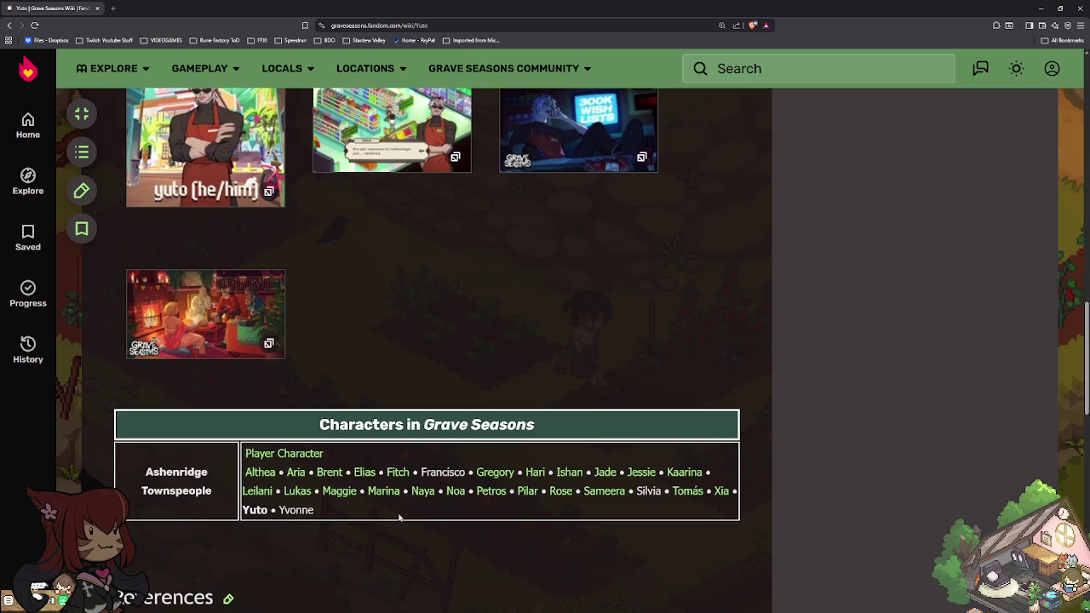
scroll(398, 517, down, 2)
scroll(399, 517, up, 3)
scroll(397, 519, up, 4)
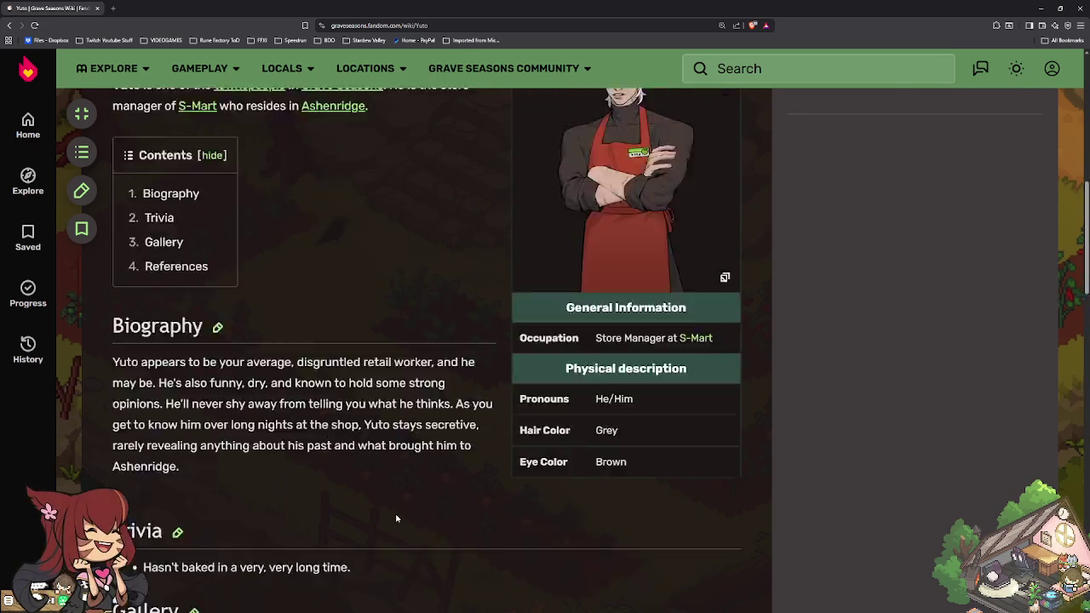
scroll(396, 519, up, 5)
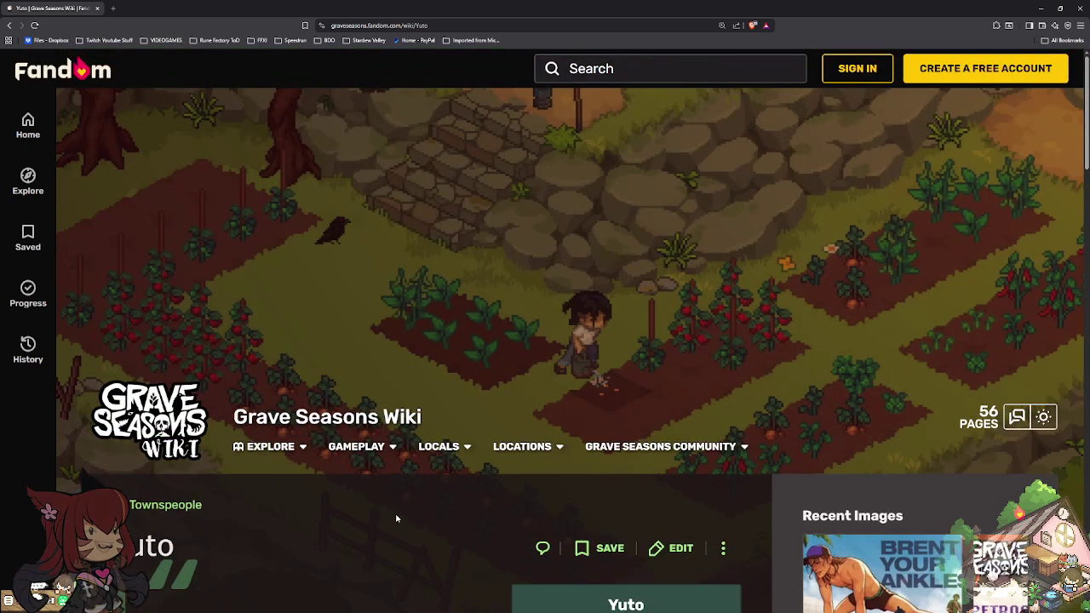
scroll(396, 517, down, 1)
scroll(396, 518, up, 1)
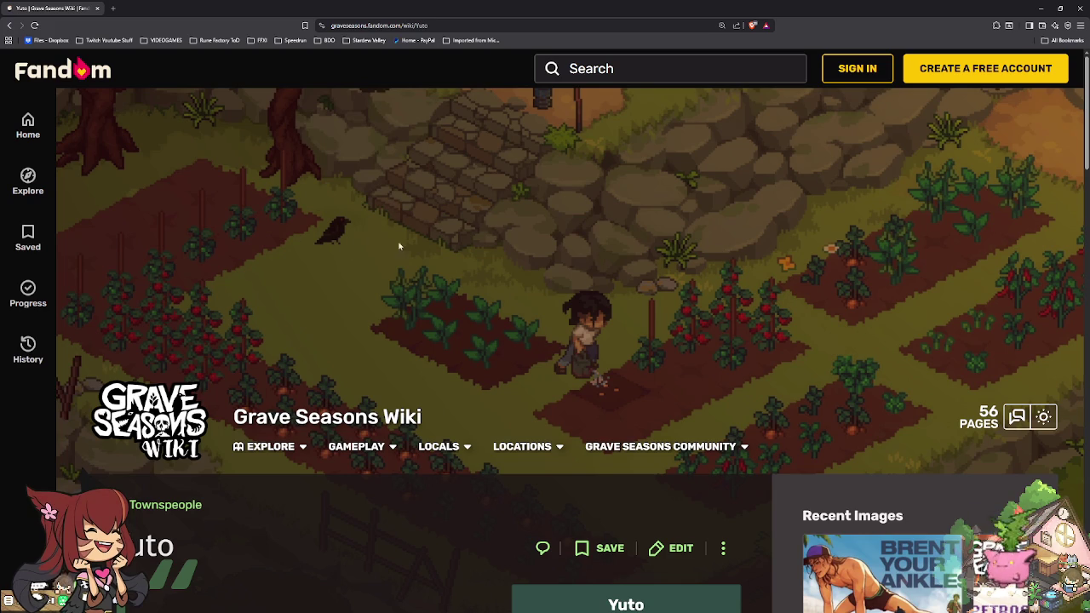
Step: Visit the Fandom homepage, return to Yuto's page, and enlarge his infobox portrait
click(28, 125)
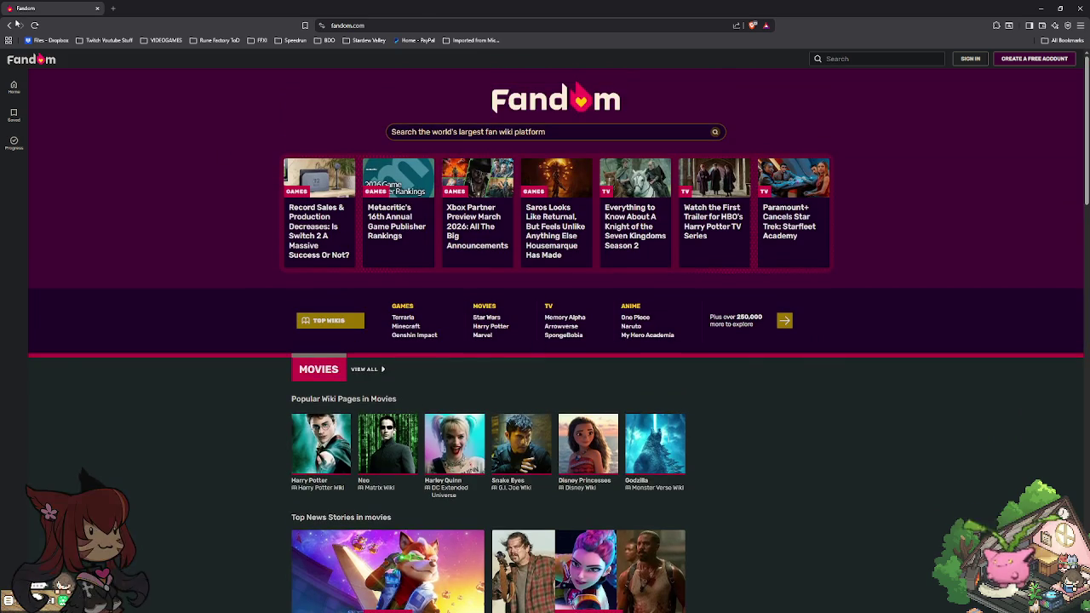
click(10, 25)
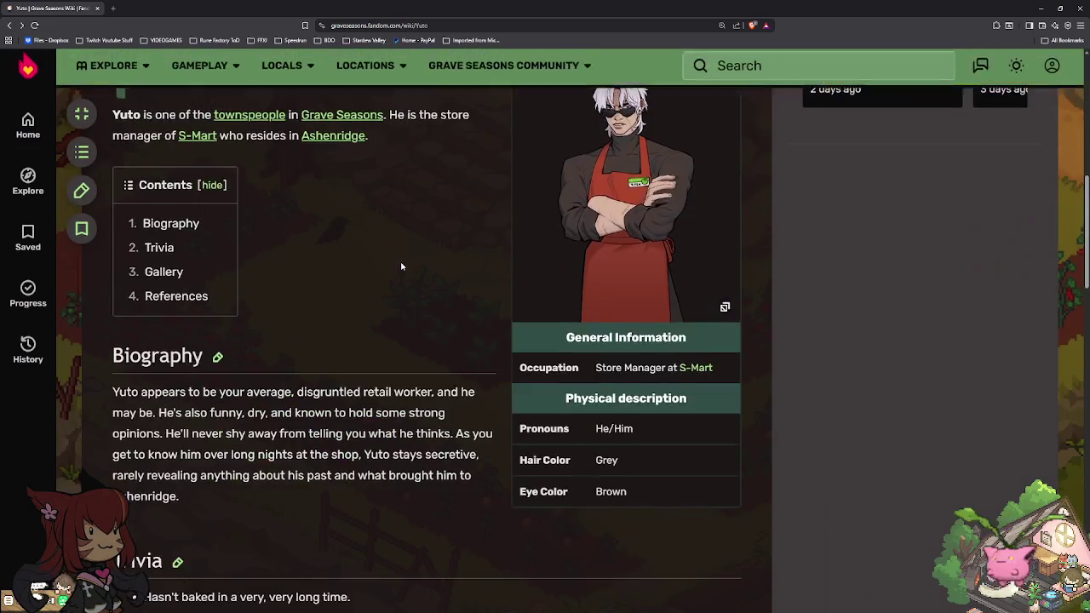
scroll(399, 260, up, 3)
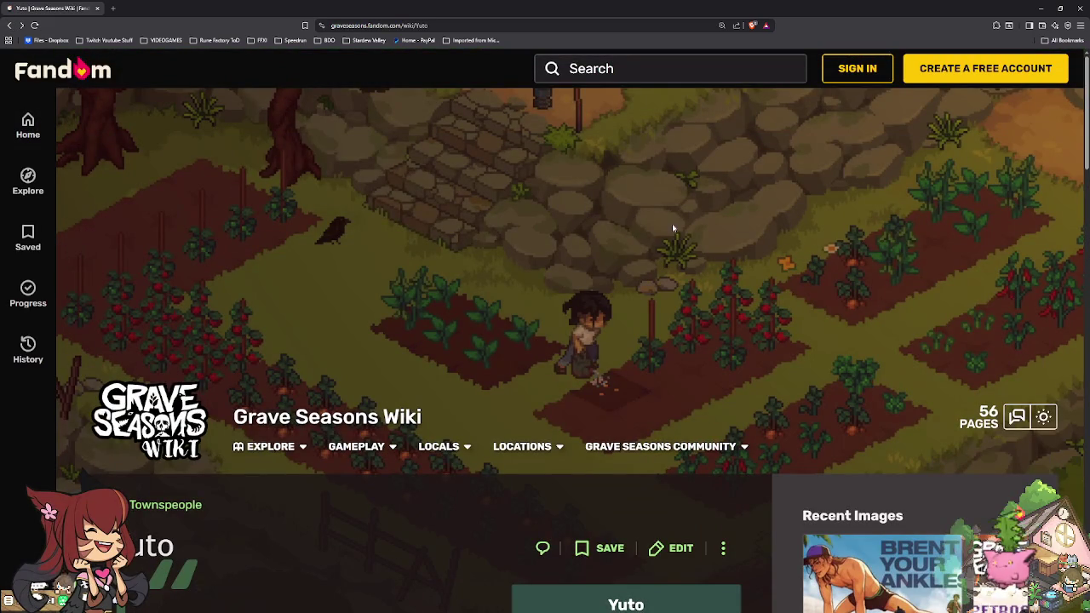
scroll(708, 256, down, 2)
scroll(708, 255, down, 2)
click(640, 390)
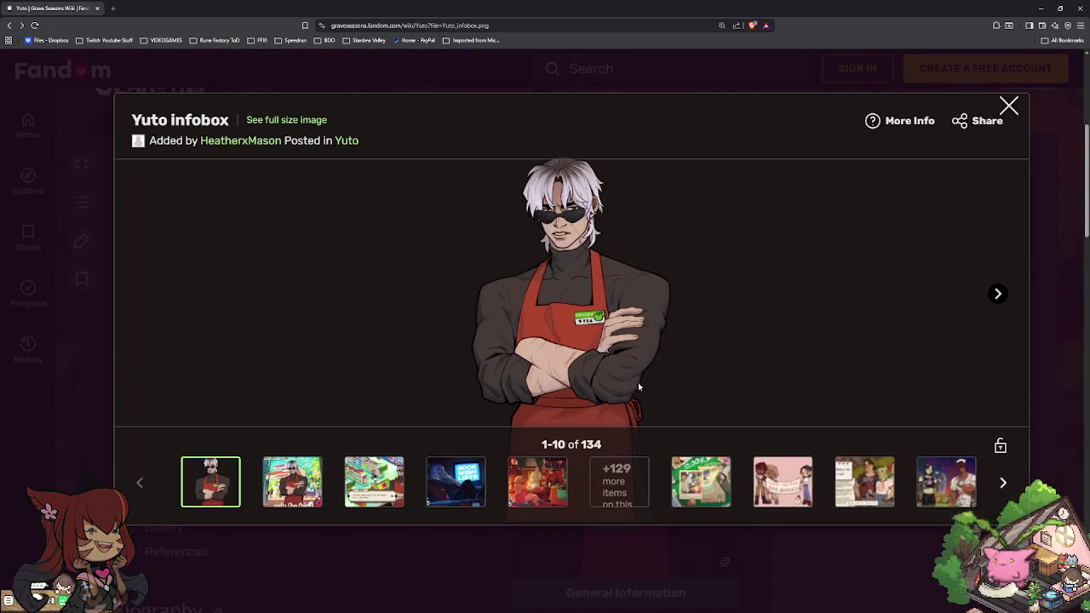
Step: Close Yuto's portrait, scroll to the Gallery, and enlarge the Happy Holidays 2025 image
click(1008, 106)
scroll(546, 423, up, 3)
scroll(547, 423, up, 1)
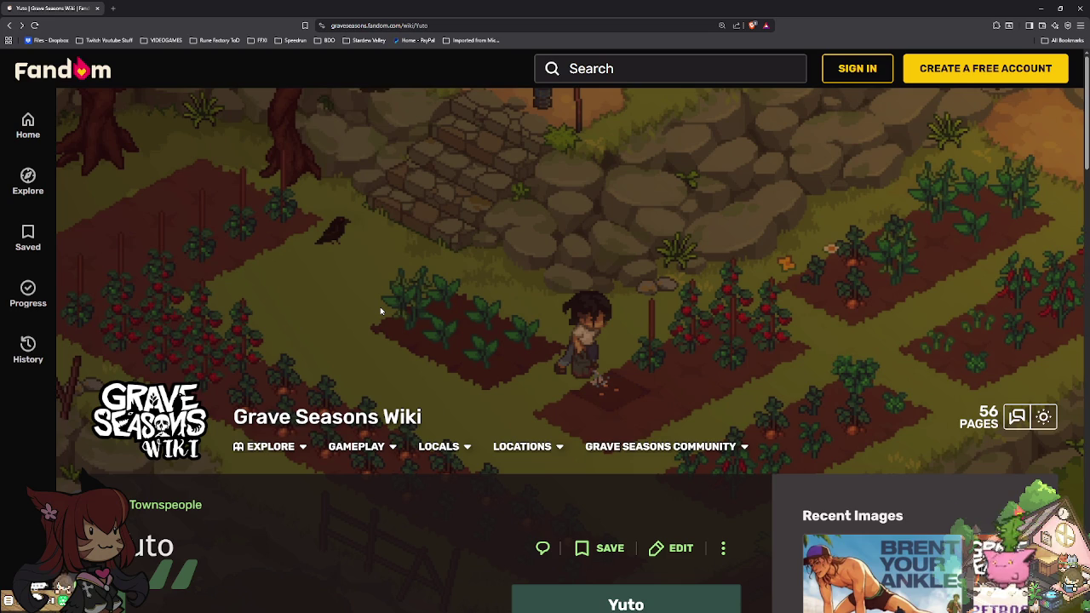
scroll(381, 311, down, 3)
scroll(377, 306, down, 3)
scroll(377, 307, down, 2)
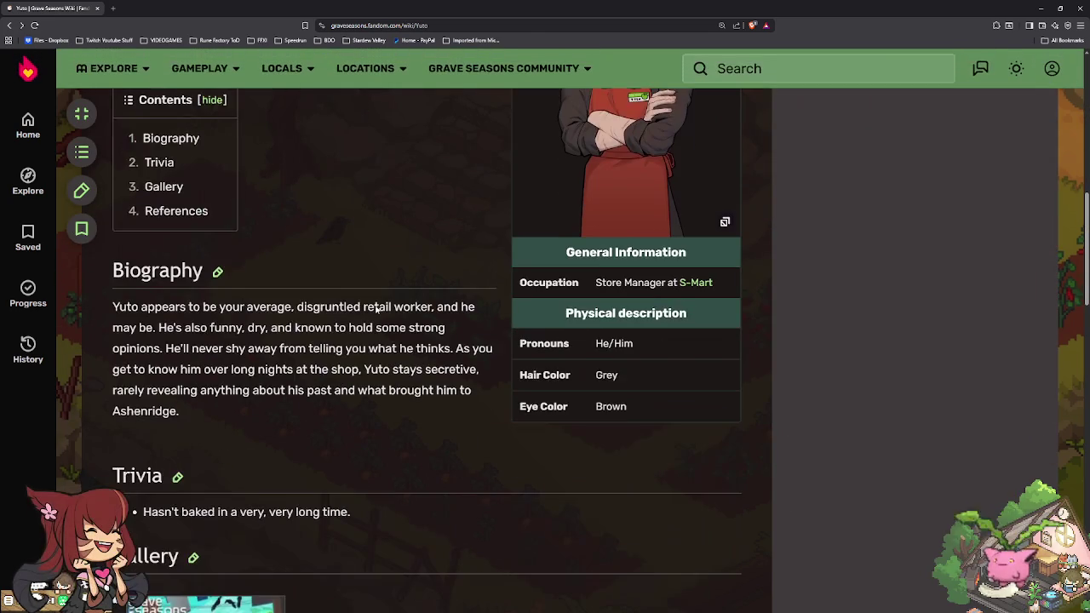
scroll(375, 306, down, 2)
scroll(374, 305, down, 2)
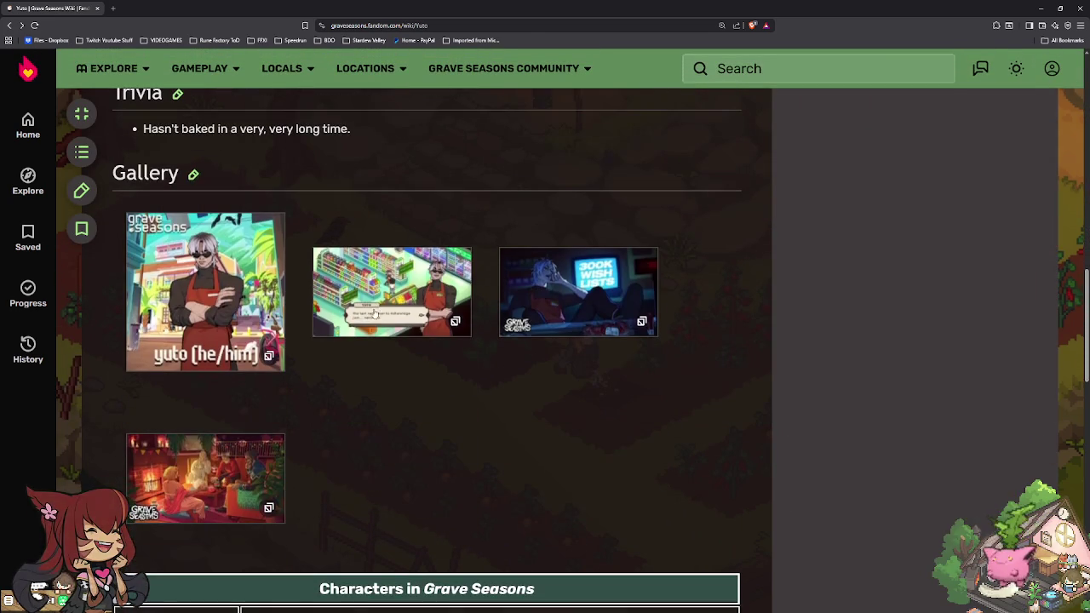
click(213, 482)
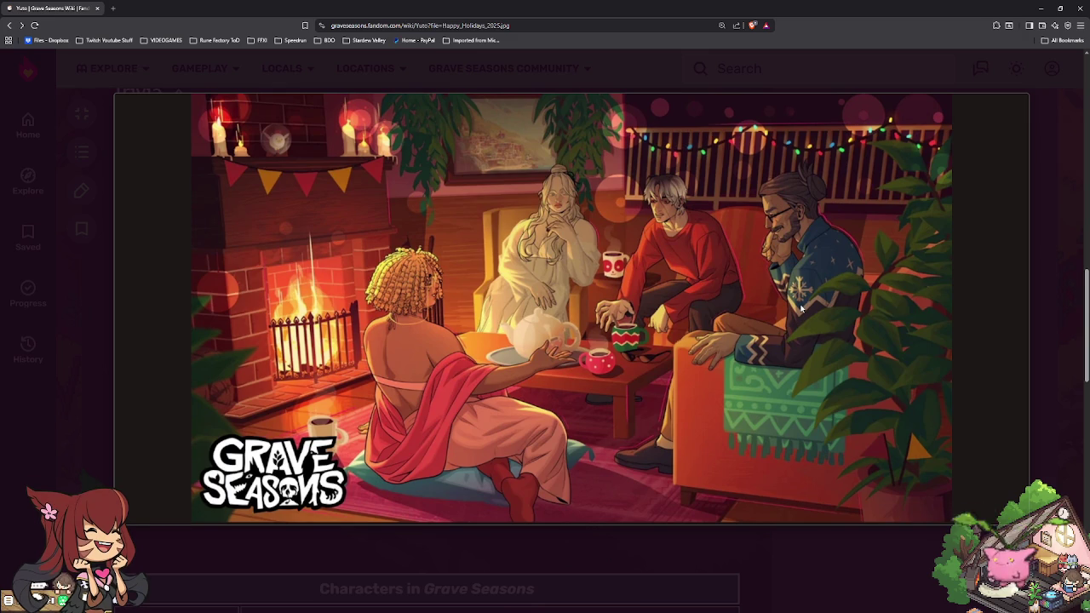
mouse_move(895, 294)
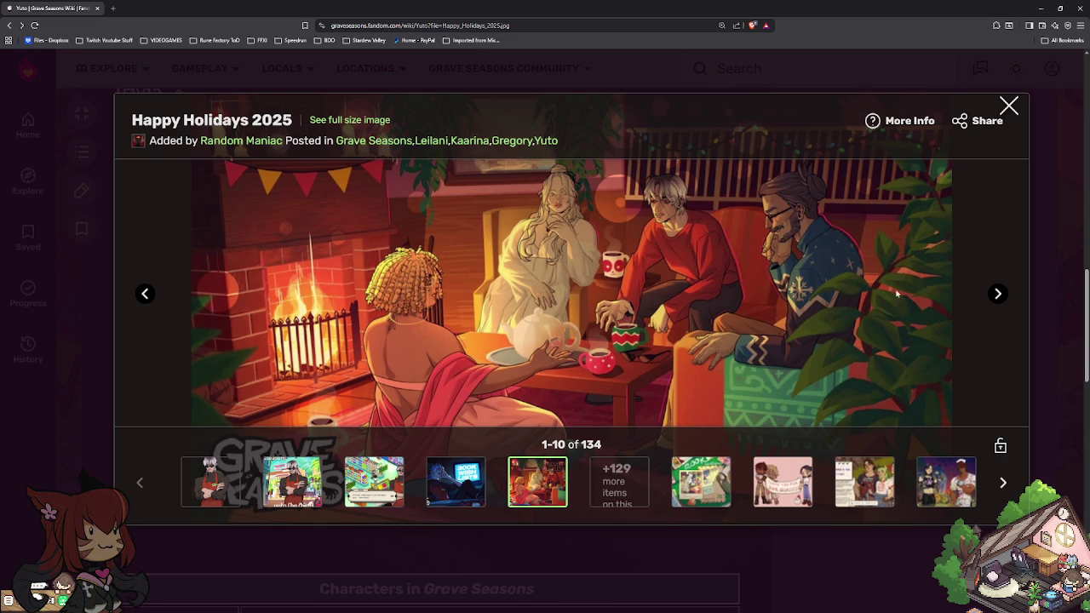
Step: View the 30K Wishlists, 300K Wishlists and Steamshot yuto images, then close the browser
click(807, 497)
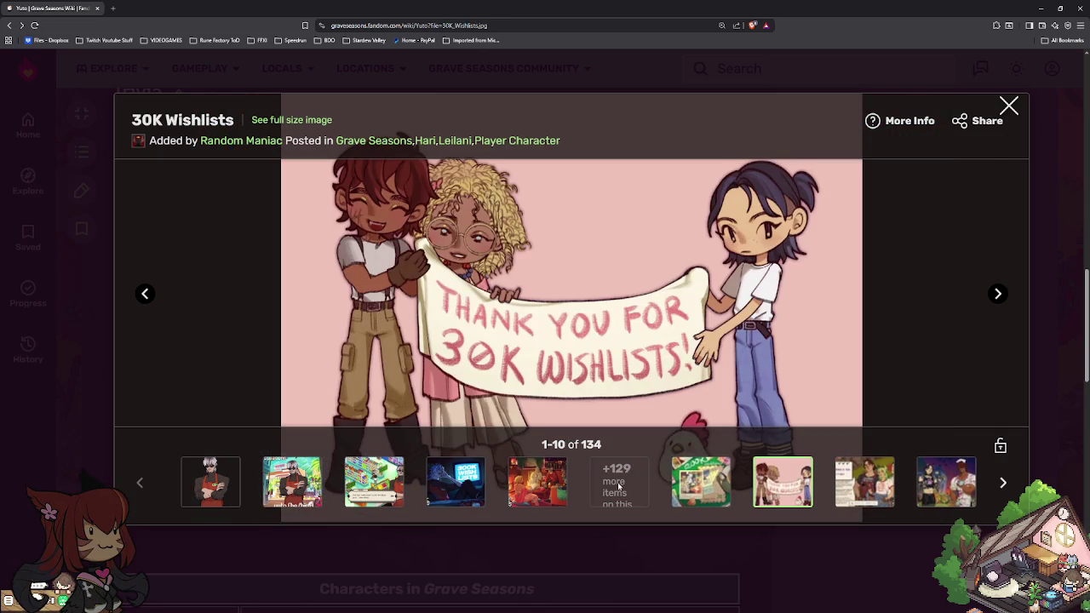
click(439, 480)
click(384, 481)
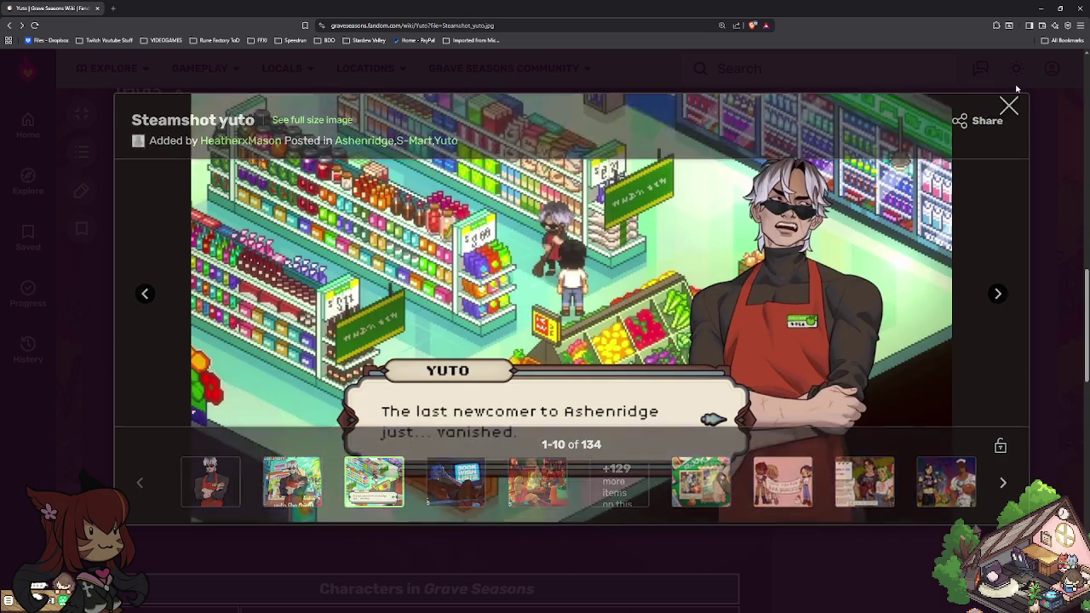
click(1009, 106)
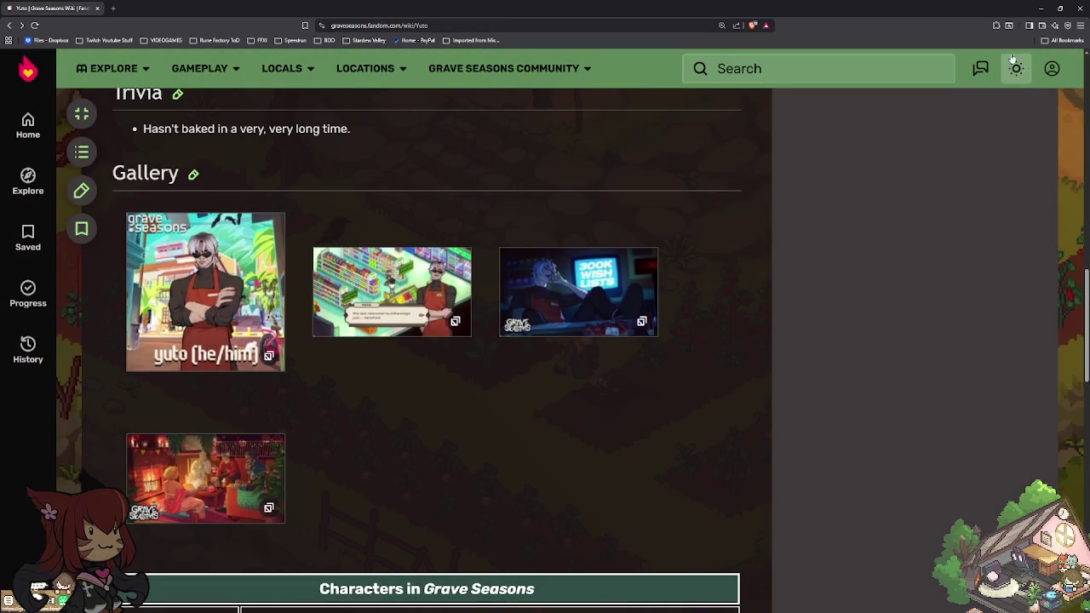
click(1078, 12)
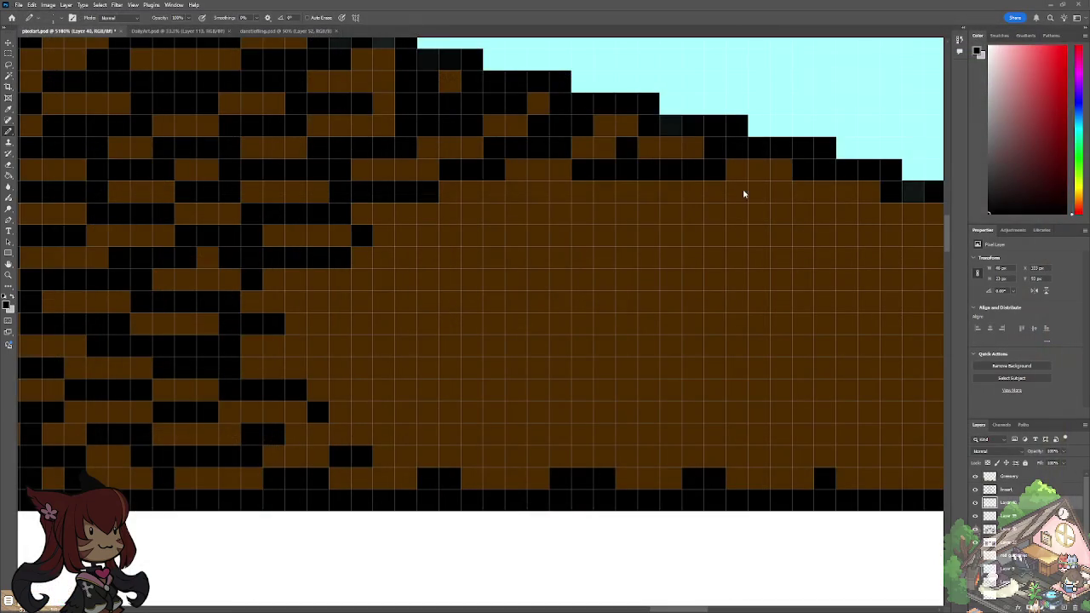
Step: Start the session timer and zoom in on the roof
scroll(647, 188, down, 1)
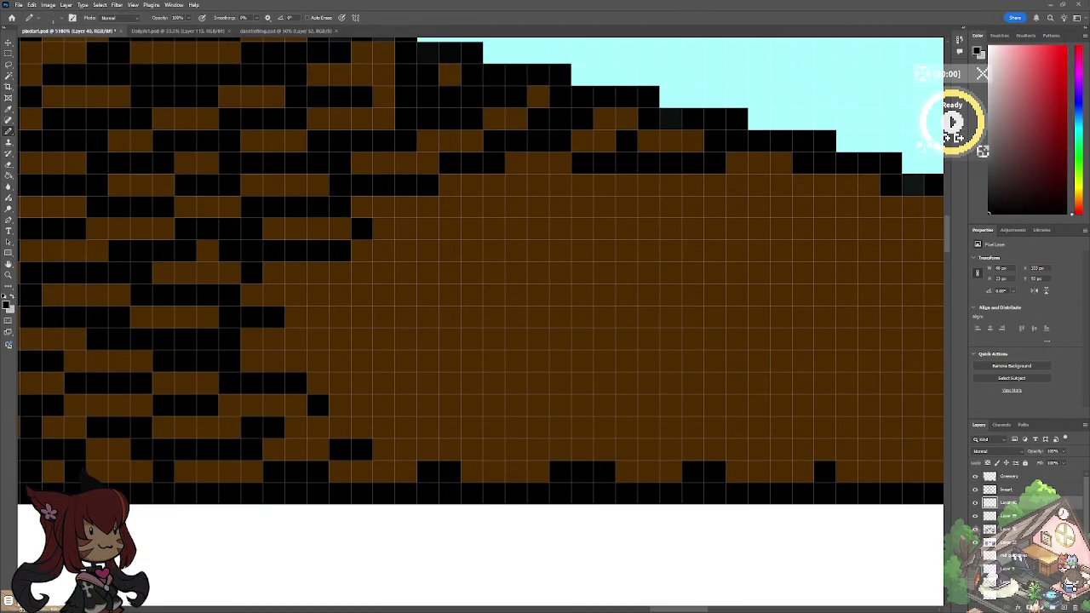
click(952, 121)
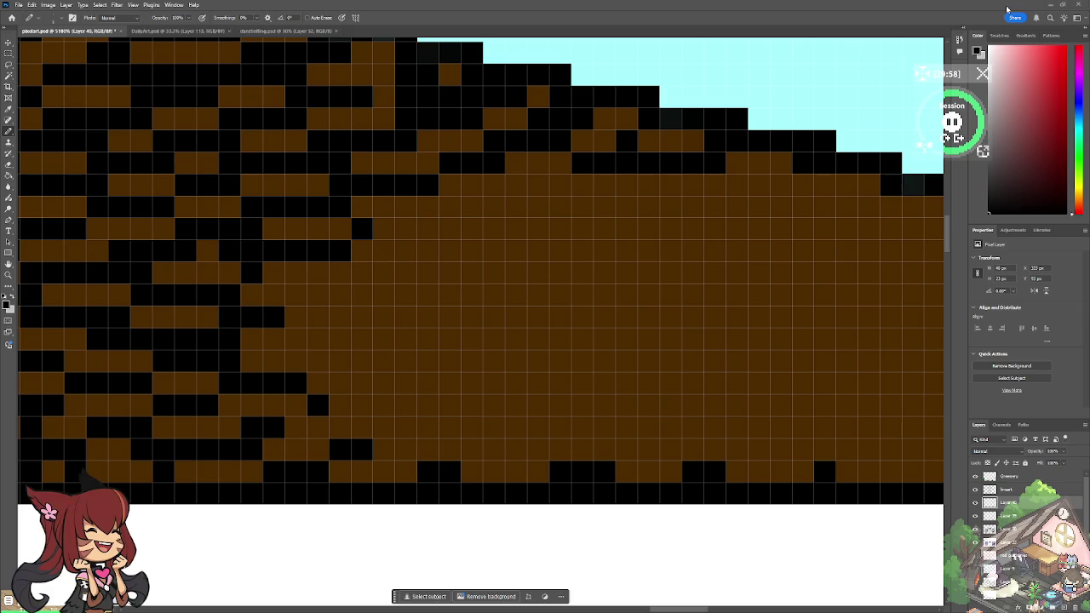
scroll(480, 281, down, 5)
scroll(480, 281, up, 3)
scroll(333, 406, up, 2)
scroll(333, 406, up, 1)
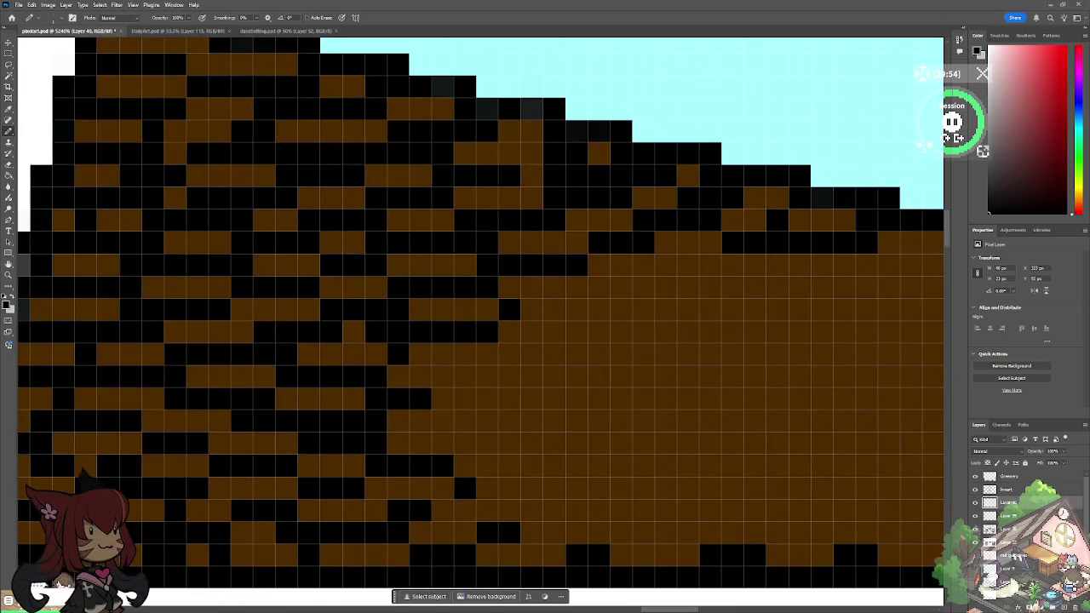
Step: Paint black shingle pixels along the lowest roof rows with the Pencil
drag(533, 490, 523, 511)
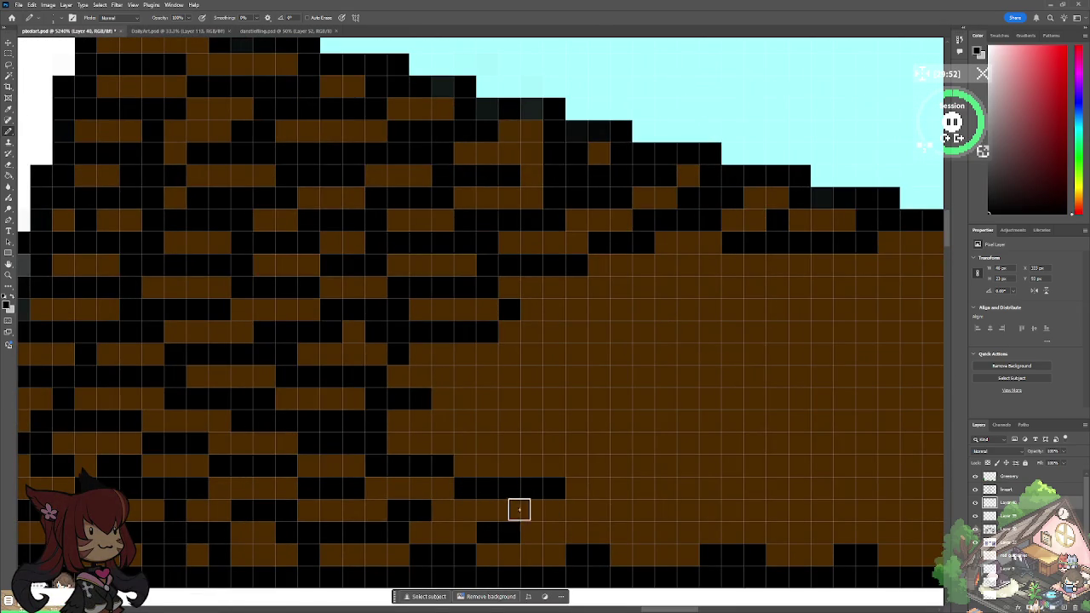
click(550, 532)
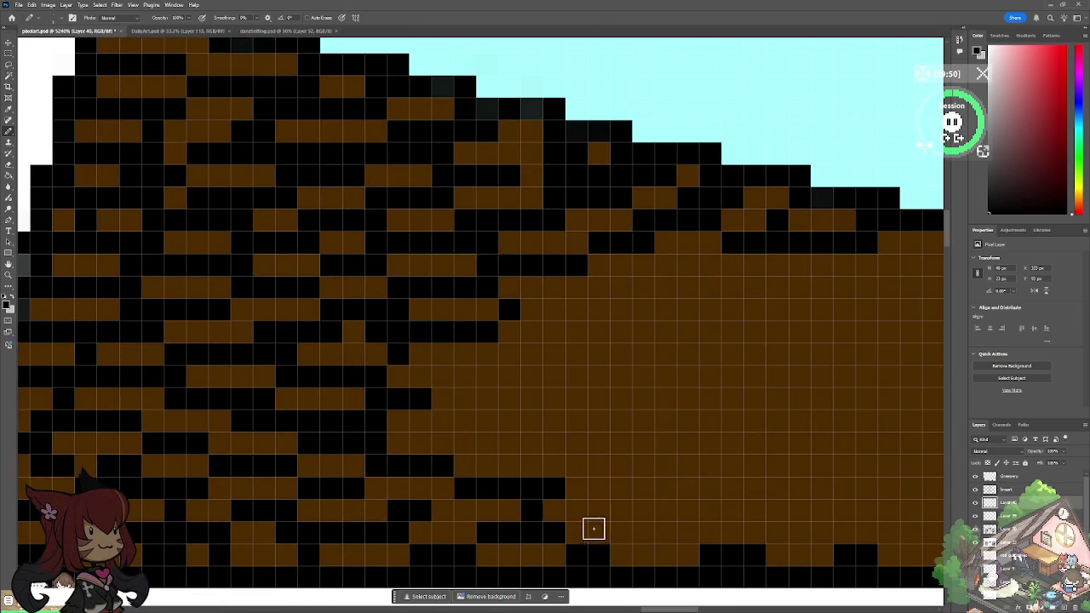
click(663, 530)
drag(572, 529, 621, 531)
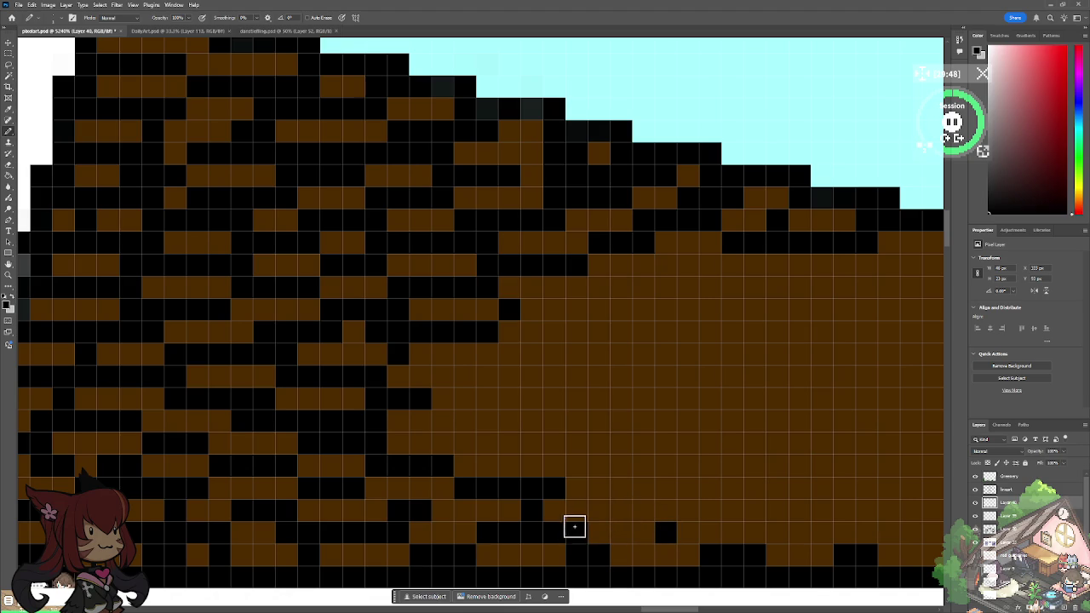
click(640, 508)
click(621, 489)
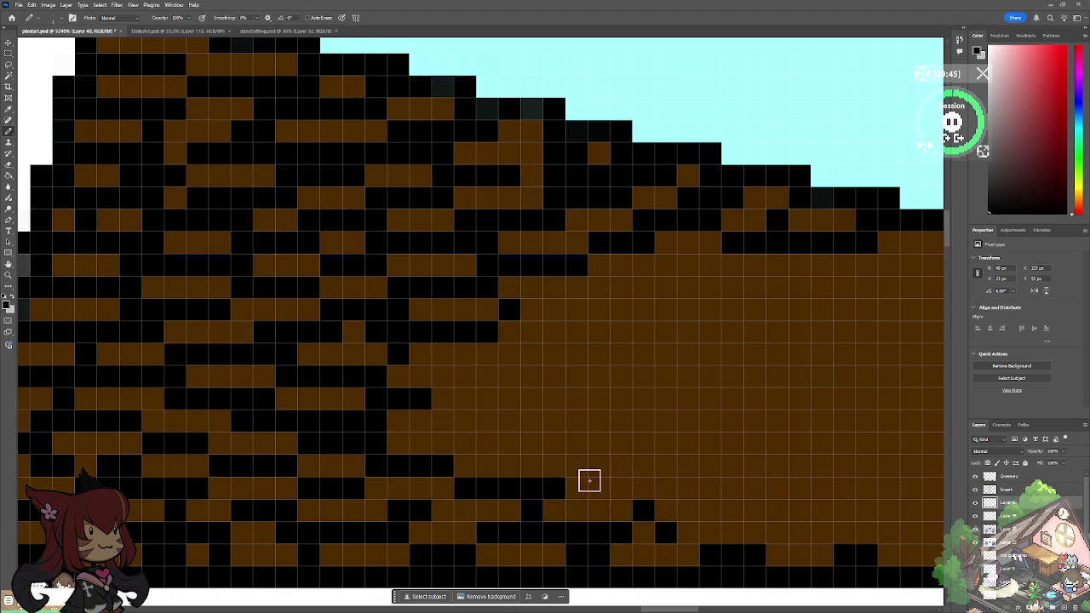
click(638, 488)
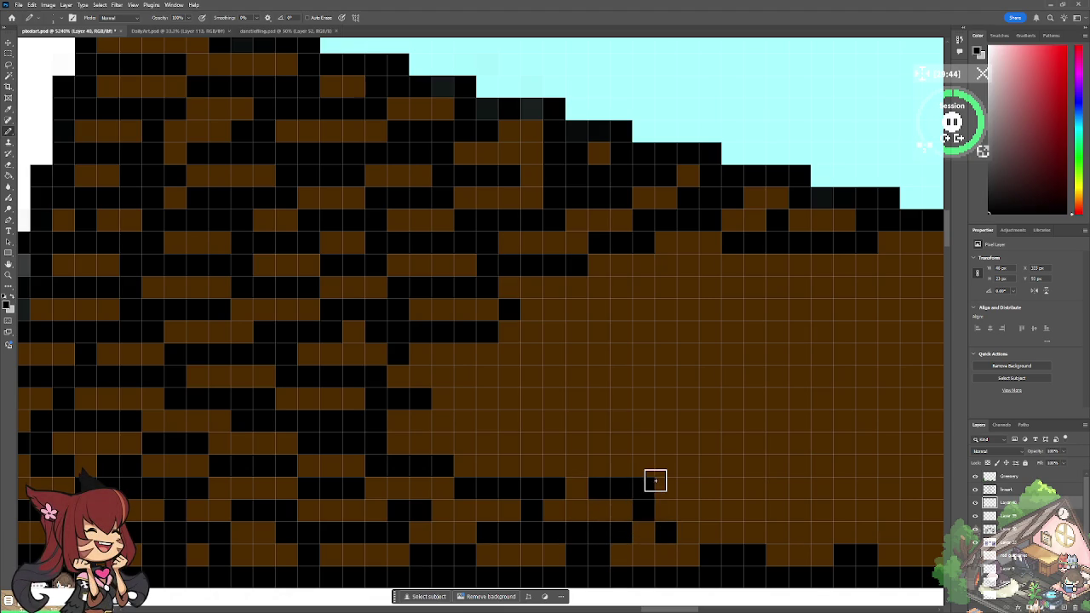
Step: Add black shingle gaps to the next two rows up into the brown area
drag(554, 459, 584, 462)
click(598, 461)
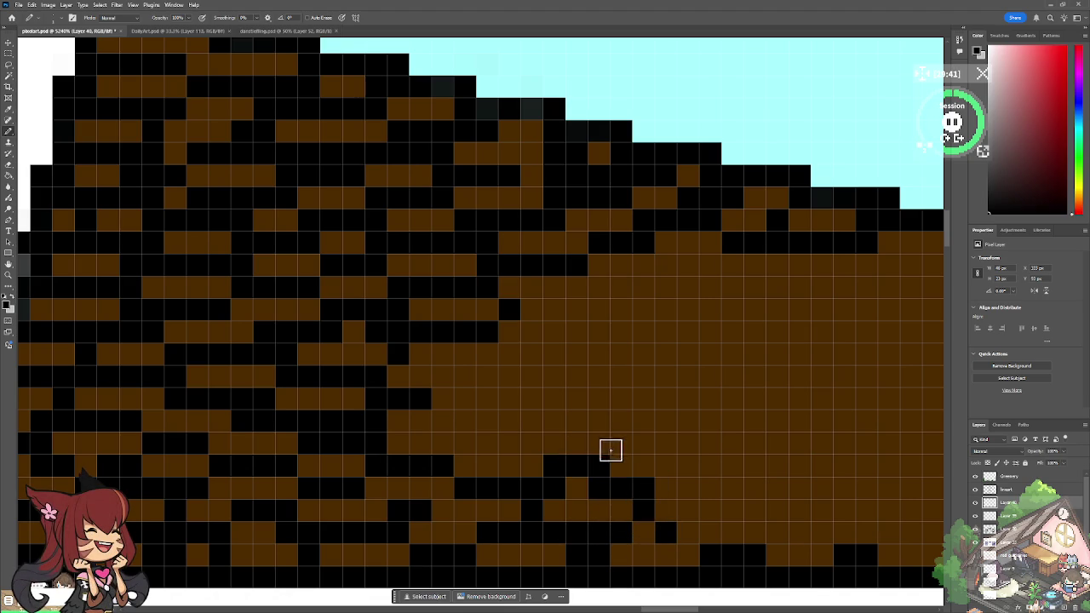
drag(510, 443, 533, 444)
click(556, 439)
click(487, 442)
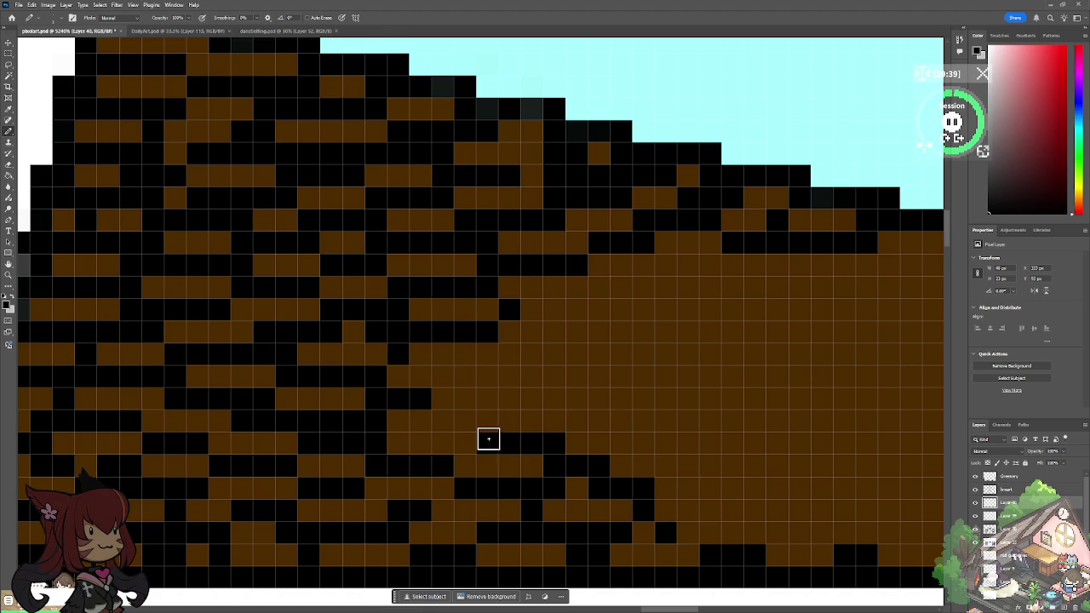
Step: Scatter black shingle pixels across the middle roof row
drag(443, 417, 440, 402)
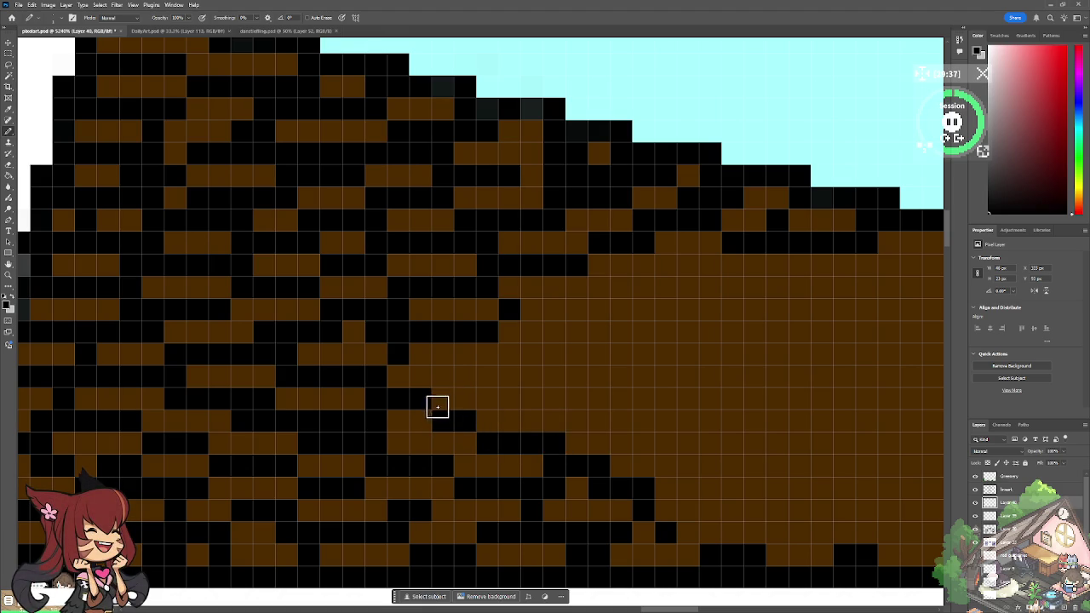
click(504, 400)
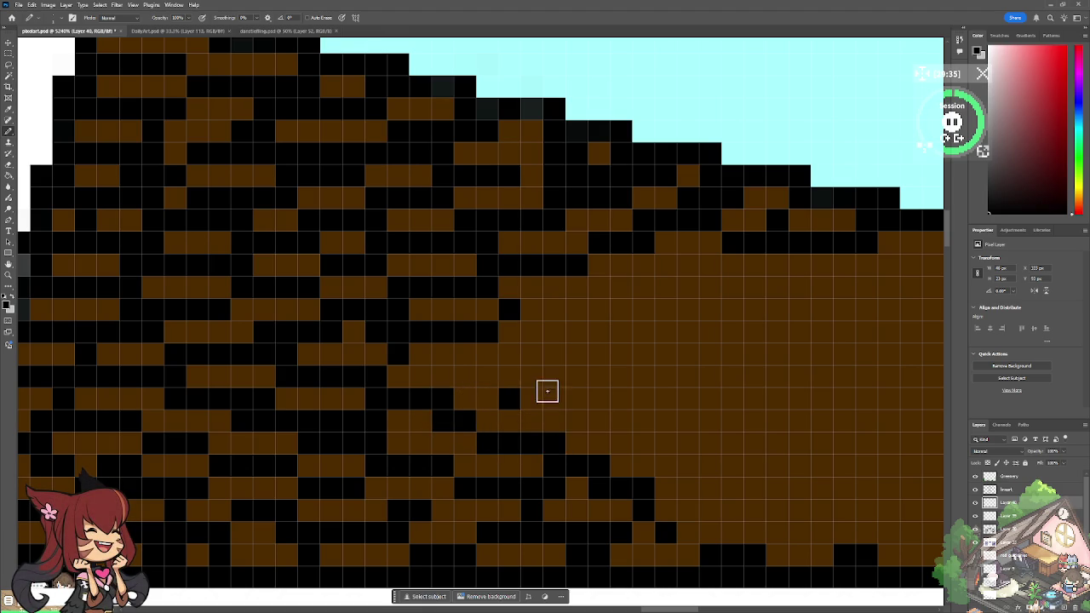
click(604, 402)
click(553, 423)
click(576, 401)
click(530, 398)
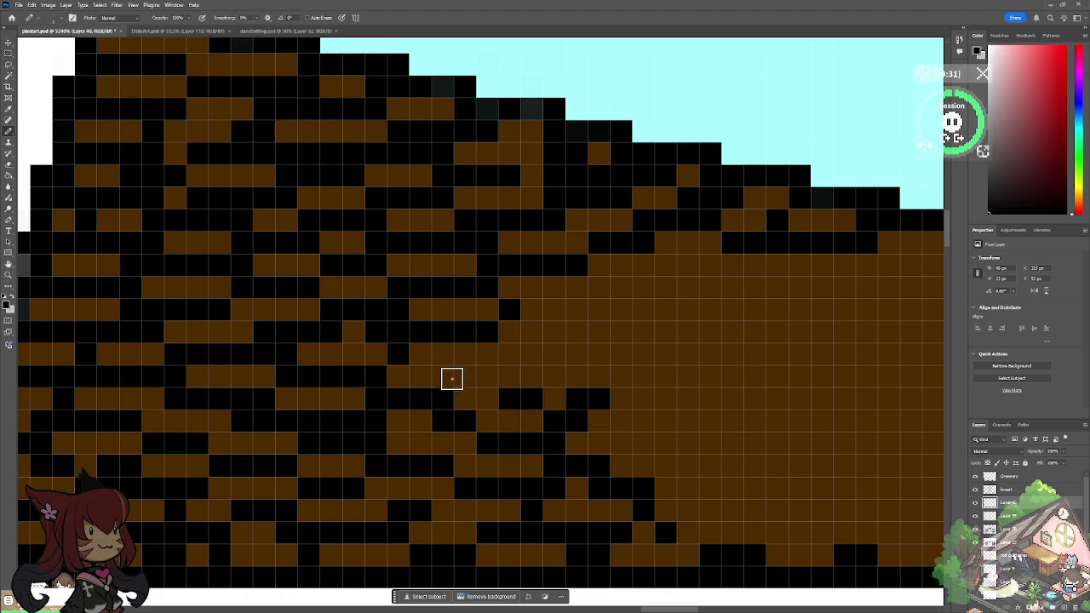
Step: Start new black shingle rows higher on the roof, reaching rightward
click(508, 352)
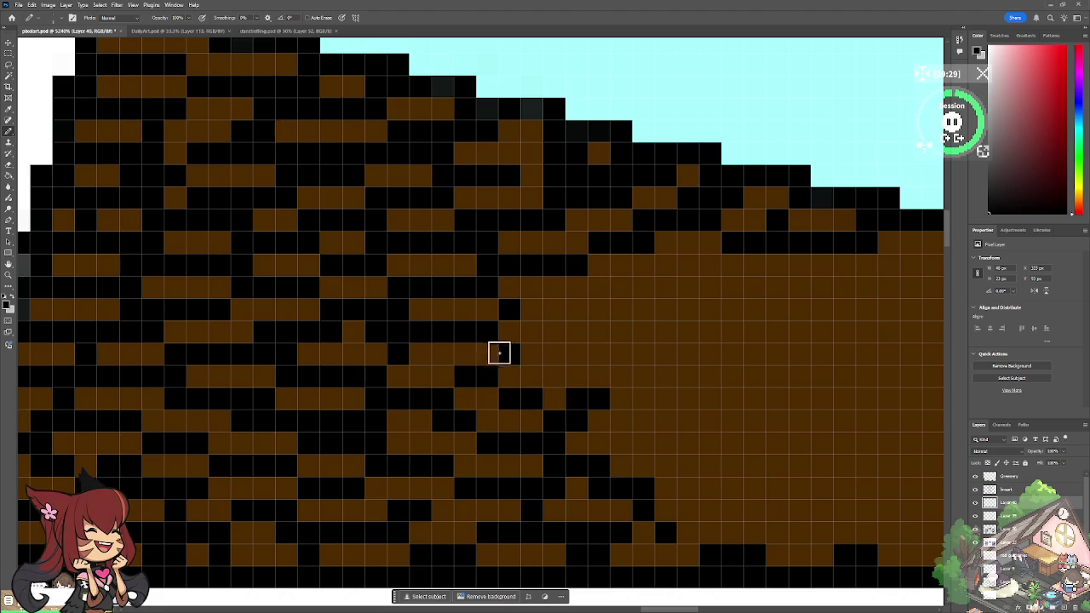
drag(527, 354, 580, 359)
click(506, 375)
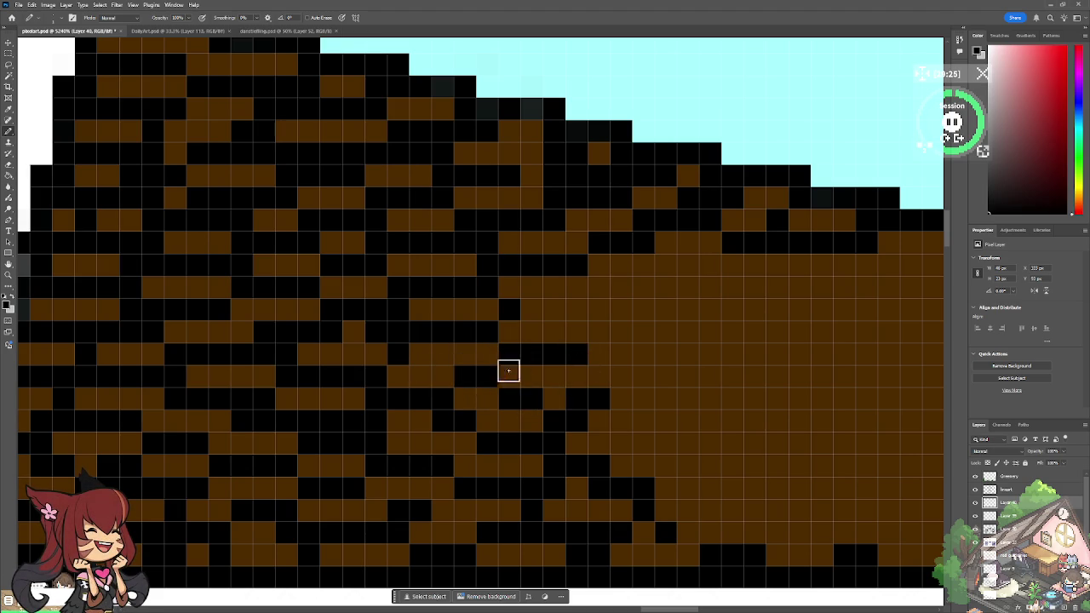
click(531, 309)
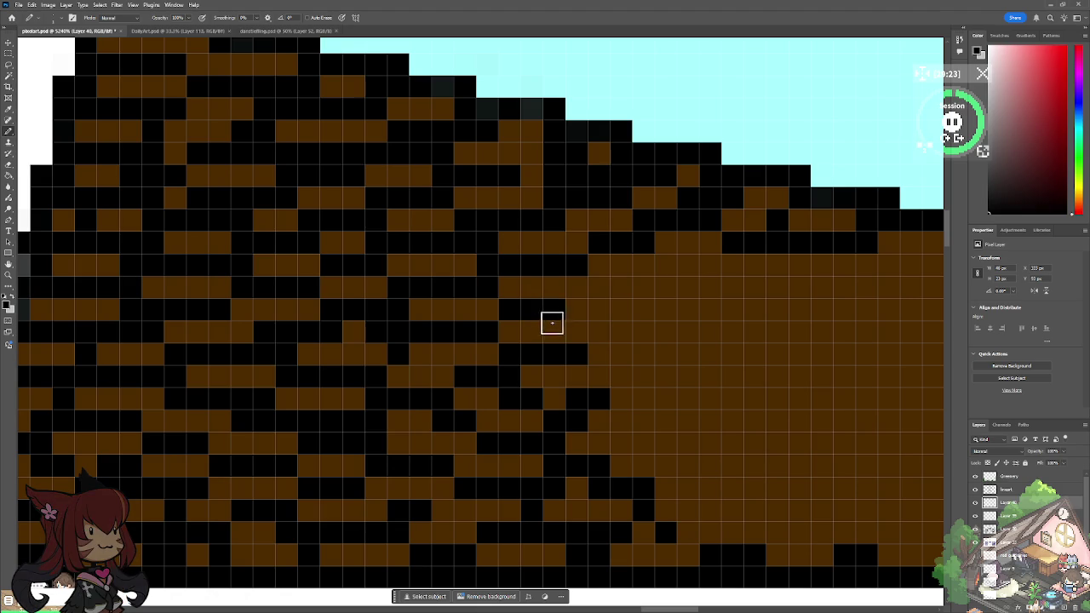
mouse_move(595, 308)
mouse_down()
mouse_move(615, 304)
mouse_move(601, 289)
mouse_move(635, 278)
mouse_move(652, 285)
mouse_up()
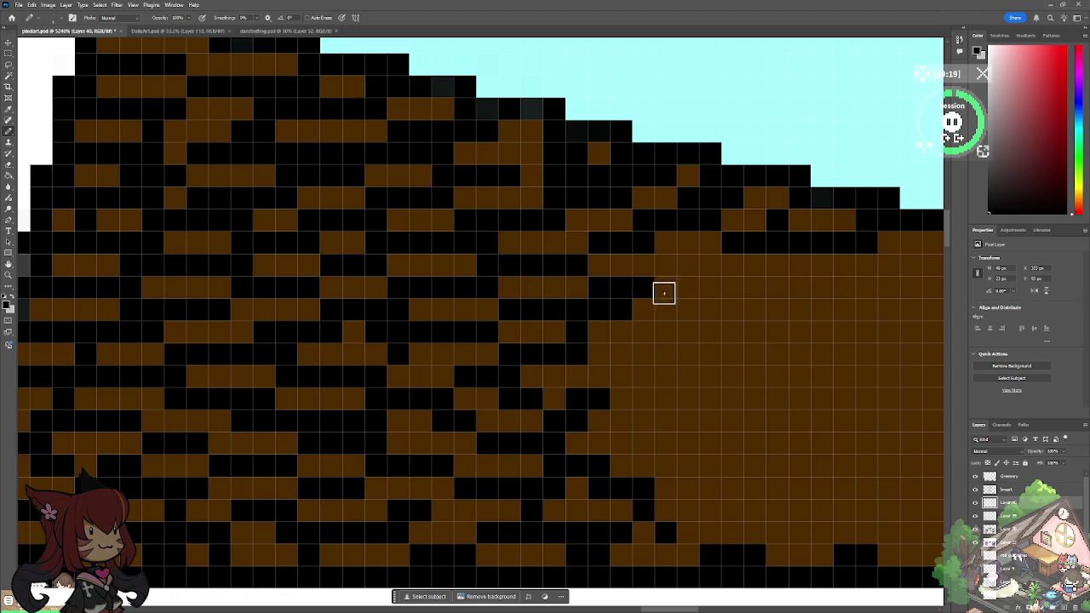
click(710, 308)
Step: Fill more black shingle pixels on the right side, then toggle the music widget
click(652, 329)
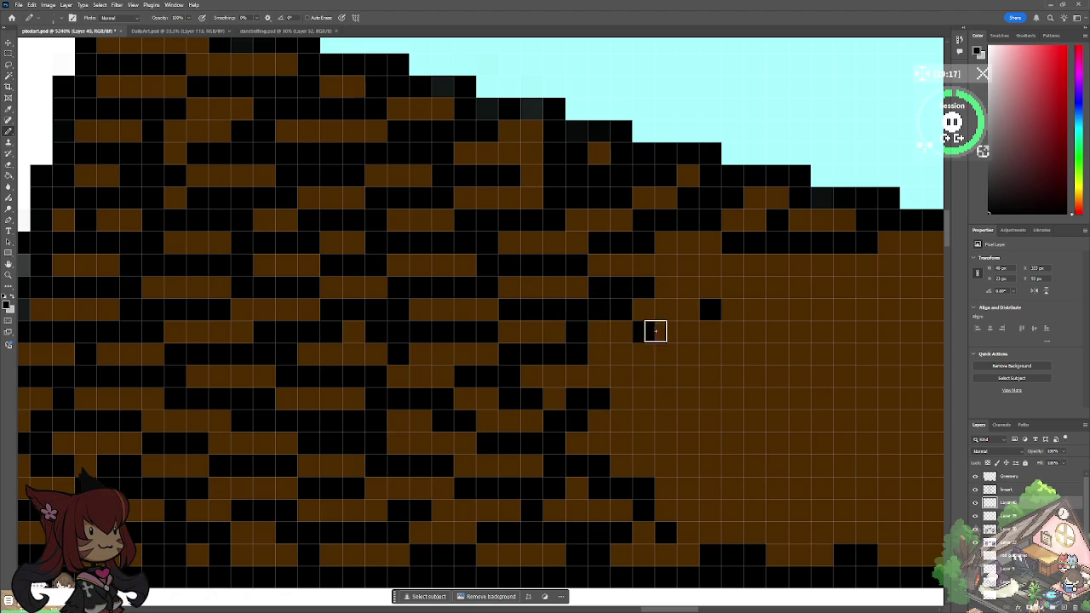
click(757, 329)
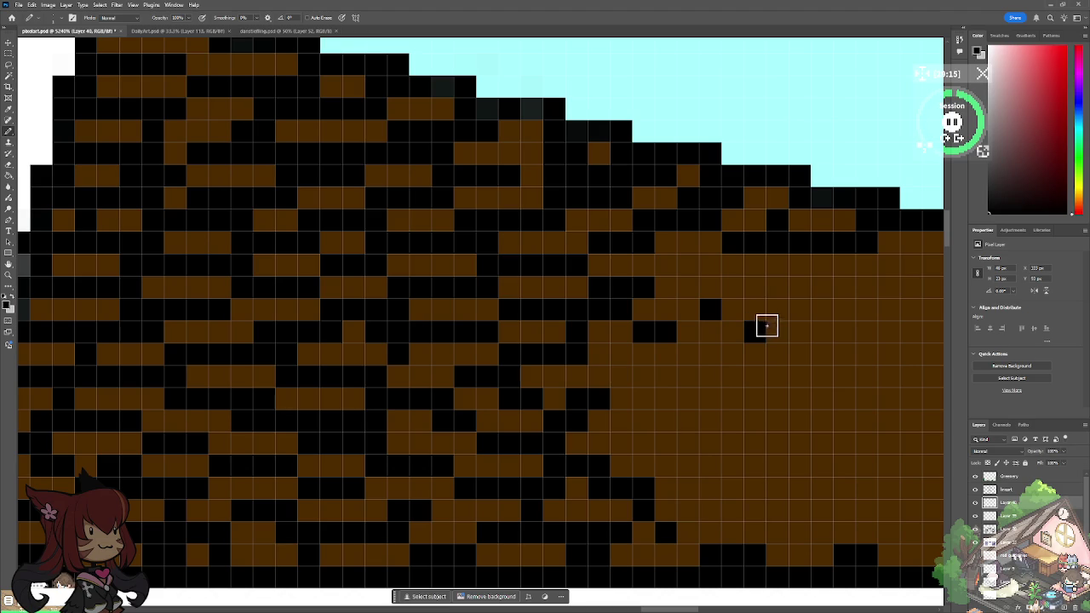
click(733, 308)
click(756, 312)
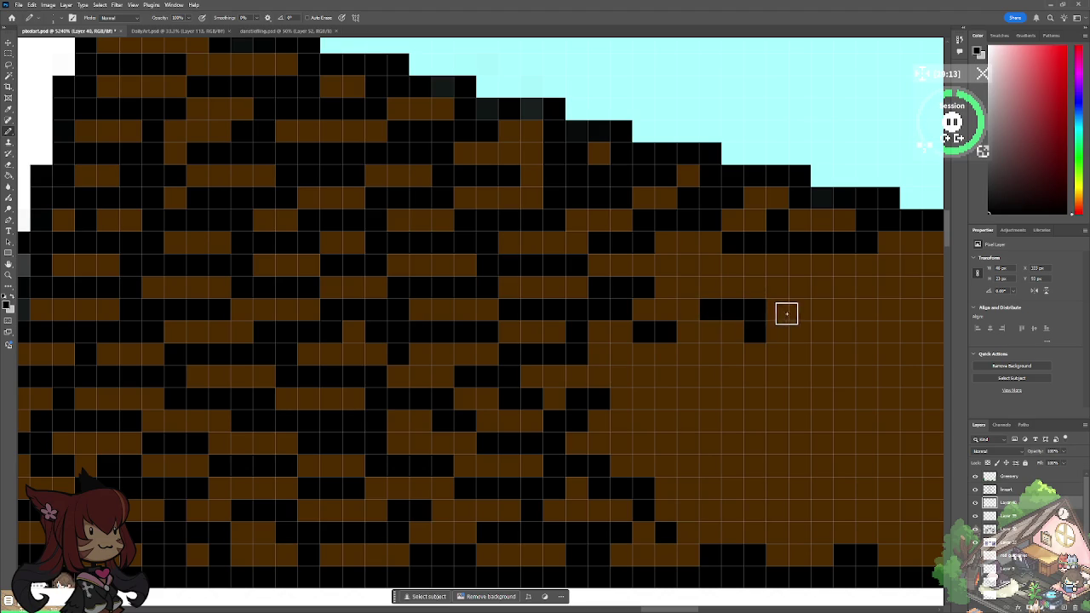
drag(607, 354, 627, 377)
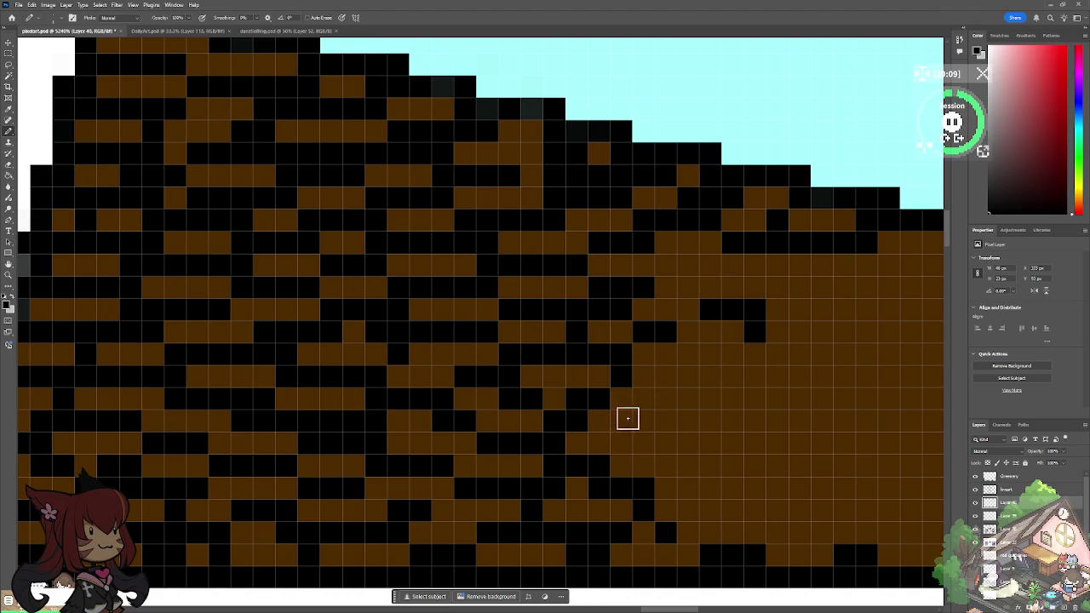
drag(627, 417, 686, 418)
drag(654, 382, 710, 397)
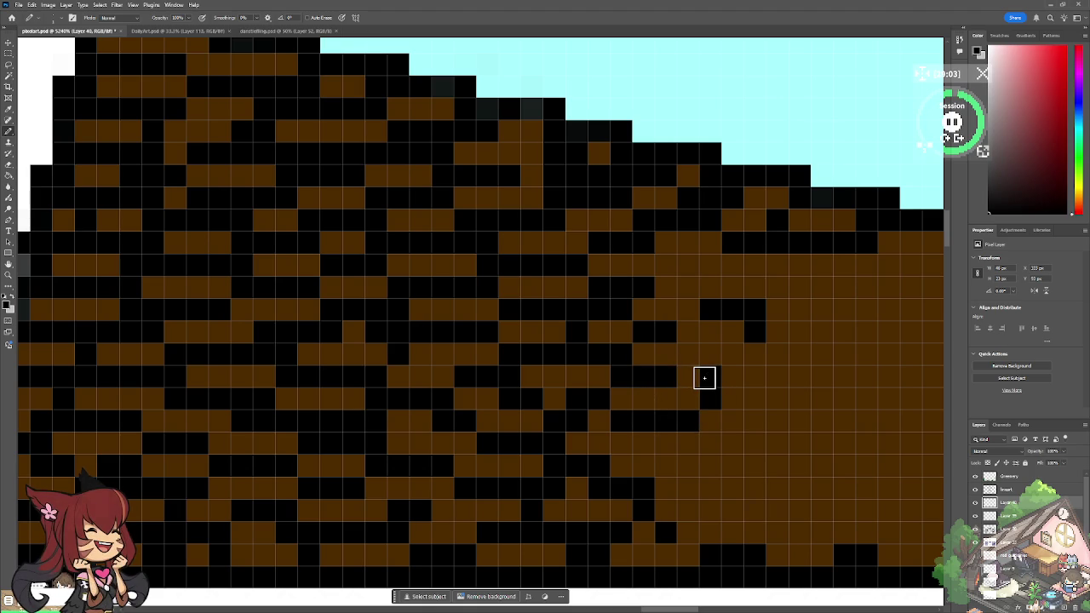
click(704, 379)
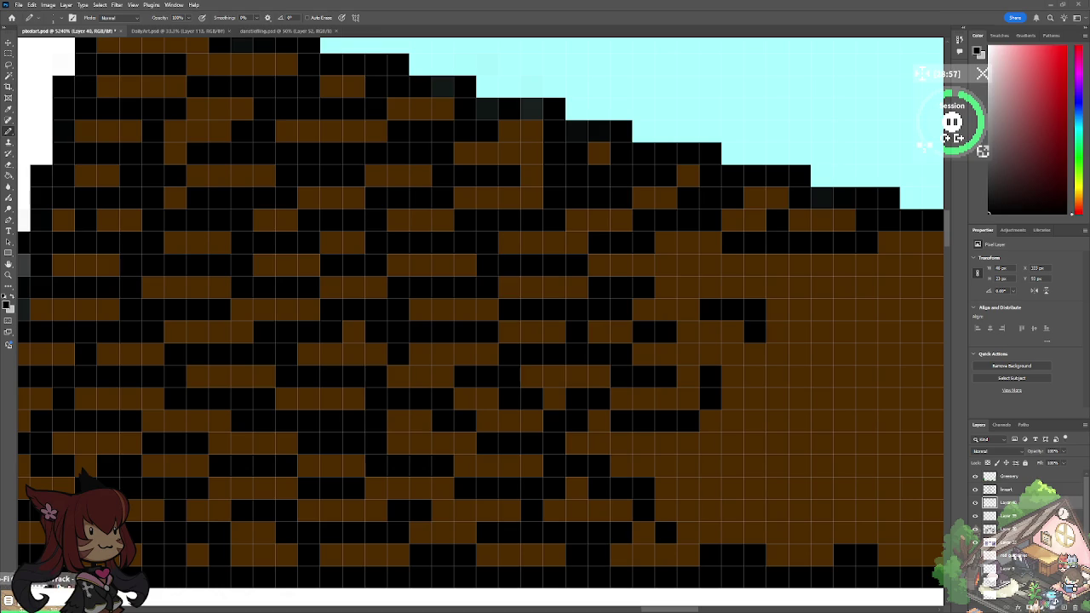
click(887, 14)
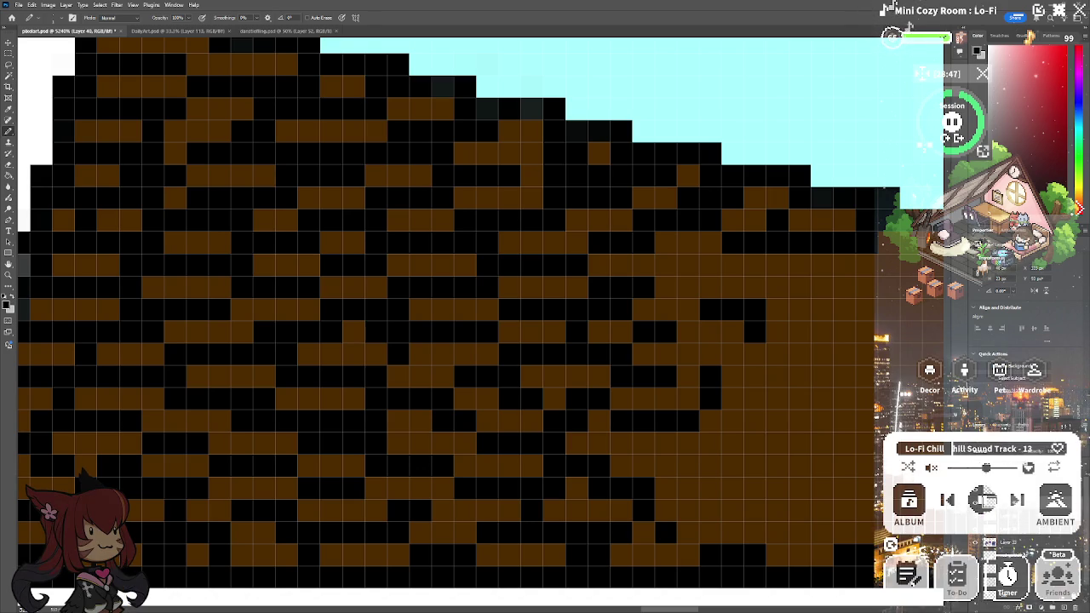
click(1038, 10)
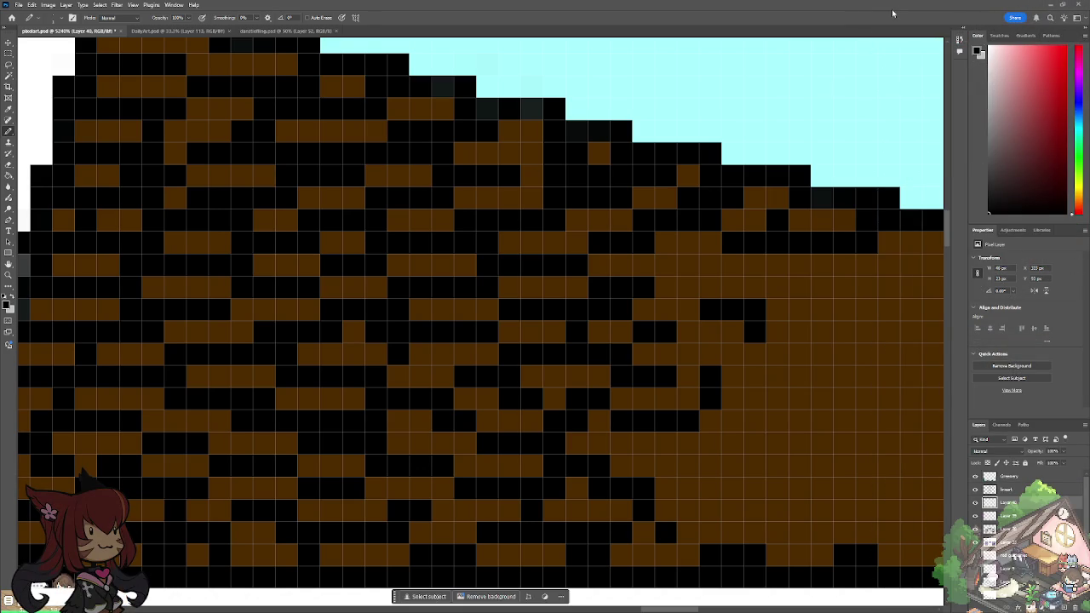
Step: Paint black shingle runs along the lower roof rows near the edge
scroll(348, 363, down, 5)
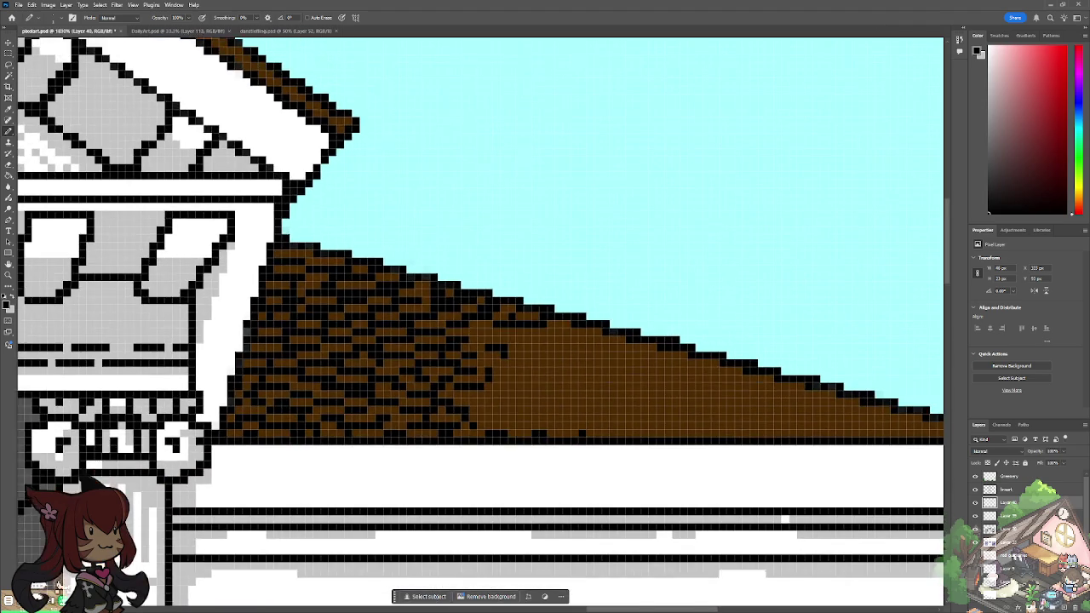
scroll(437, 370, up, 3)
scroll(437, 370, up, 2)
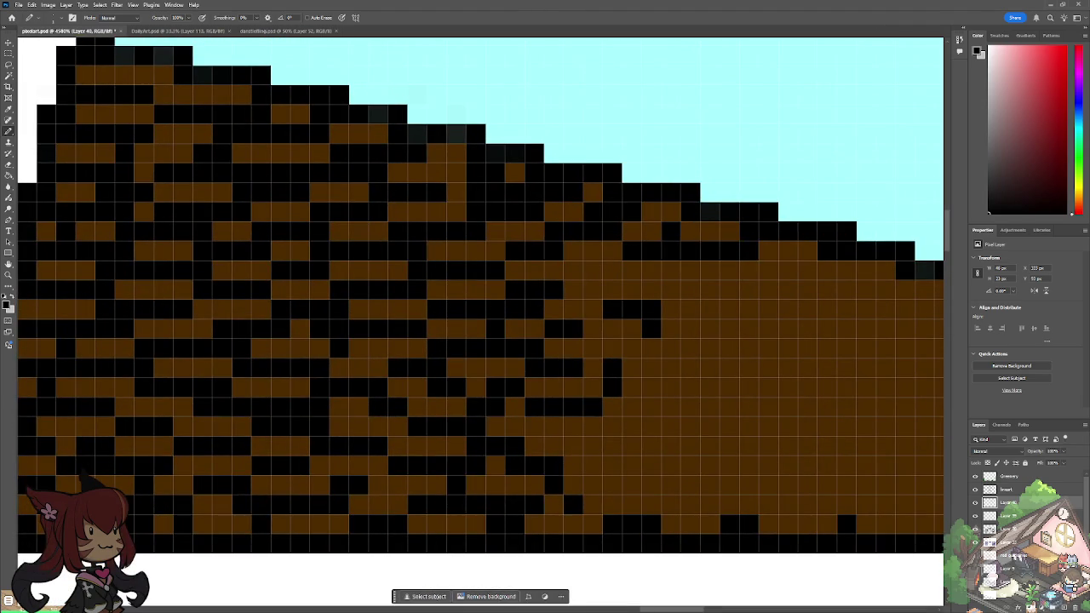
click(598, 421)
drag(579, 462, 594, 465)
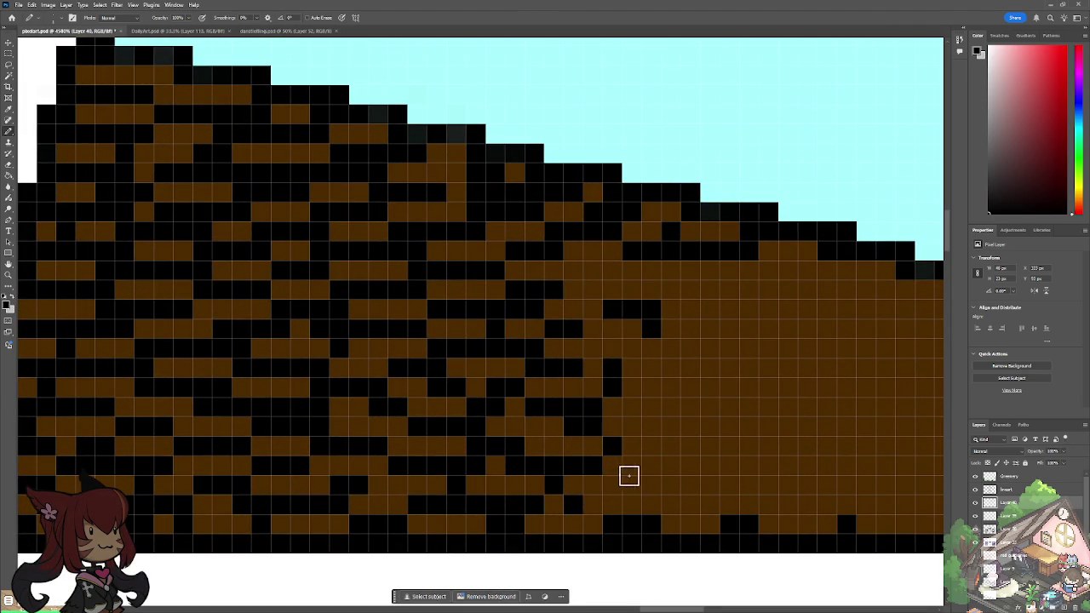
click(651, 462)
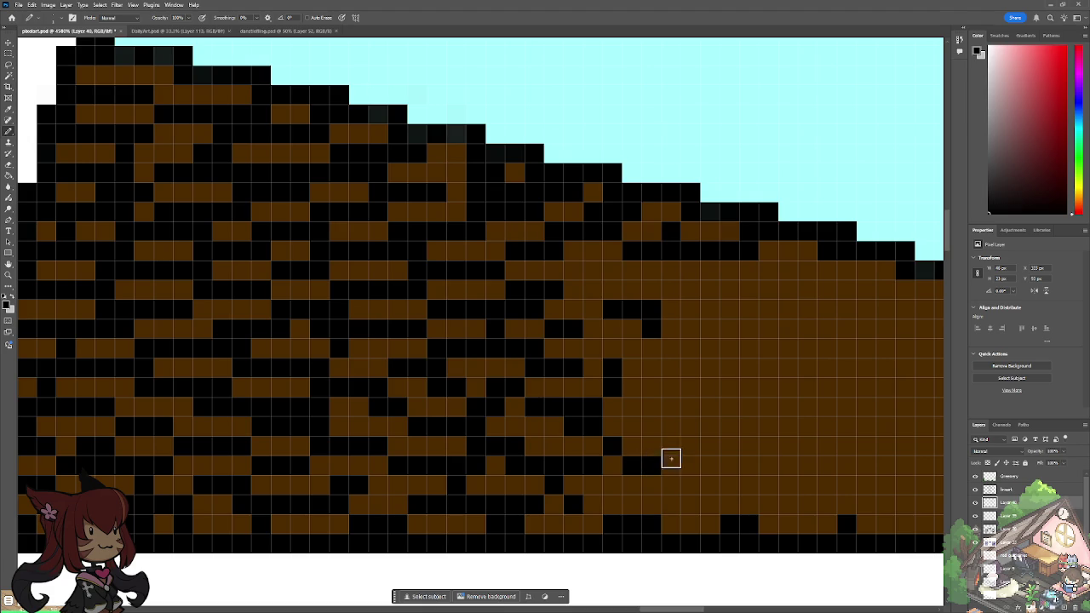
drag(691, 460, 672, 464)
Step: Add black shingle gaps to the row below, extending right
click(654, 479)
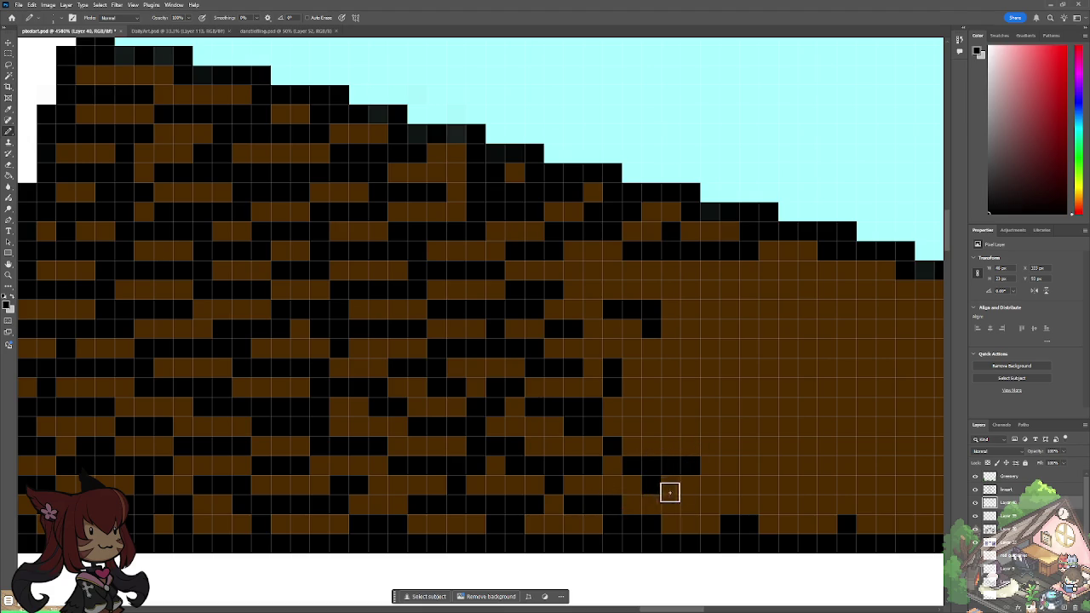
click(636, 486)
click(712, 502)
drag(716, 496, 681, 498)
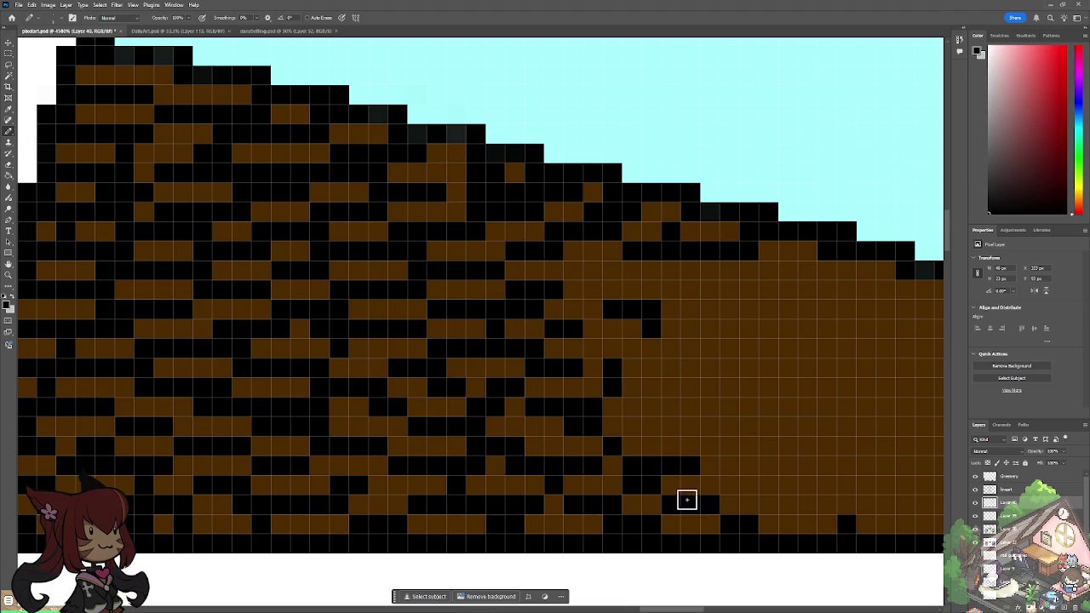
click(730, 503)
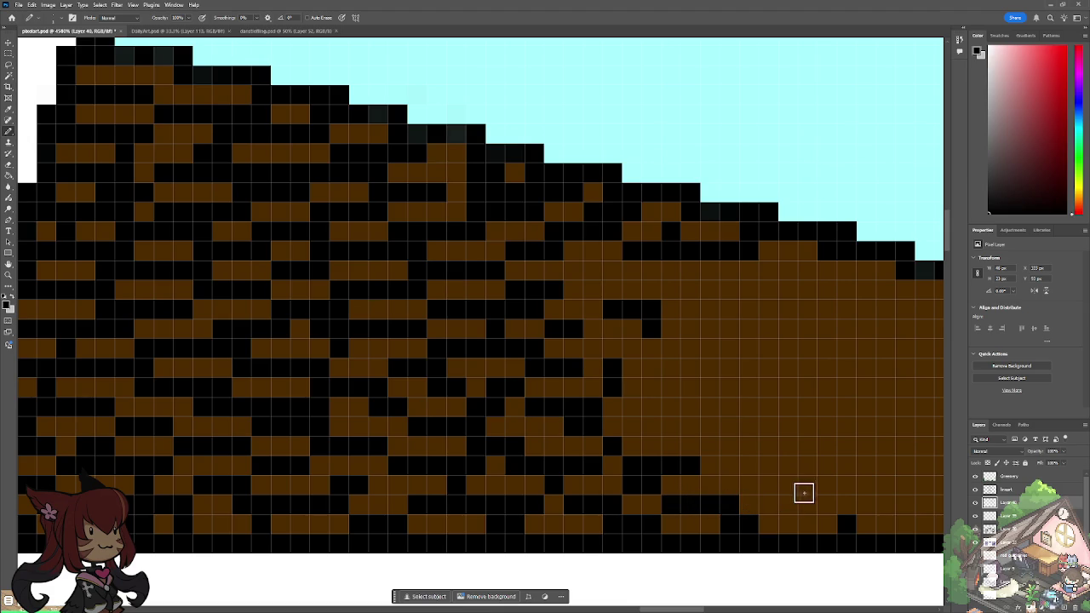
click(824, 503)
click(807, 504)
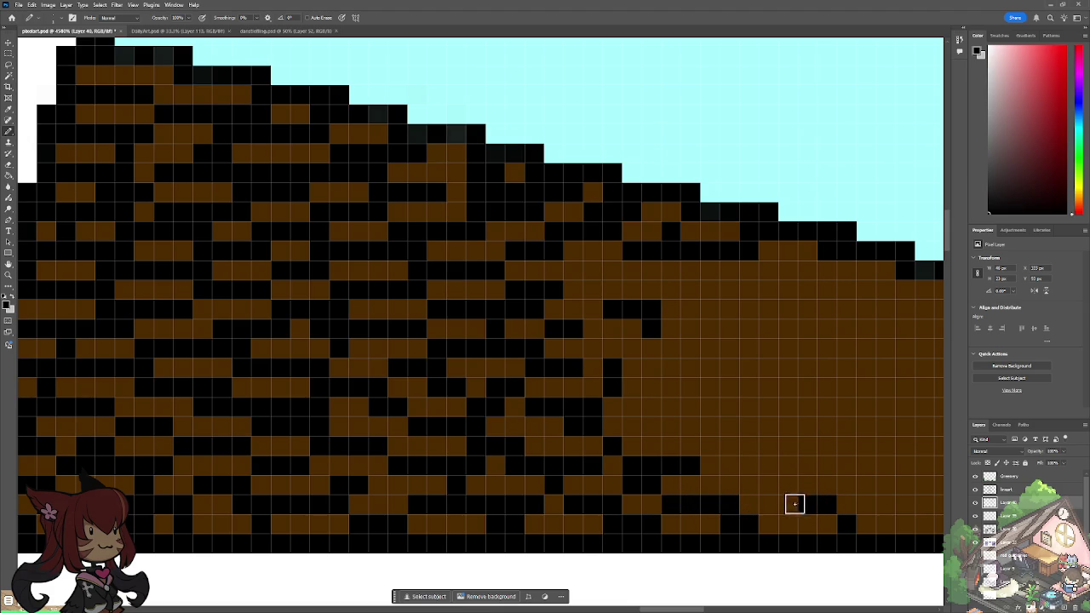
Step: Draw black shingle pixels across the upper right roof rows
drag(731, 483, 783, 482)
click(786, 464)
mouse_move(725, 444)
mouse_down()
mouse_move(690, 444)
mouse_move(751, 443)
mouse_up()
click(729, 443)
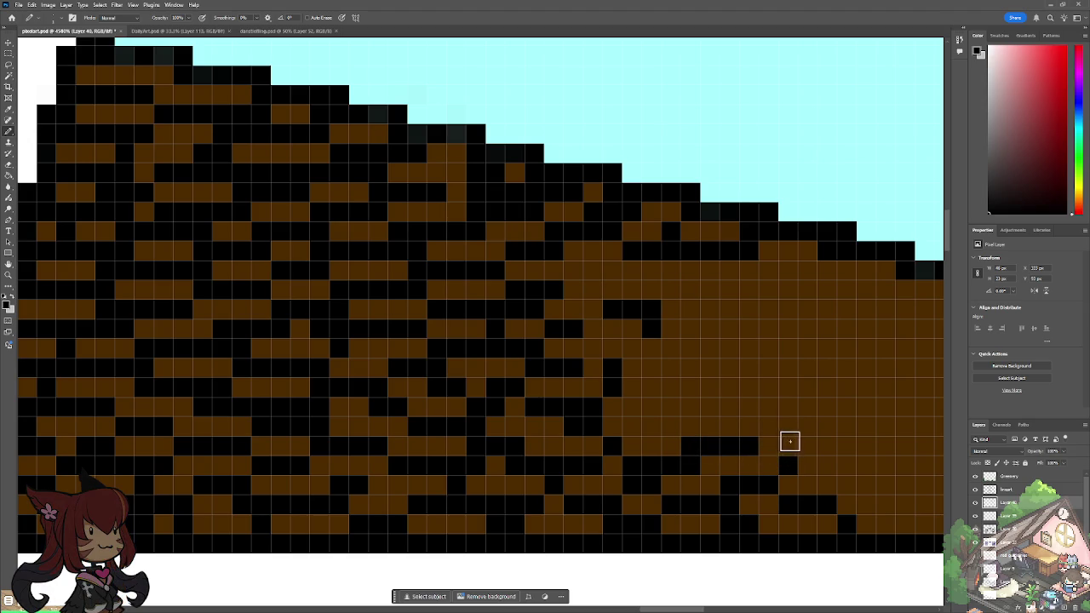
click(846, 446)
click(809, 465)
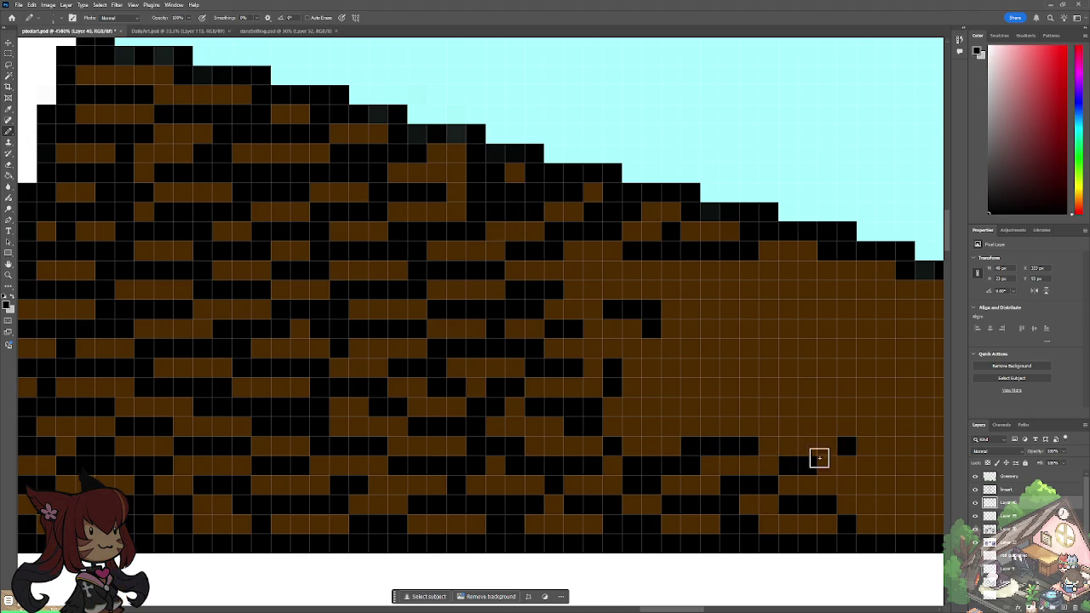
Step: Join the black shingle runs in the middle row with new pixels
click(671, 425)
click(690, 426)
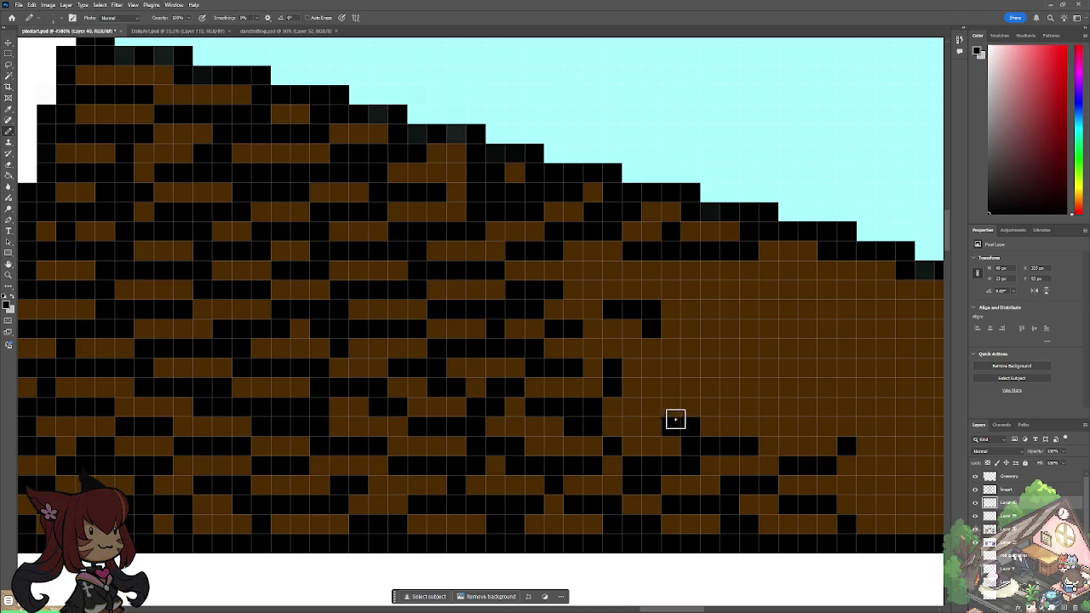
click(648, 424)
click(632, 425)
Step: Draw a black shingle line higher on the roof, then zoom out
drag(638, 381, 688, 406)
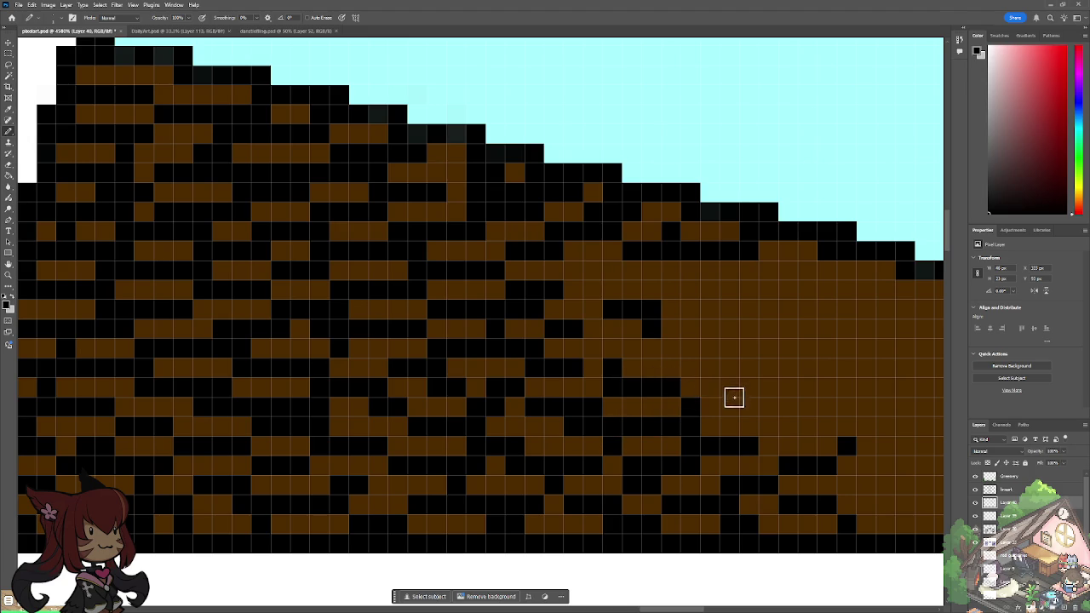
drag(708, 408, 783, 425)
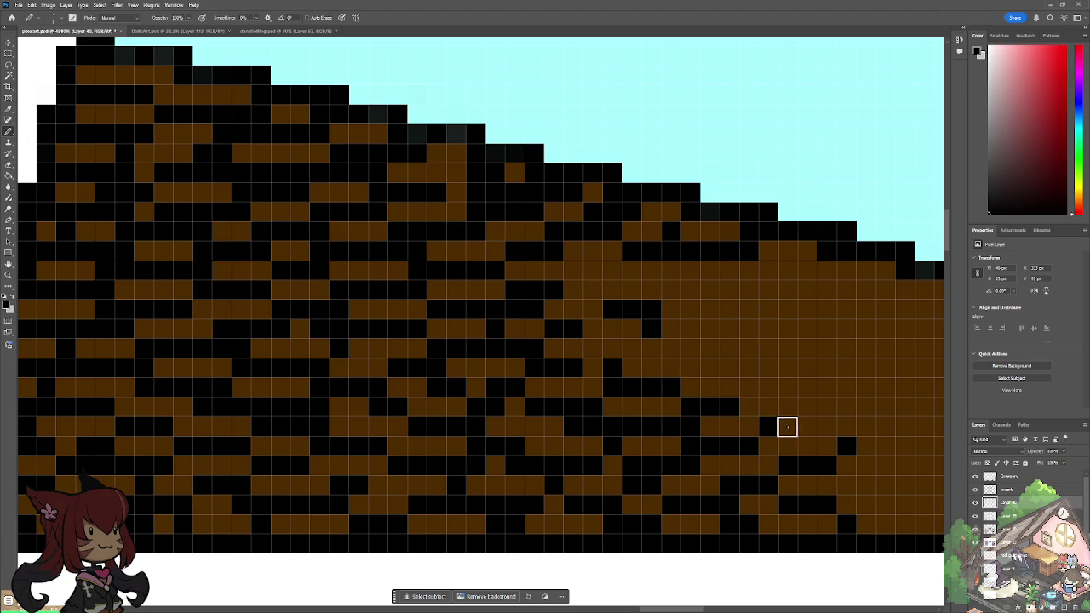
click(810, 408)
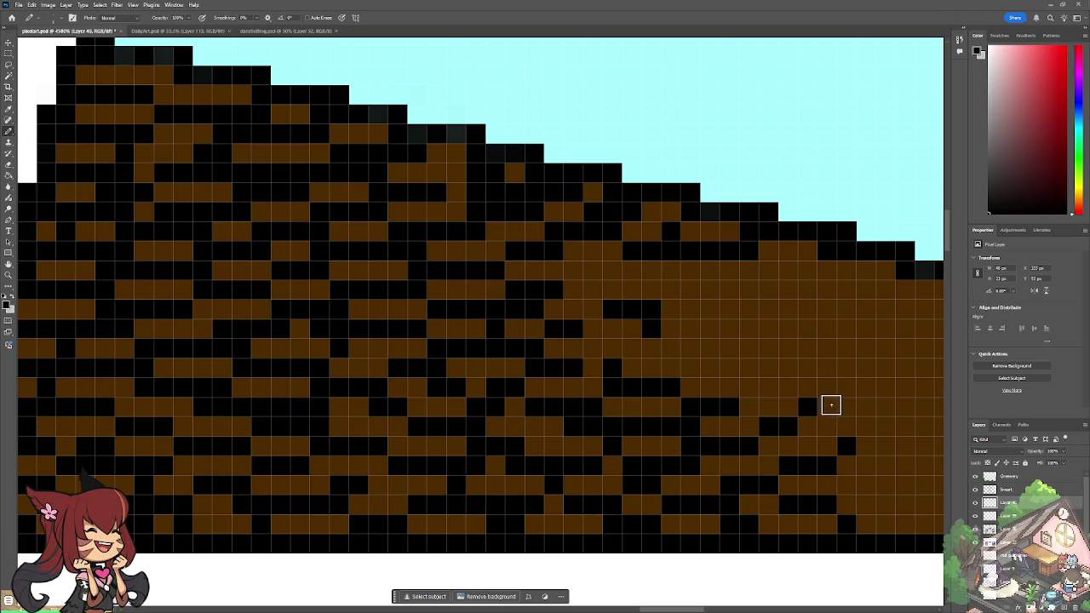
click(836, 403)
click(809, 426)
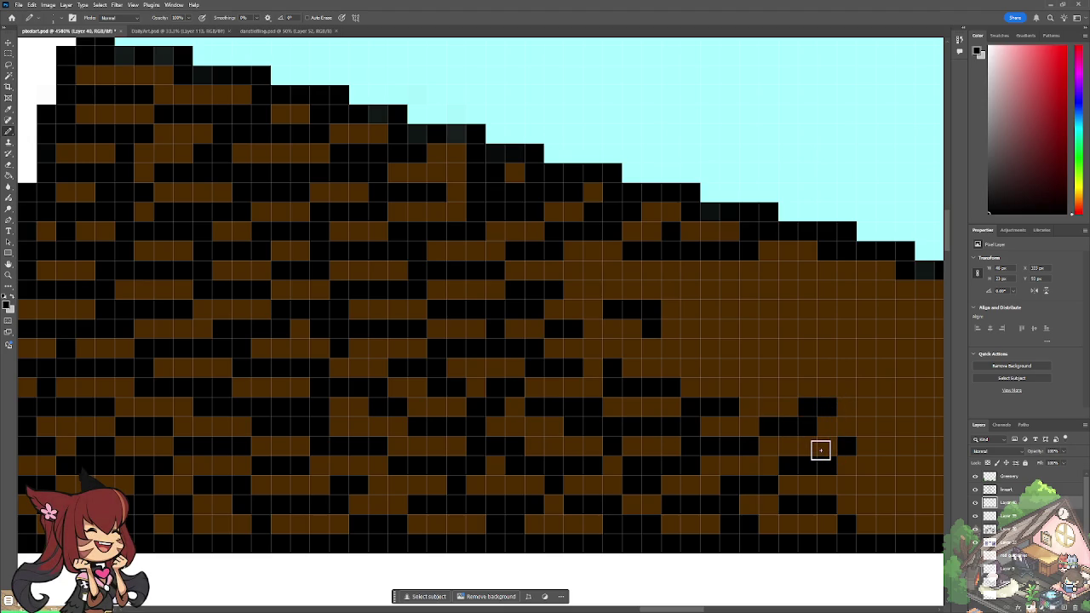
scroll(819, 449, down, 8)
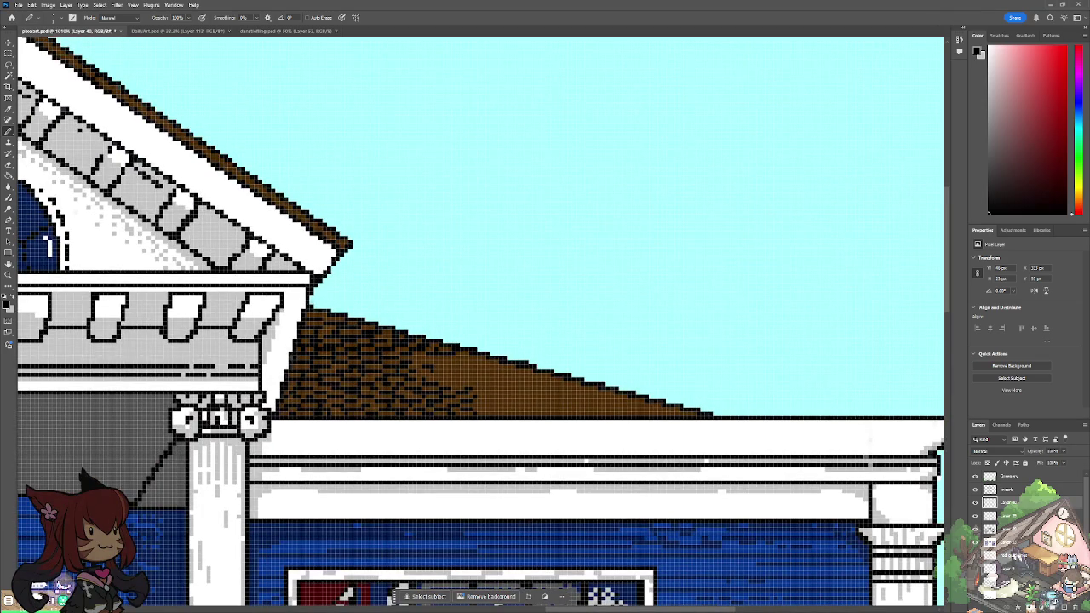
Step: Zoom in and blacken scattered roof pixels as shingle gaps
scroll(510, 417, up, 3)
scroll(510, 417, up, 3)
scroll(511, 417, up, 3)
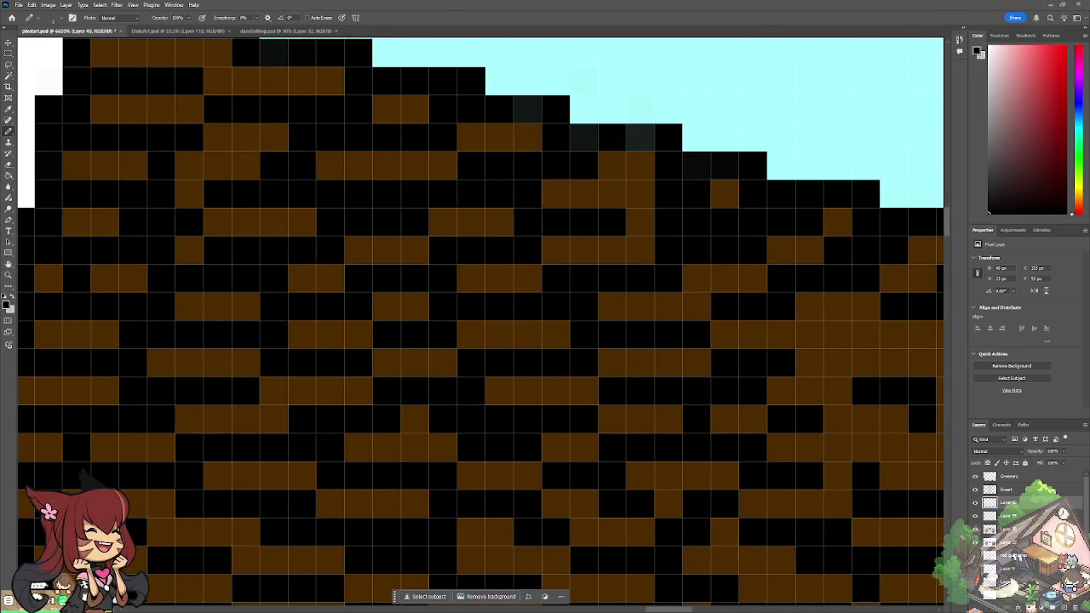
scroll(481, 321, down, 1)
scroll(481, 320, up, 2)
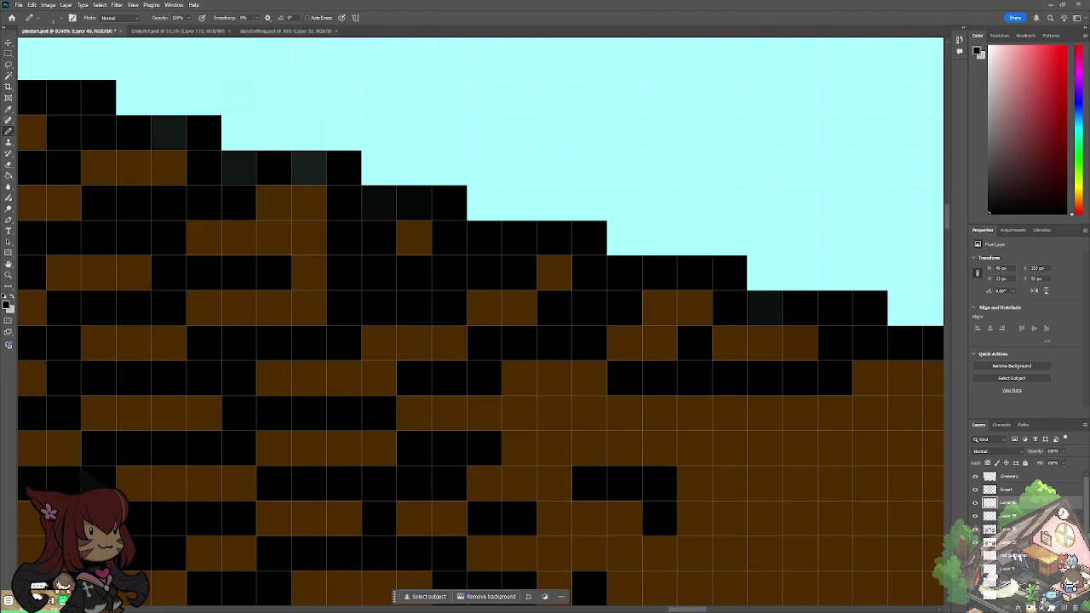
click(552, 411)
click(520, 372)
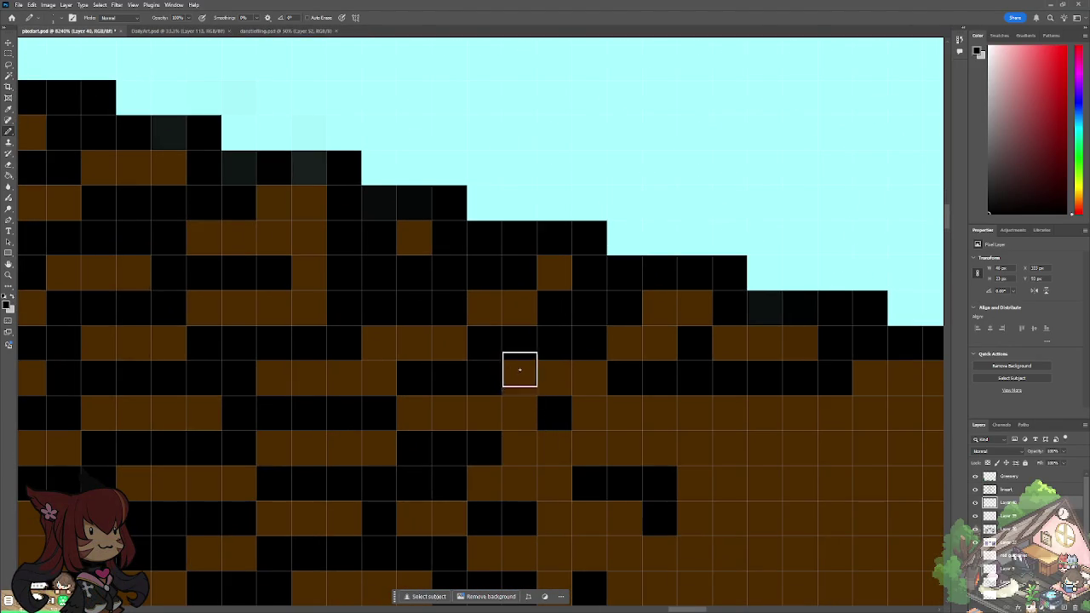
drag(523, 448, 554, 435)
click(601, 406)
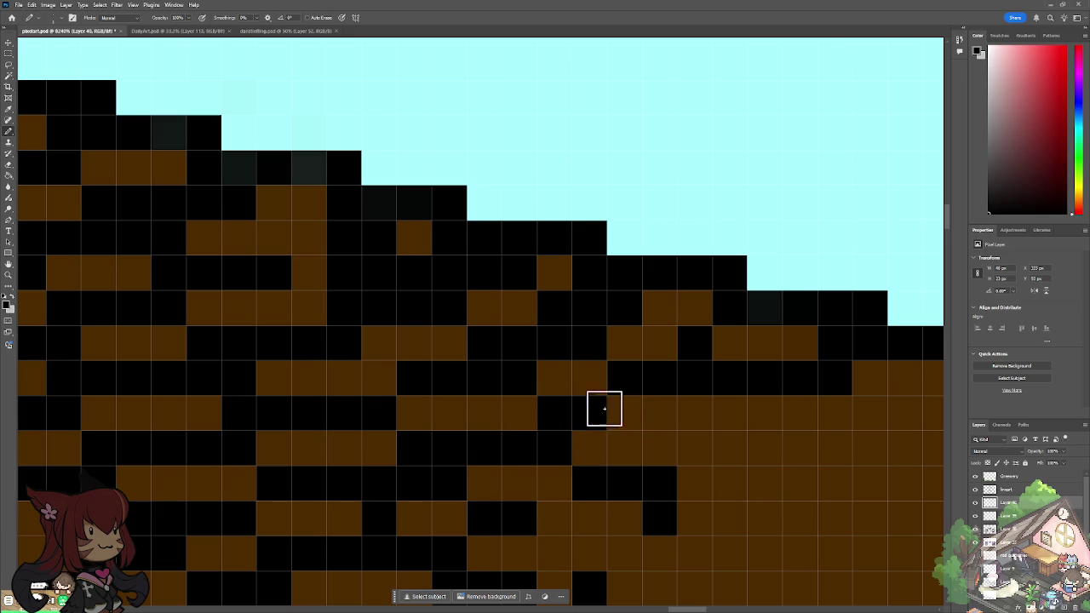
Step: Paint rows of black shingle gaps across the right side of the roof
click(765, 407)
mouse_move(697, 447)
mouse_down()
mouse_move(639, 445)
mouse_move(698, 449)
mouse_up()
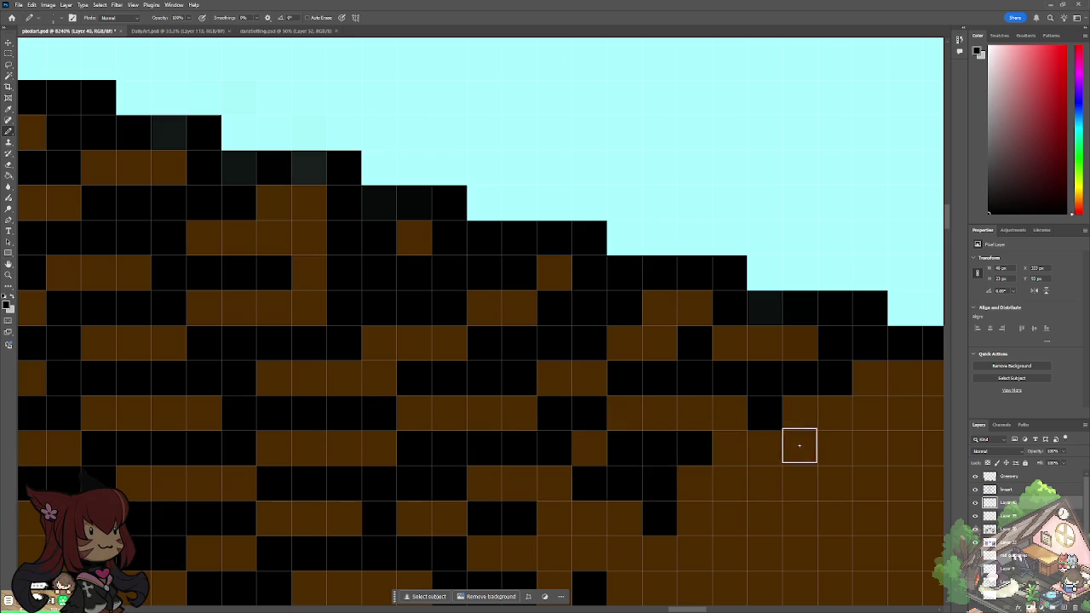
click(839, 445)
click(800, 413)
drag(697, 489, 803, 481)
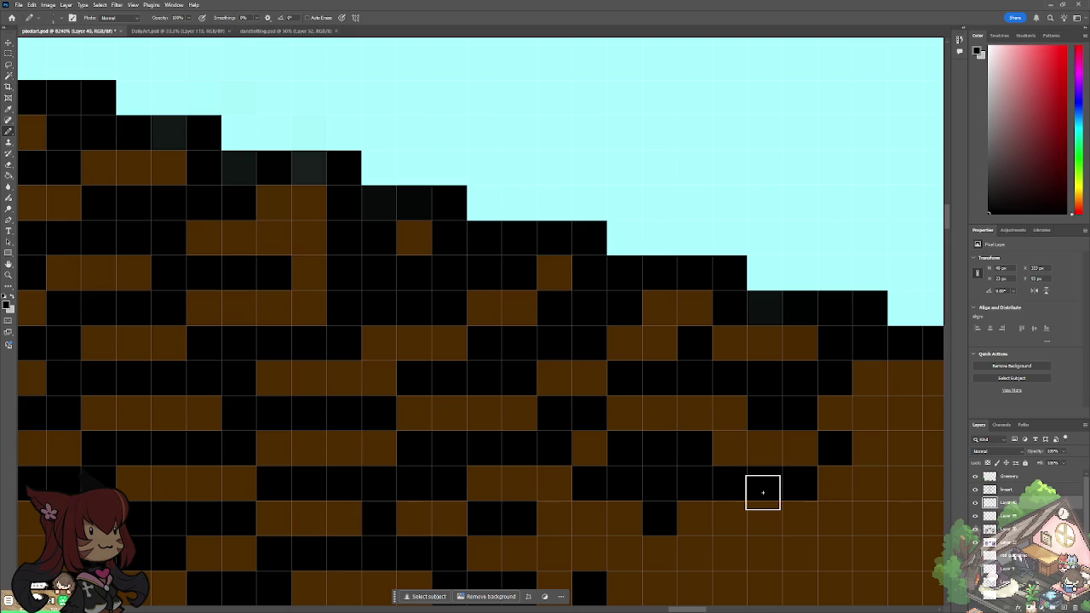
Step: Pan along the roof edge beside the cornice and blacken a top-edge pixel
scroll(762, 492, down, 5)
scroll(761, 492, down, 3)
scroll(762, 492, up, 3)
scroll(762, 492, up, 3)
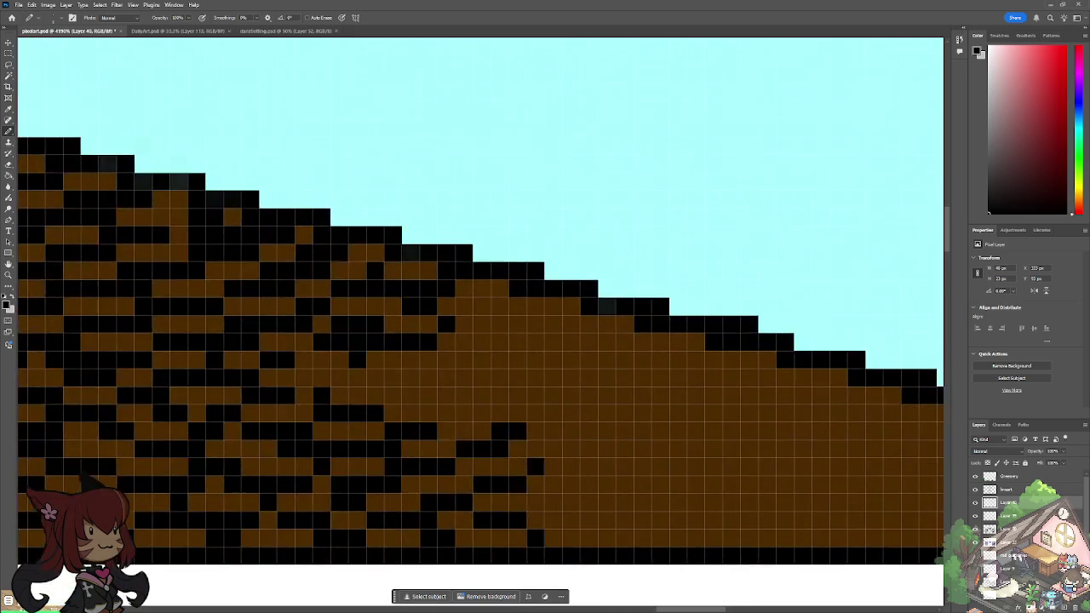
drag(762, 492, 847, 594)
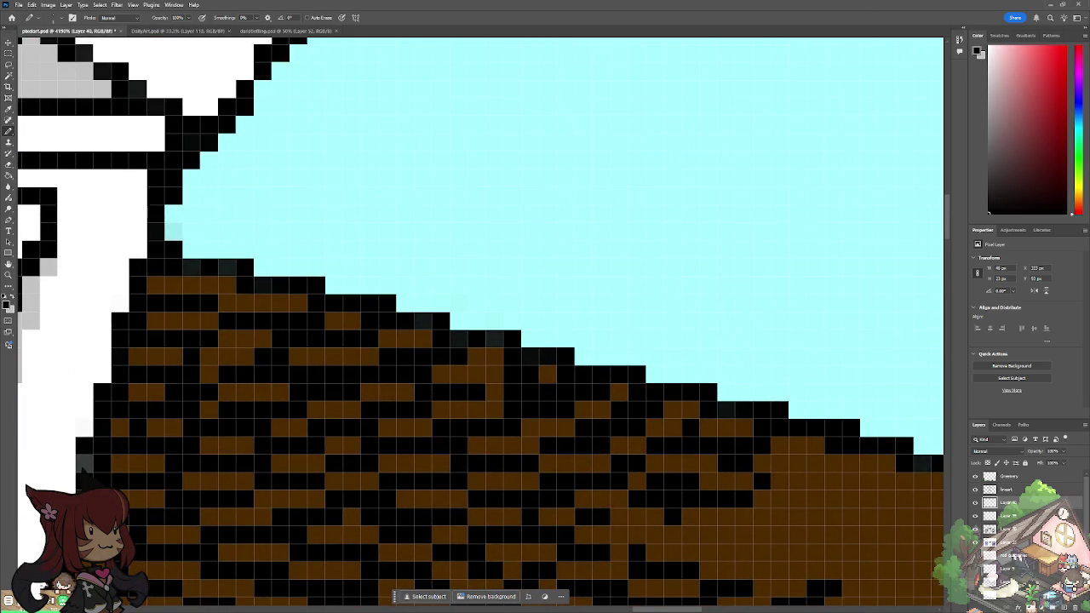
click(500, 372)
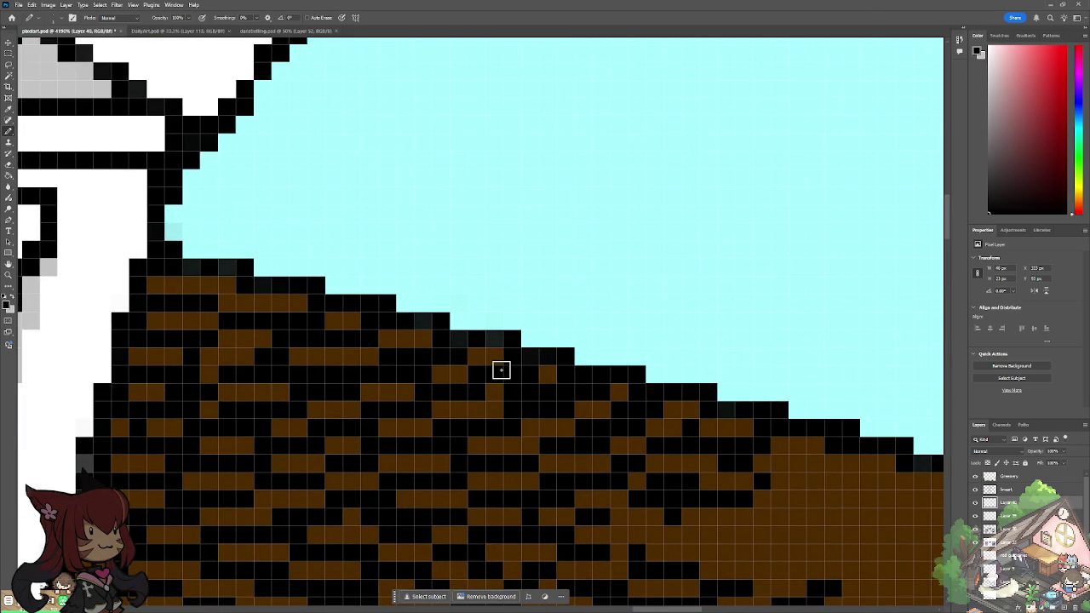
drag(501, 370, 325, 376)
Step: Paint two rows of black shingle gaps along the sloping roof edge
mouse_move(601, 463)
mouse_down()
mouse_move(710, 474)
mouse_move(676, 484)
mouse_move(731, 470)
mouse_up()
mouse_move(776, 501)
mouse_down()
mouse_move(752, 506)
mouse_move(800, 508)
mouse_move(682, 475)
mouse_move(724, 474)
mouse_move(793, 496)
mouse_move(815, 484)
mouse_up()
scroll(682, 474, up, 1)
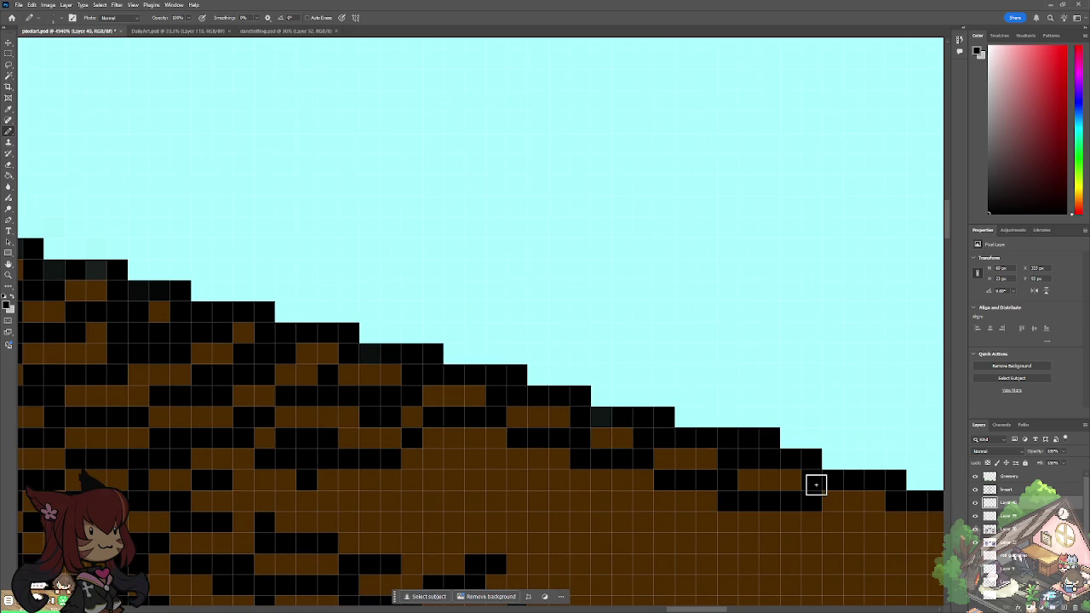
scroll(815, 484, down, 5)
Step: Paint black shingle rows just below the sloping roof edge, then pan to the slope bottom
scroll(511, 426, up, 2)
scroll(511, 425, up, 2)
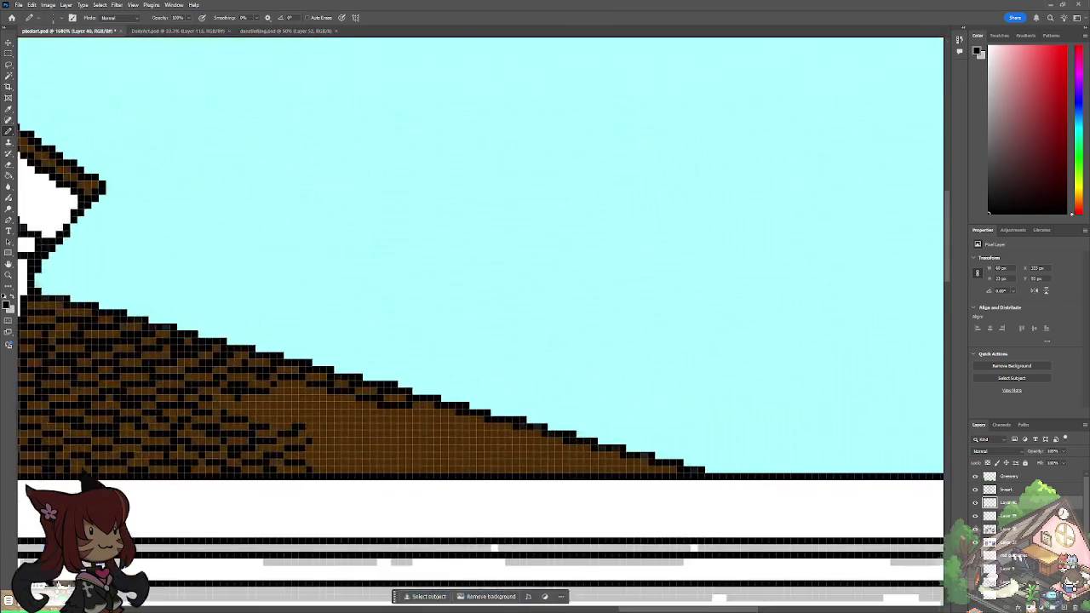
scroll(466, 437, up, 2)
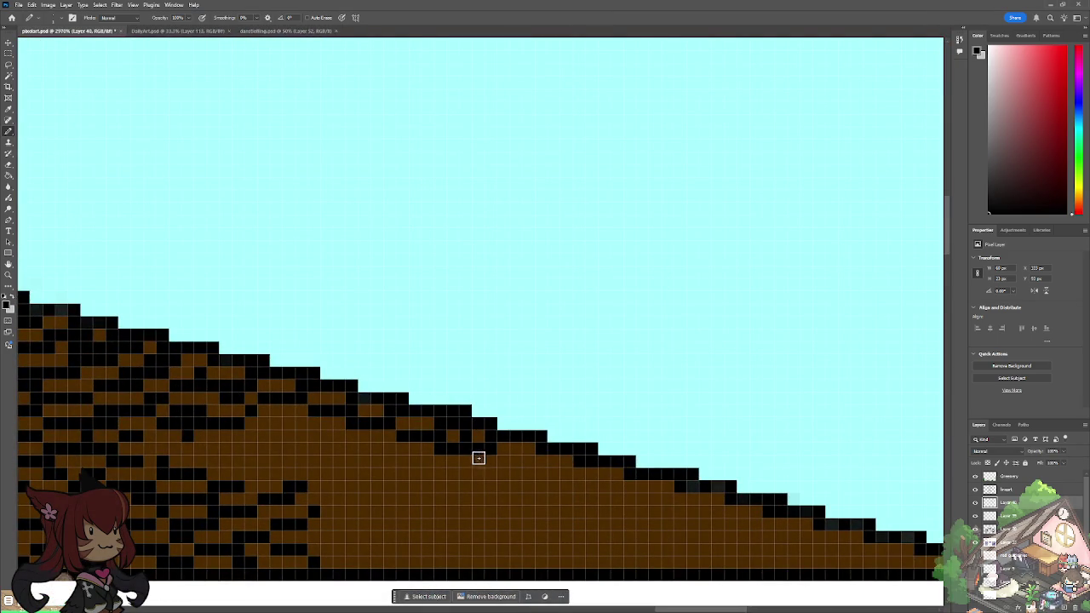
drag(491, 460, 517, 451)
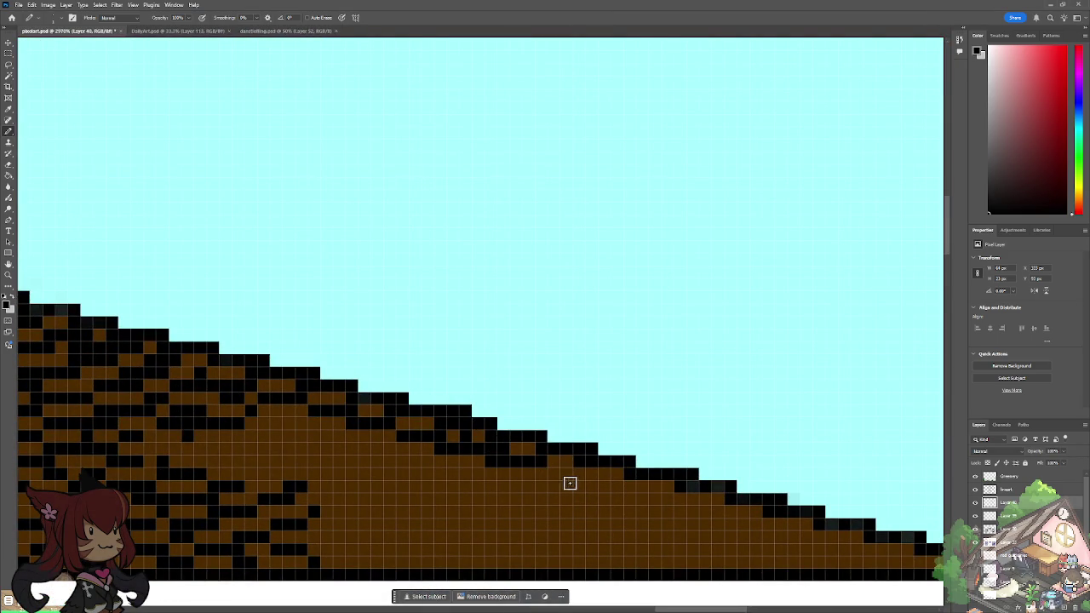
drag(521, 472, 579, 466)
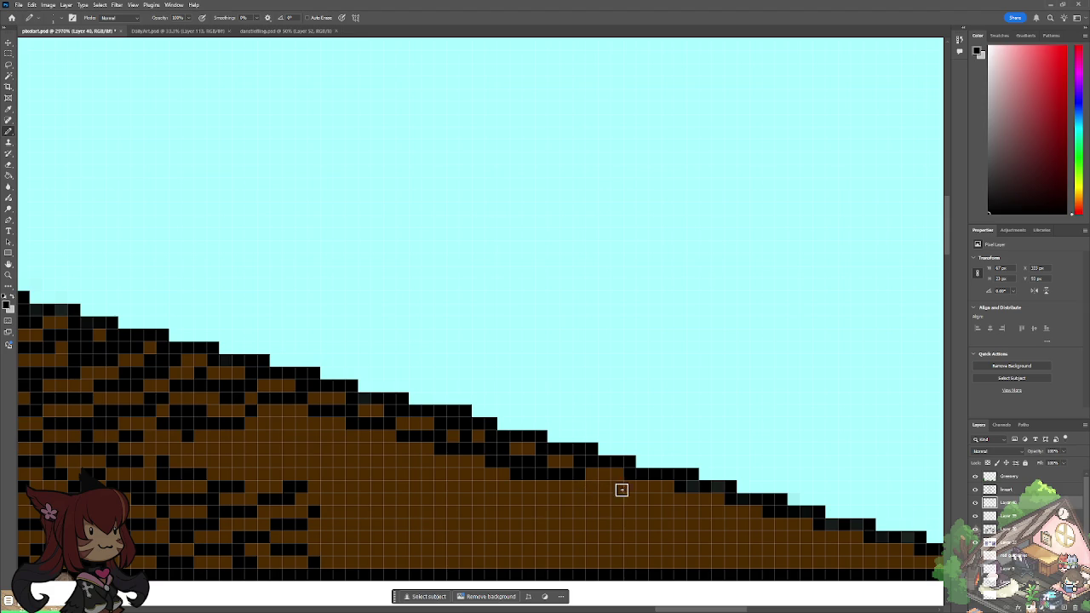
drag(650, 486, 599, 484)
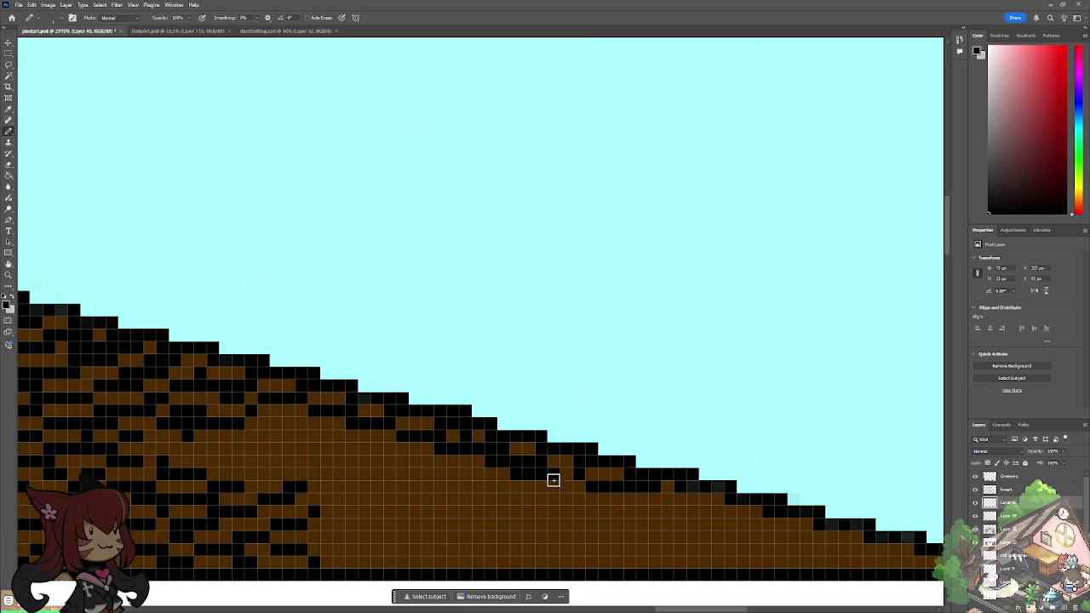
drag(540, 483, 568, 481)
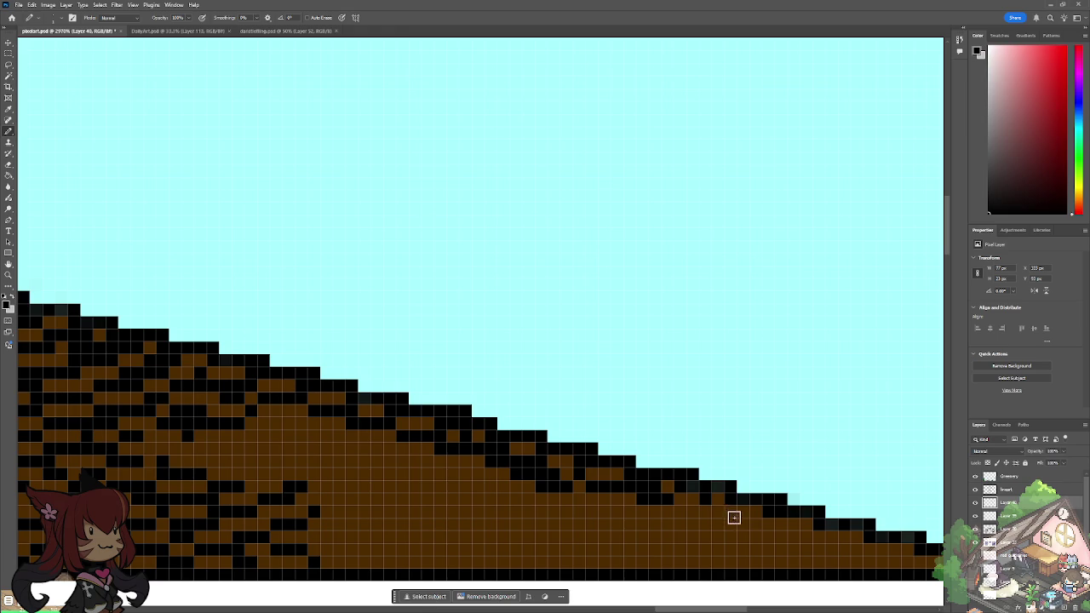
drag(747, 512, 700, 512)
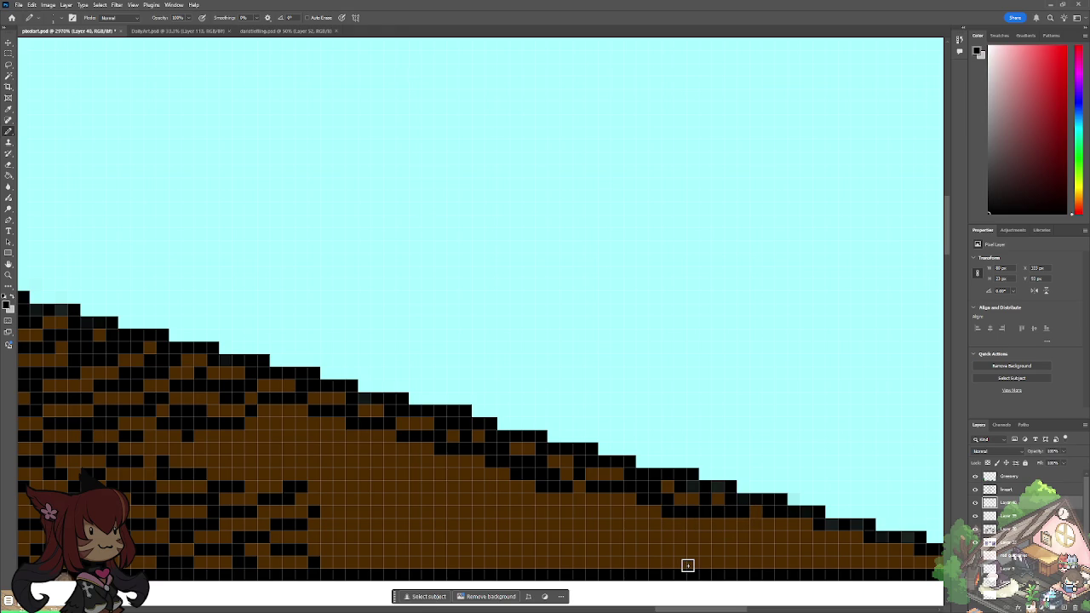
drag(688, 565, 615, 517)
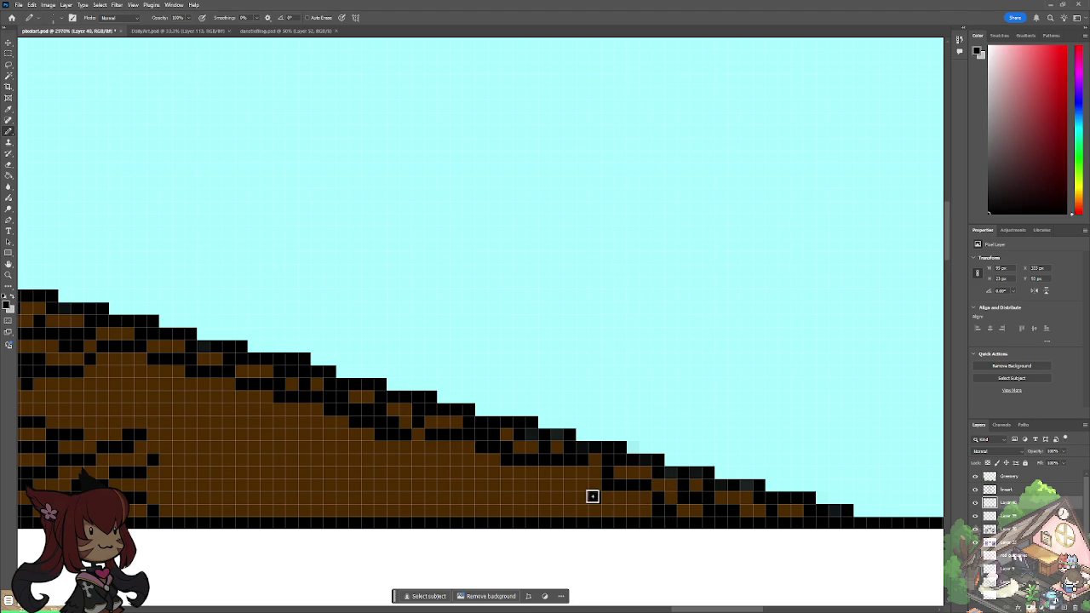
Step: Paint black shingle gaps along the lower slope rows on the right
drag(613, 508, 633, 507)
drag(549, 489, 574, 491)
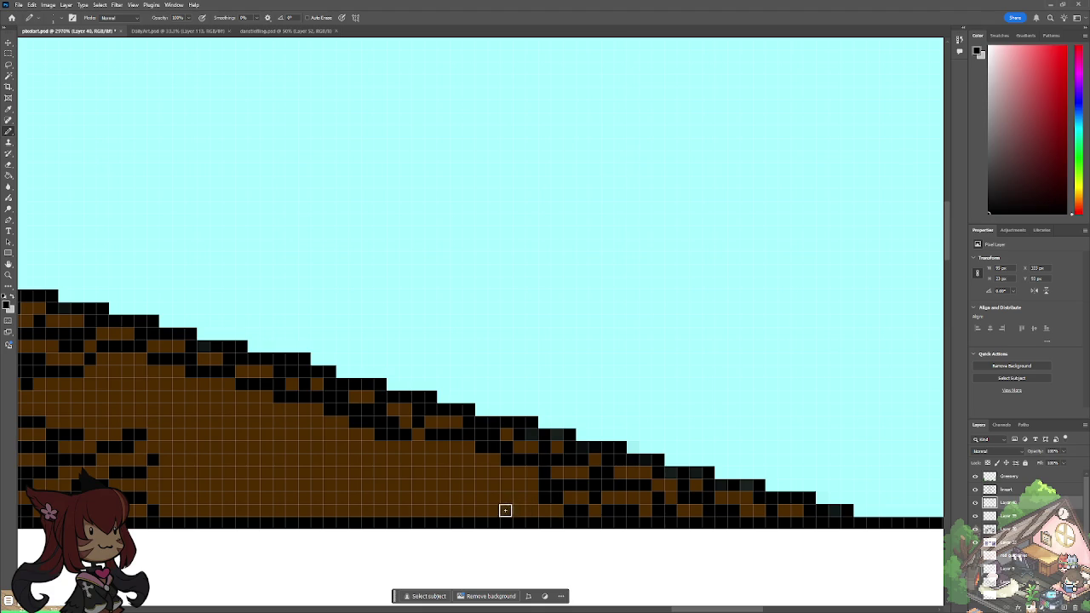
drag(503, 504, 540, 497)
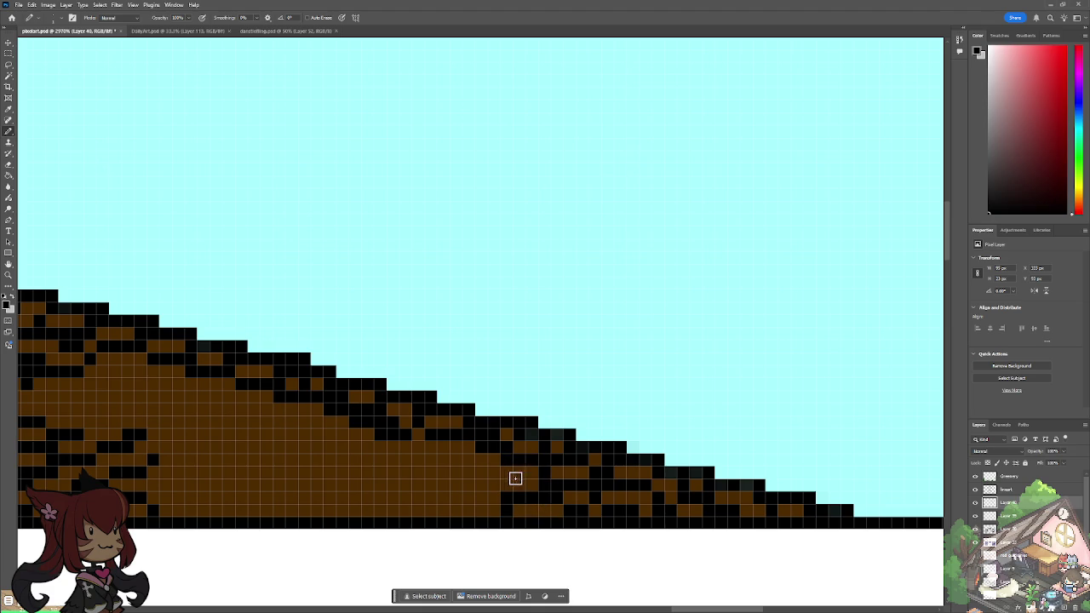
click(466, 472)
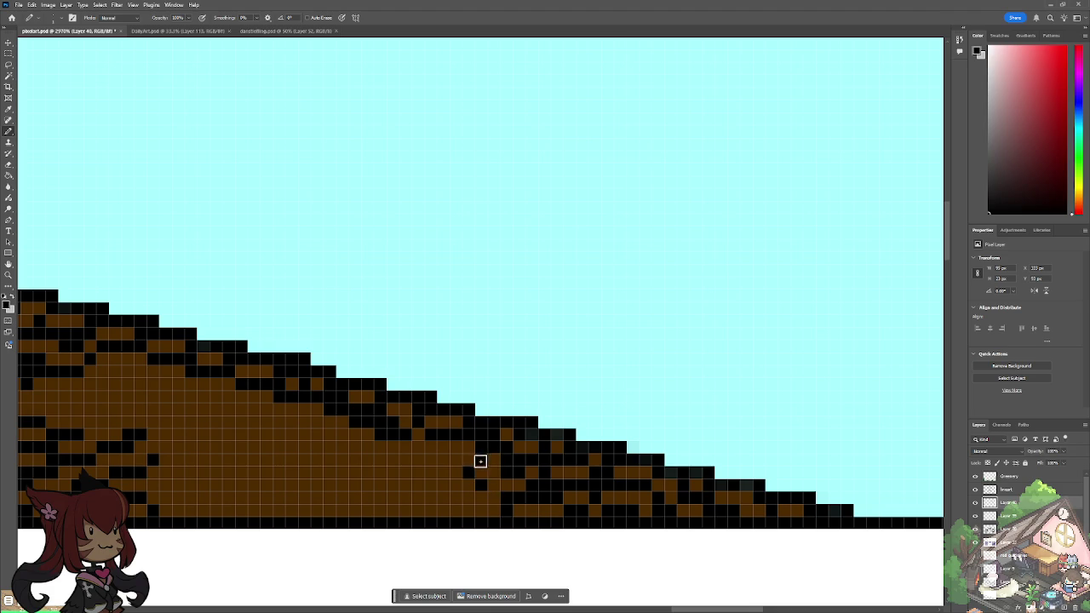
drag(479, 458, 446, 464)
Step: Add black gaps along the bottom shingle row and a long row leftward
drag(372, 514, 393, 509)
drag(275, 508, 309, 510)
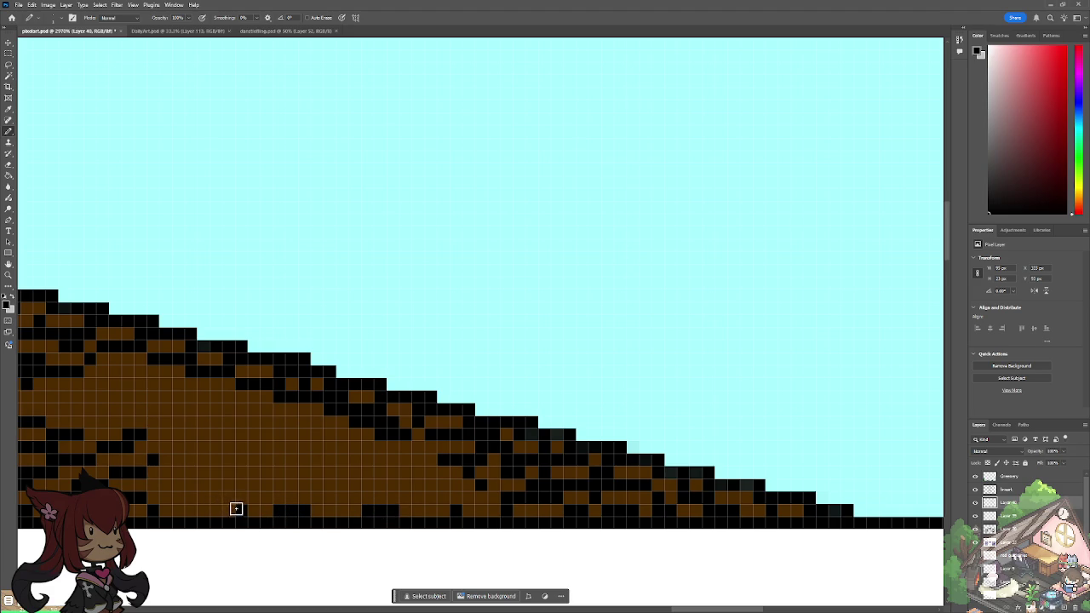
click(224, 509)
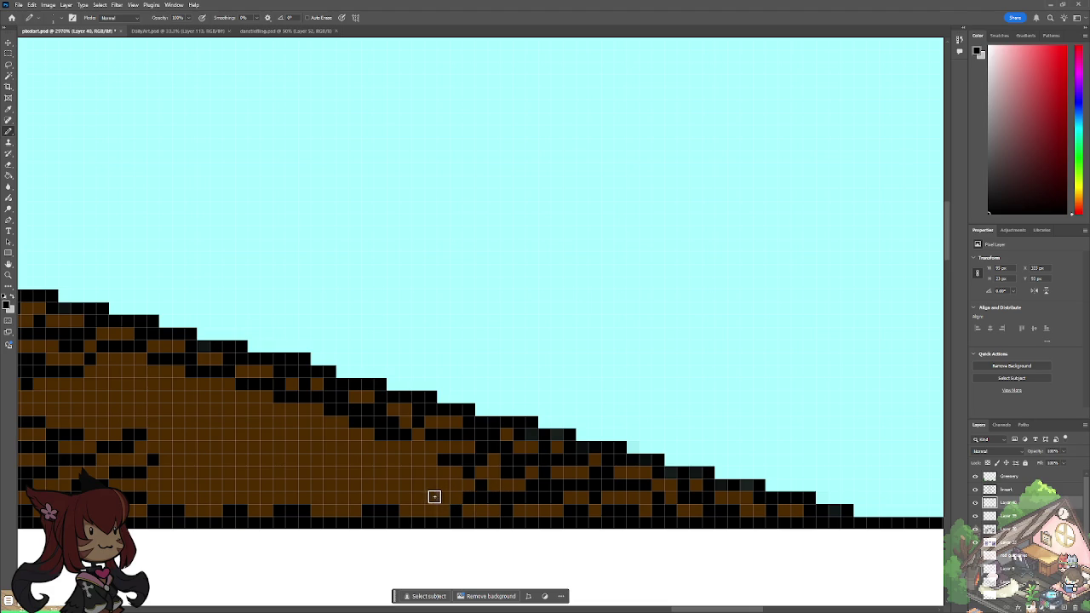
mouse_move(426, 498)
mouse_down()
mouse_move(165, 501)
mouse_move(148, 483)
mouse_move(173, 482)
mouse_move(180, 469)
mouse_move(258, 493)
mouse_move(323, 480)
mouse_up()
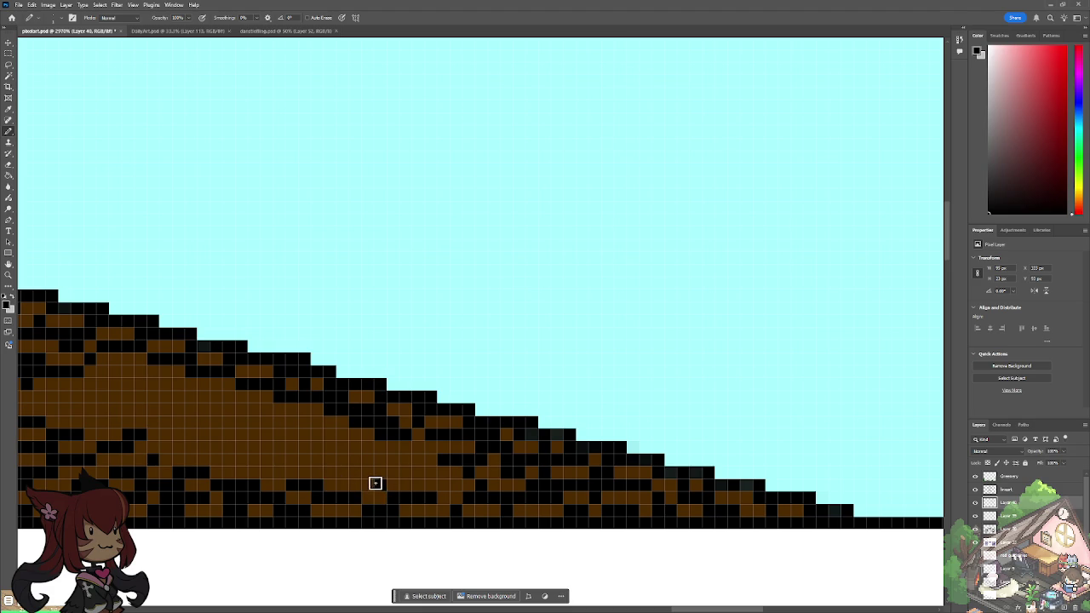
click(446, 485)
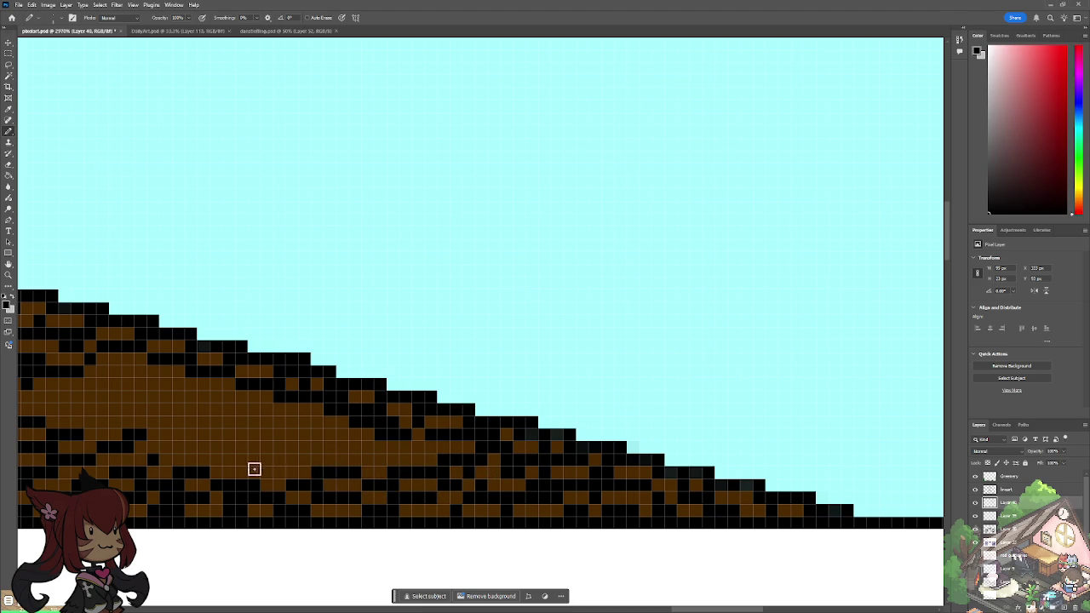
drag(252, 472, 286, 464)
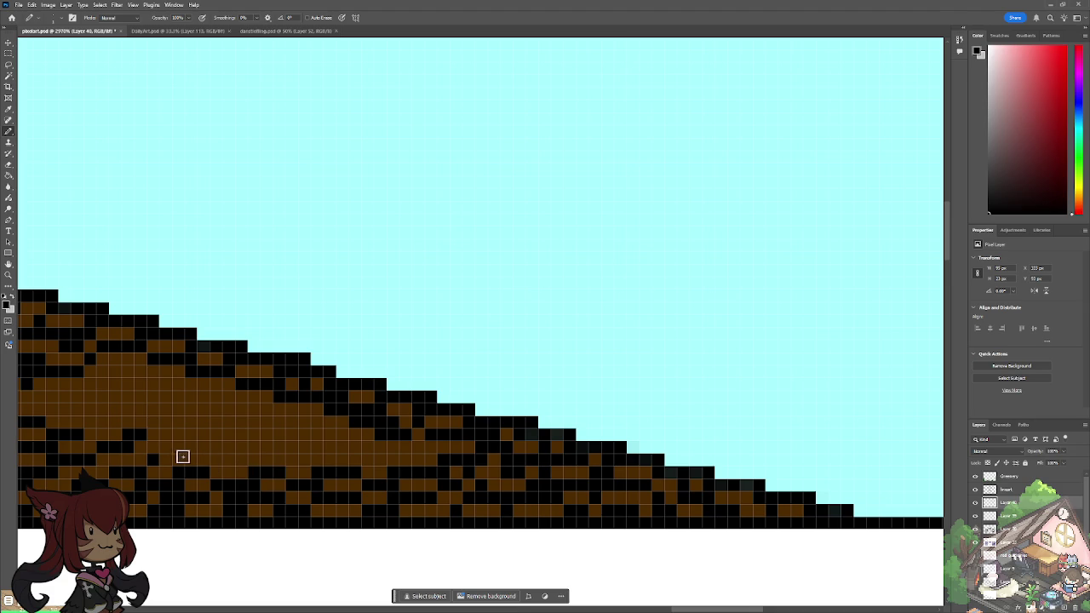
mouse_move(168, 461)
mouse_down()
mouse_move(338, 460)
mouse_move(304, 467)
mouse_up()
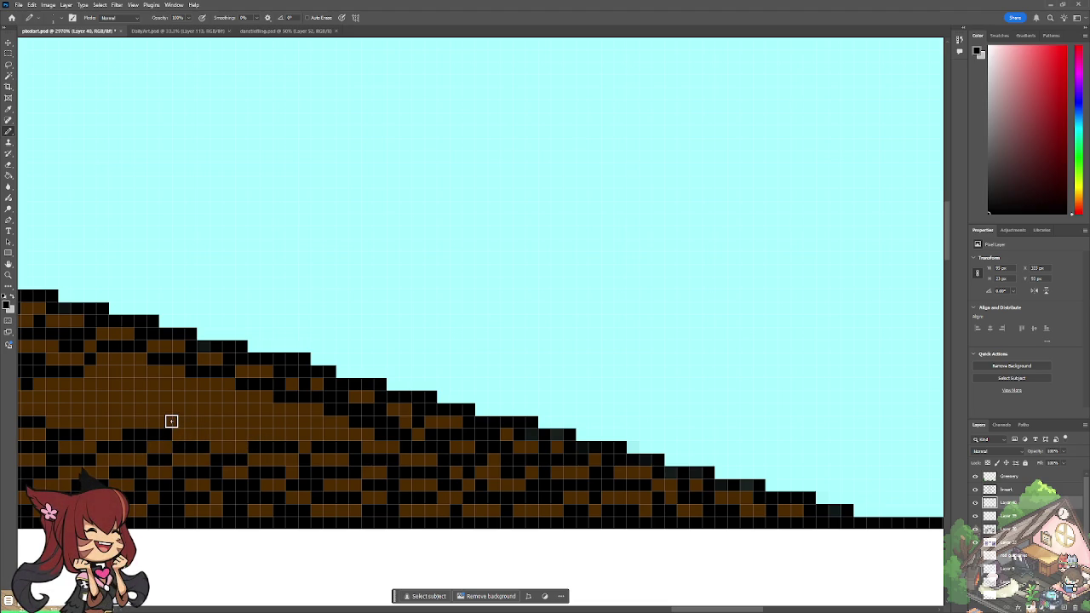
scroll(477, 460, up, 2)
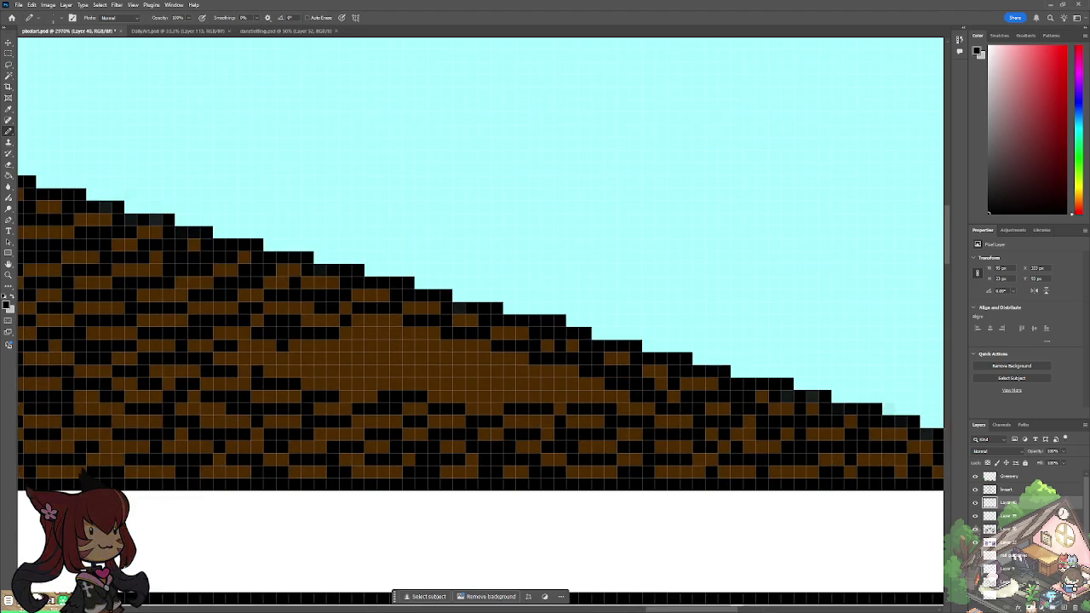
Step: Paint black shingle rows across the plain brown mid-slope patch of the roof
scroll(477, 459, up, 1)
scroll(477, 459, up, 2)
scroll(477, 460, up, 2)
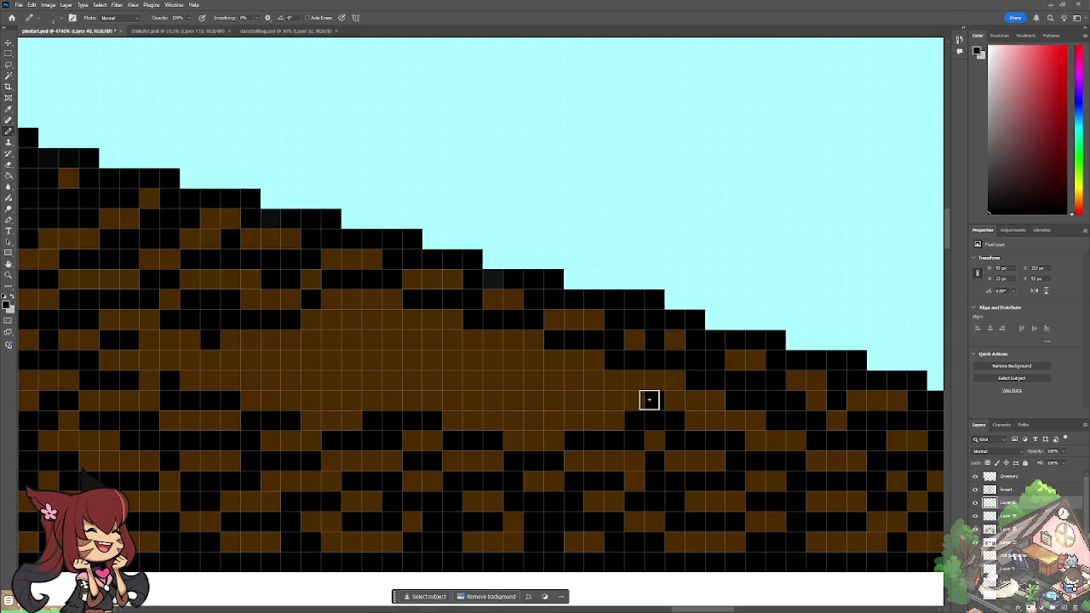
drag(649, 399, 594, 397)
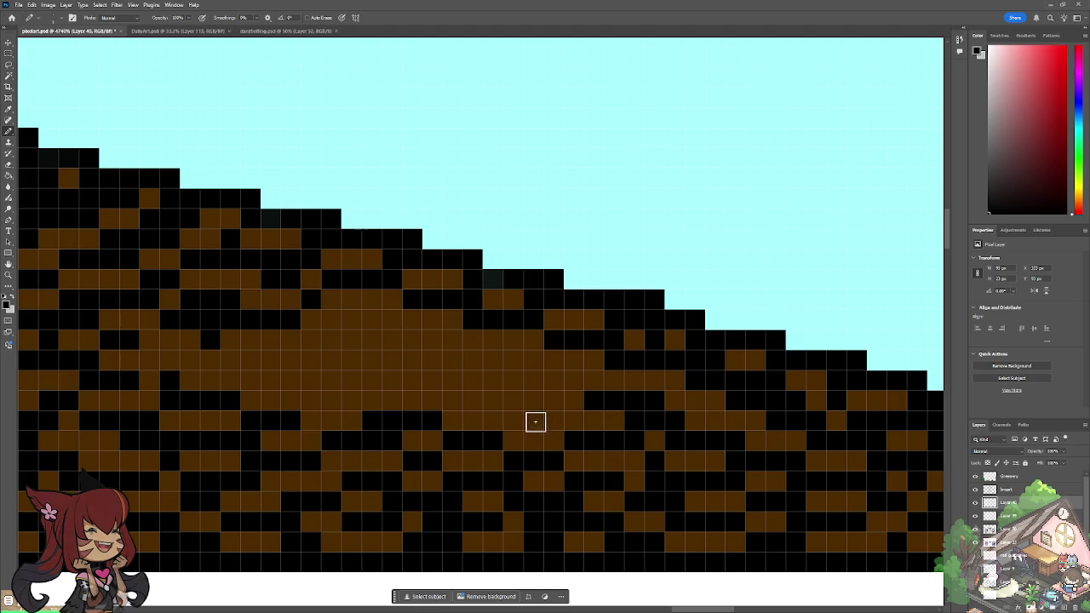
mouse_move(526, 422)
mouse_down()
mouse_move(537, 414)
mouse_move(542, 423)
mouse_move(511, 404)
mouse_move(471, 416)
mouse_move(459, 401)
mouse_move(315, 397)
mouse_move(368, 387)
mouse_up()
mouse_move(253, 377)
mouse_down()
mouse_move(284, 382)
mouse_move(271, 374)
mouse_up()
drag(189, 360, 400, 362)
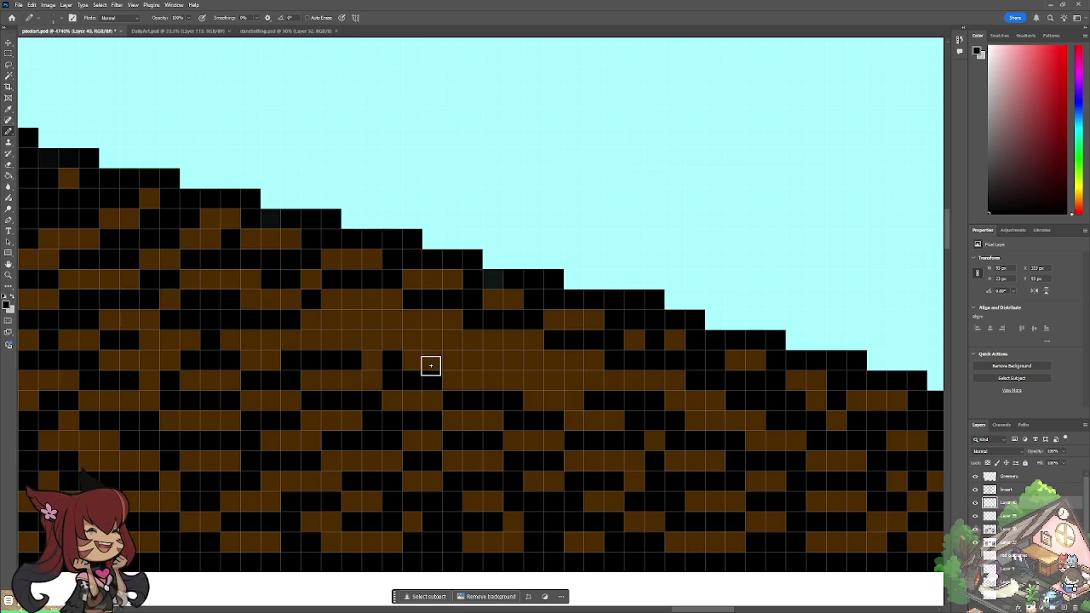
click(375, 355)
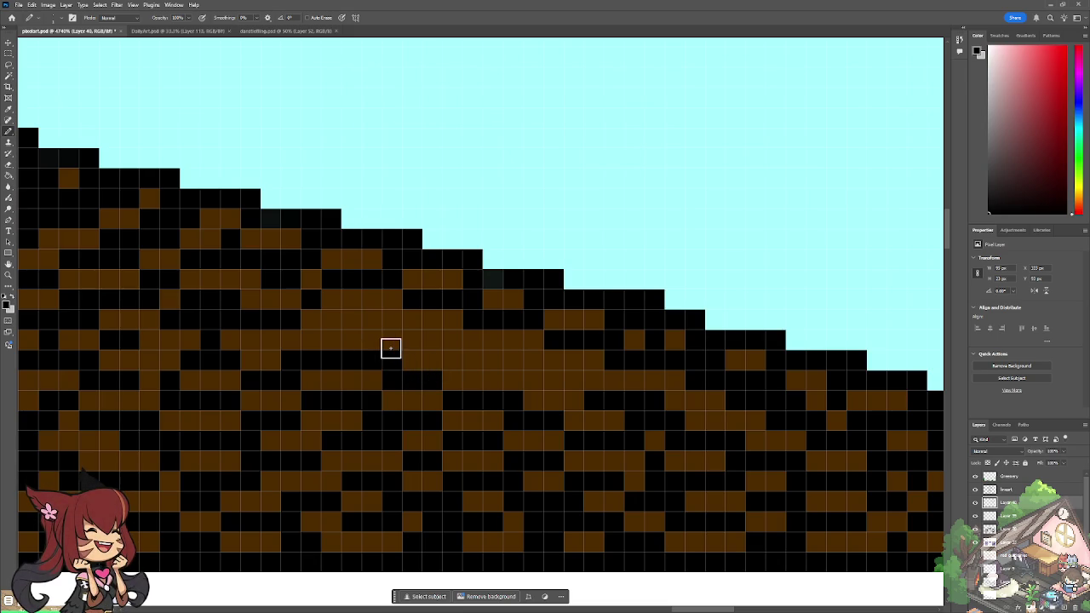
drag(478, 359, 572, 380)
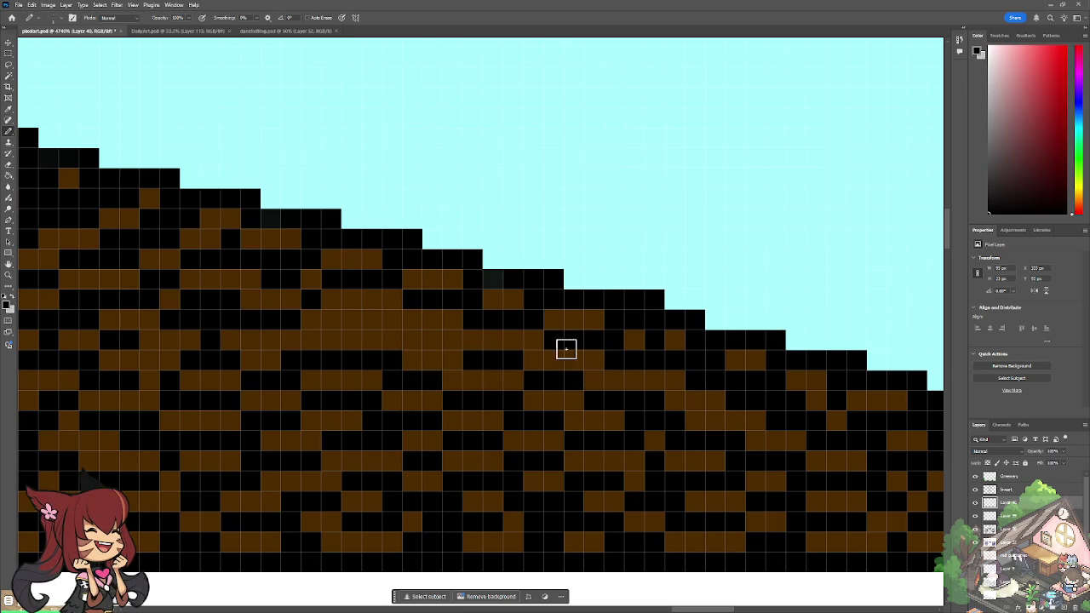
mouse_move(442, 343)
mouse_down()
mouse_move(345, 319)
mouse_move(375, 314)
mouse_move(287, 336)
mouse_move(337, 340)
mouse_up()
scroll(337, 339, down, 5)
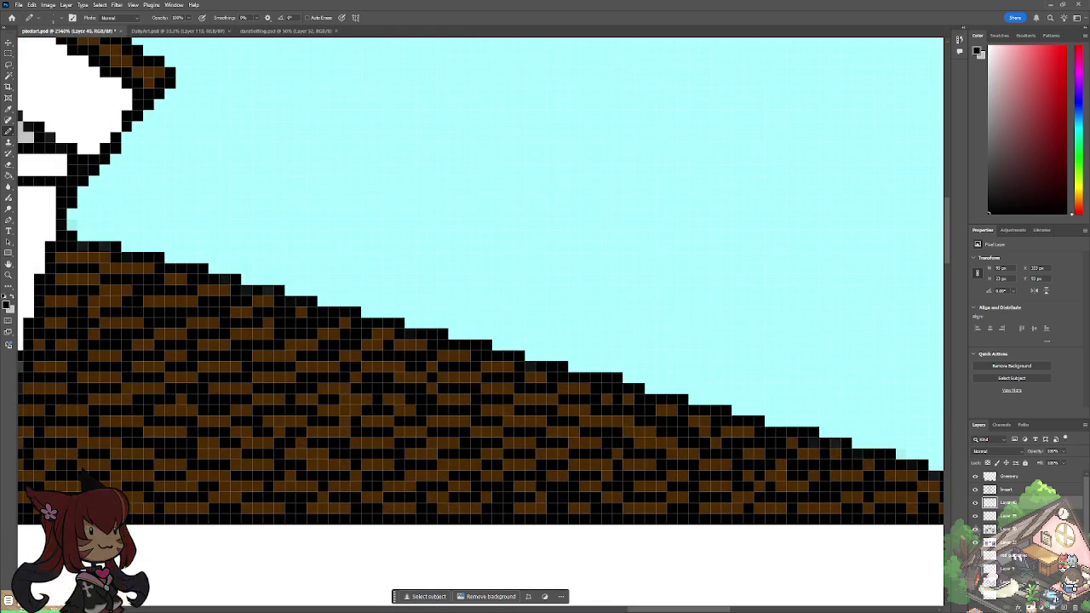
Step: Zoom out and back in to inspect the whole house
scroll(178, 290, up, 2)
scroll(178, 290, up, 2)
scroll(423, 367, up, 2)
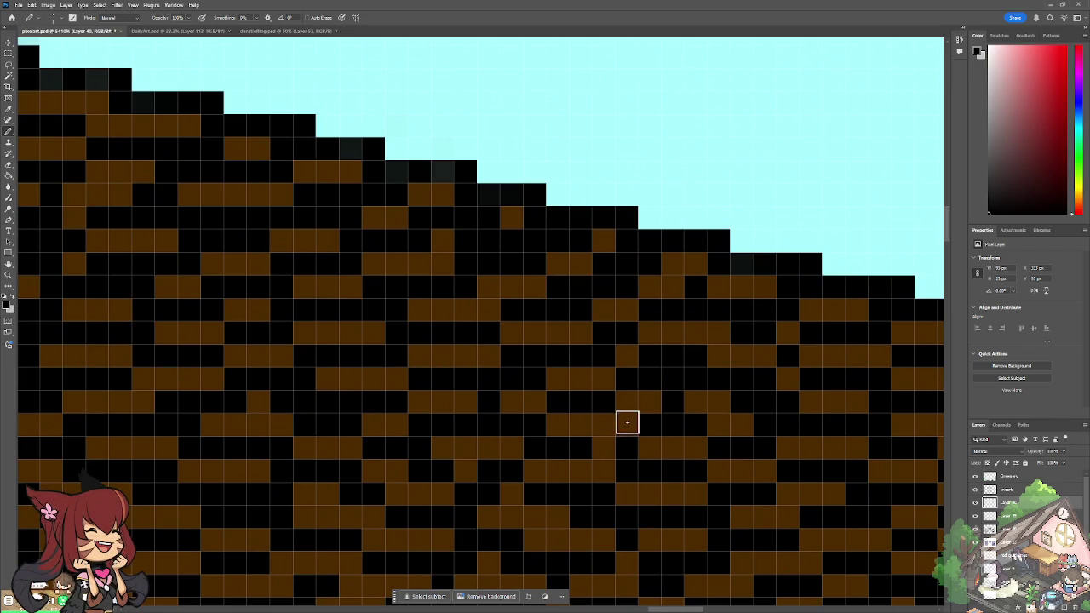
scroll(618, 431, down, 3)
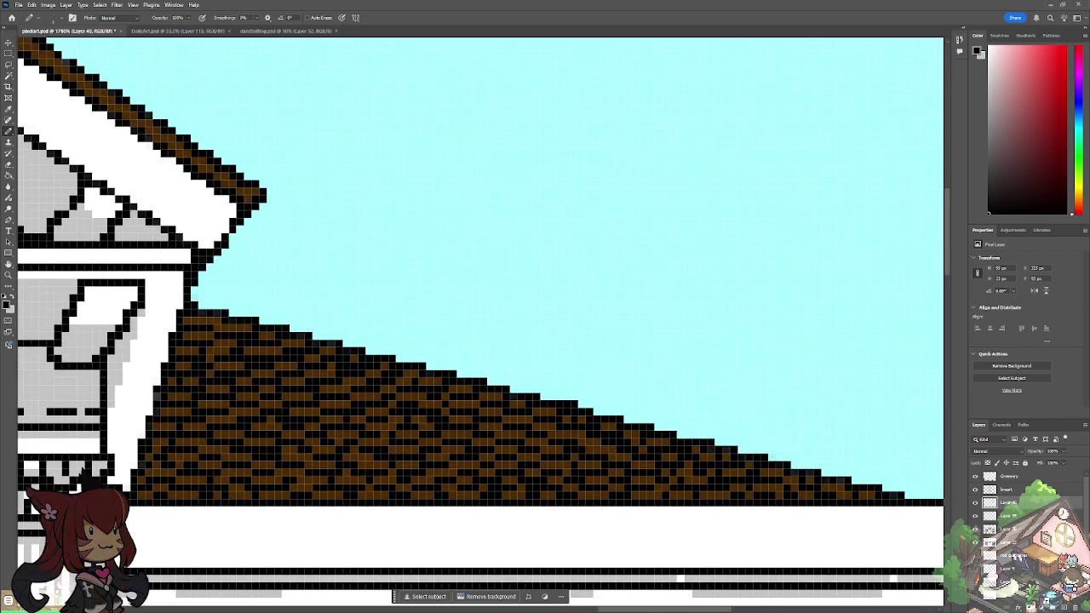
scroll(618, 431, down, 1)
scroll(618, 431, down, 1)
scroll(618, 432, down, 2)
scroll(618, 432, down, 1)
scroll(545, 357, down, 1)
scroll(545, 358, down, 1)
scroll(545, 357, down, 1)
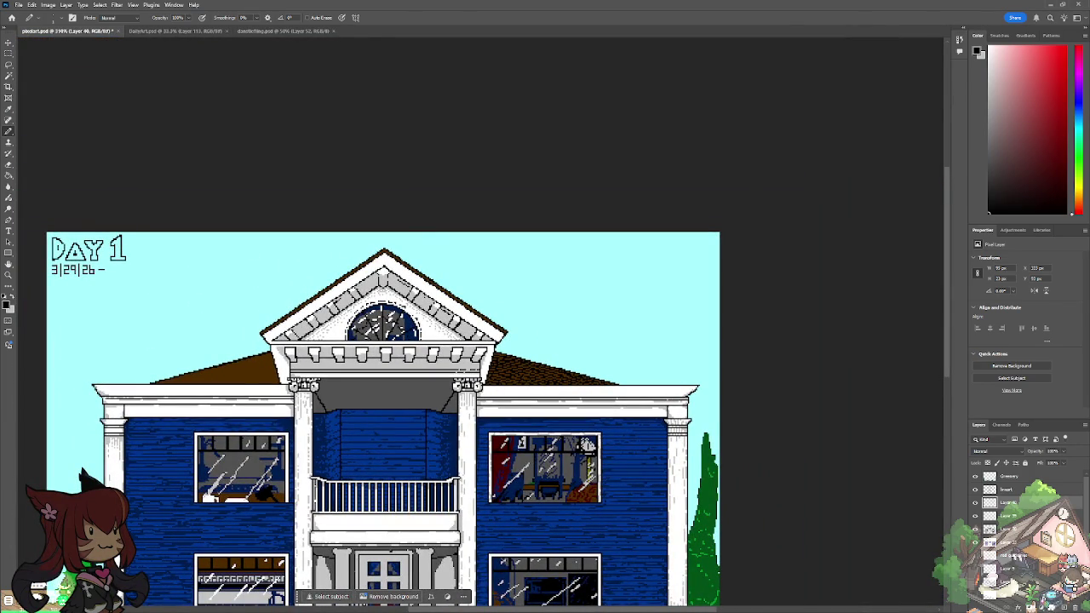
scroll(537, 361, up, 2)
scroll(537, 362, up, 1)
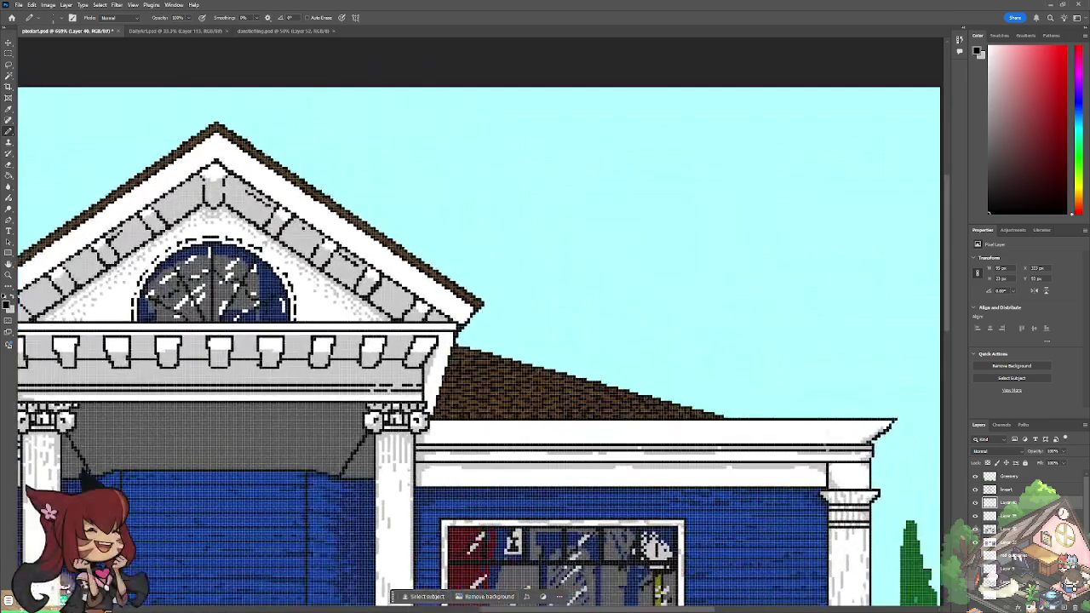
Step: Toggle the roof layer's visibility and paste the shingle pattern as a new layer
click(975, 502)
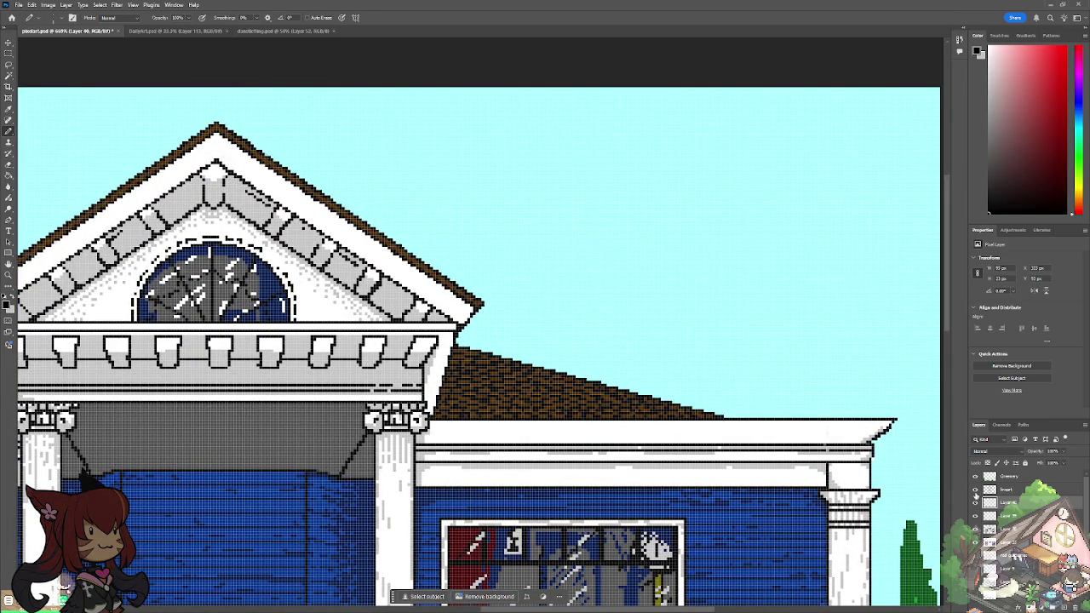
key(ctrl+v)
click(8, 43)
scroll(581, 606, left, 2)
Step: Flip the pasted shingles horizontally and drag them onto the left roof slope
scroll(581, 606, left, 6)
scroll(582, 606, left, 3)
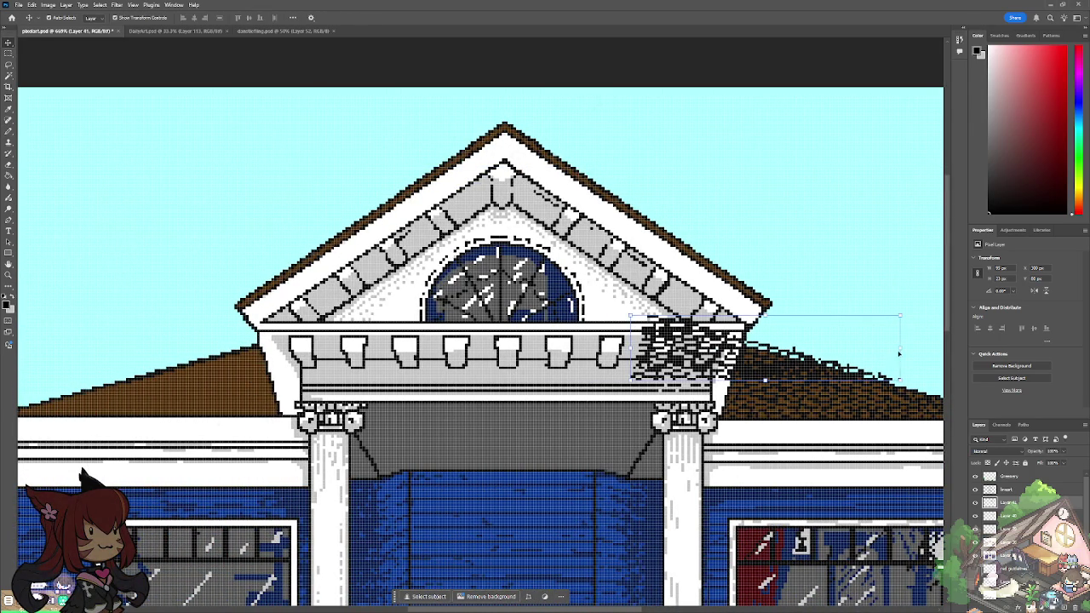
drag(903, 347, 845, 347)
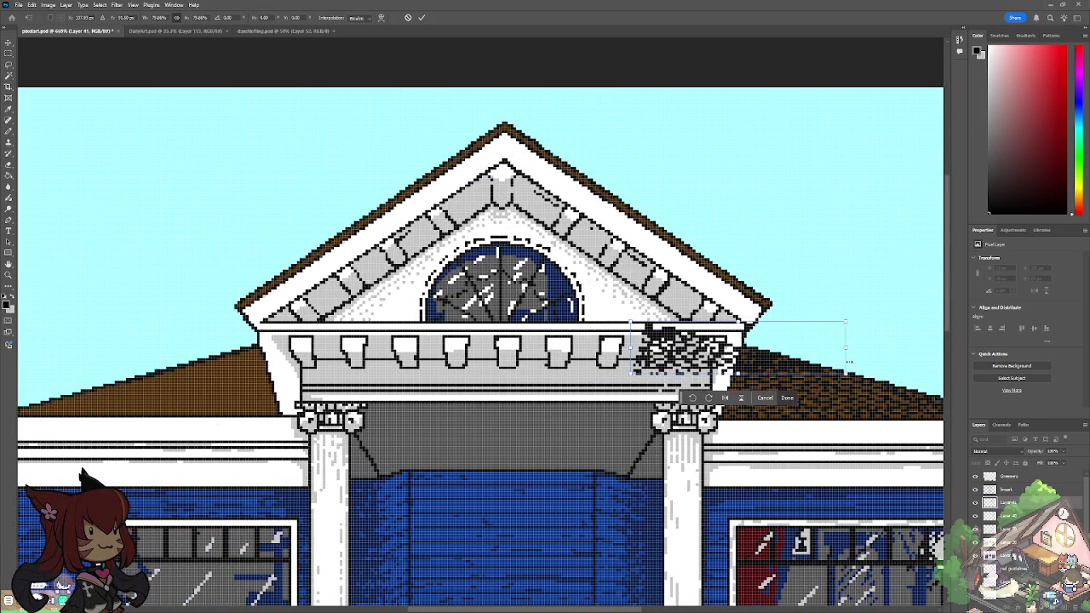
key(ctrl+z)
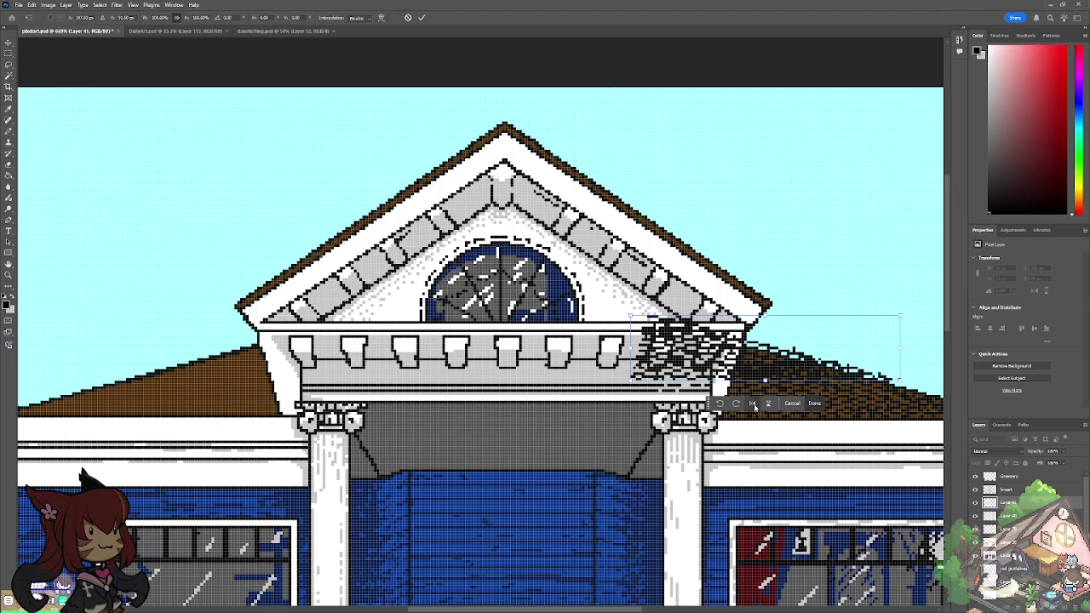
click(753, 404)
mouse_move(885, 322)
mouse_down()
mouse_move(258, 354)
mouse_move(250, 378)
mouse_up()
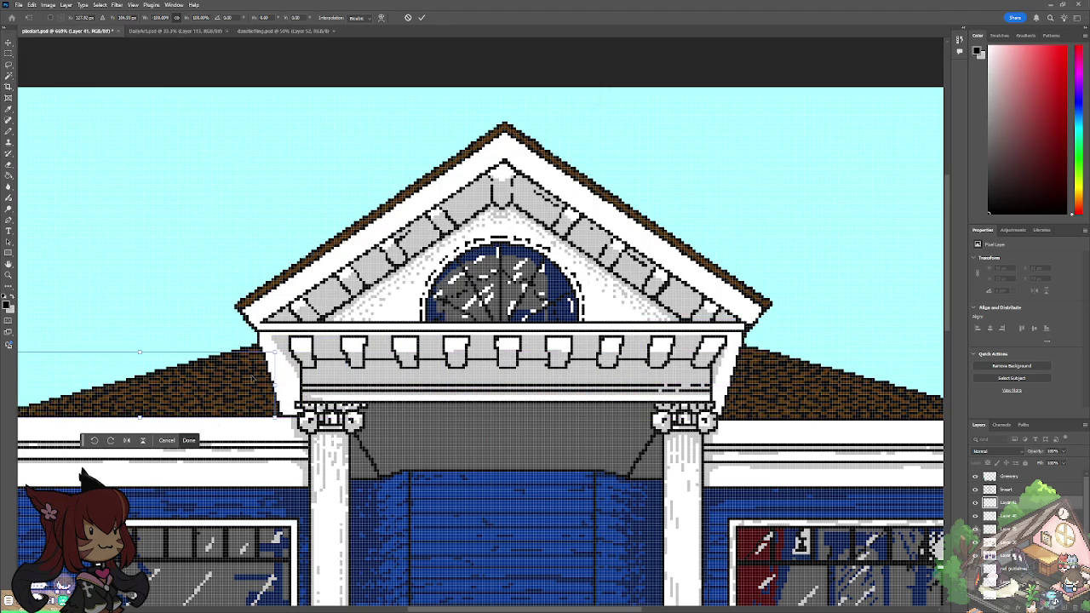
Step: Fine-tune the shingles' position with arrow-key nudges and commit the transform
drag(636, 609, 593, 610)
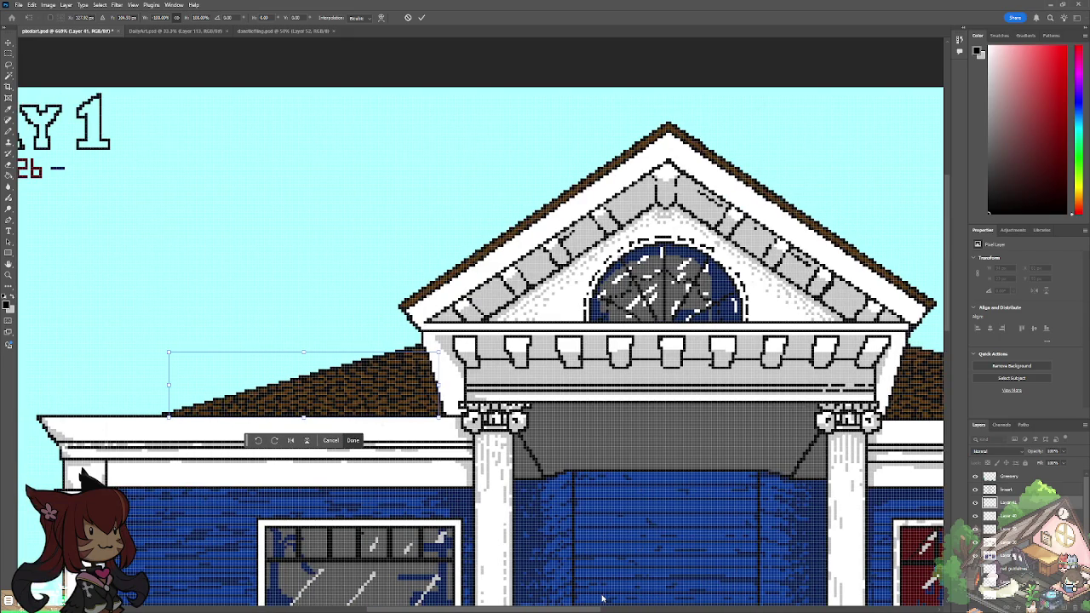
key(Up)
key(Down)
key(Left)
key(Right)
key(Left)
key(Right)
key(Down)
key(Up)
key(Left)
key(Right)
key(Return)
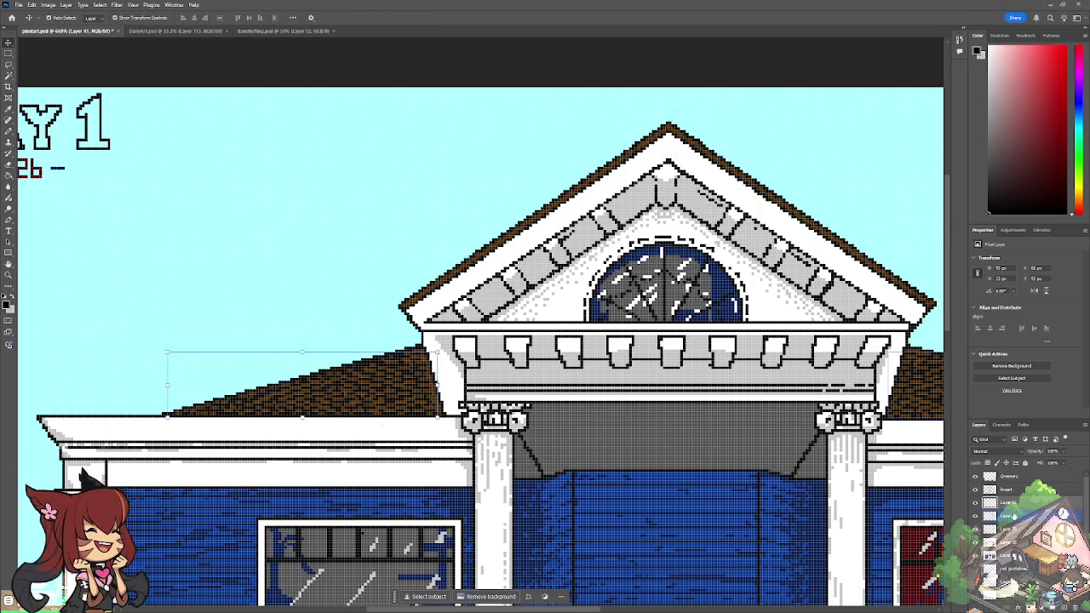
Step: Reselect only the copied shingle layer and switch back to the Pencil
shift+click(1009, 515)
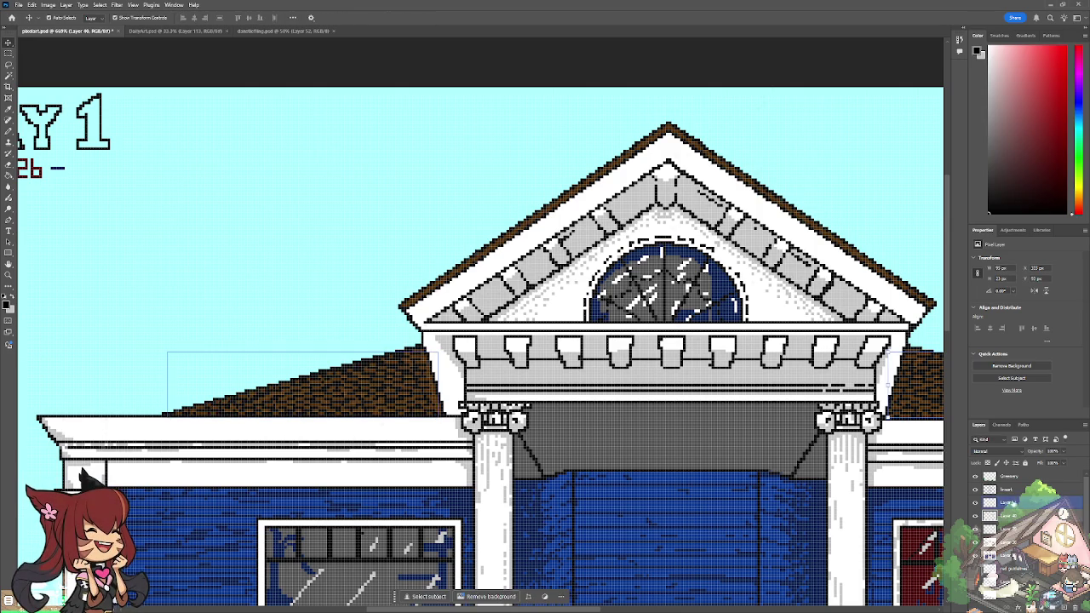
click(1009, 502)
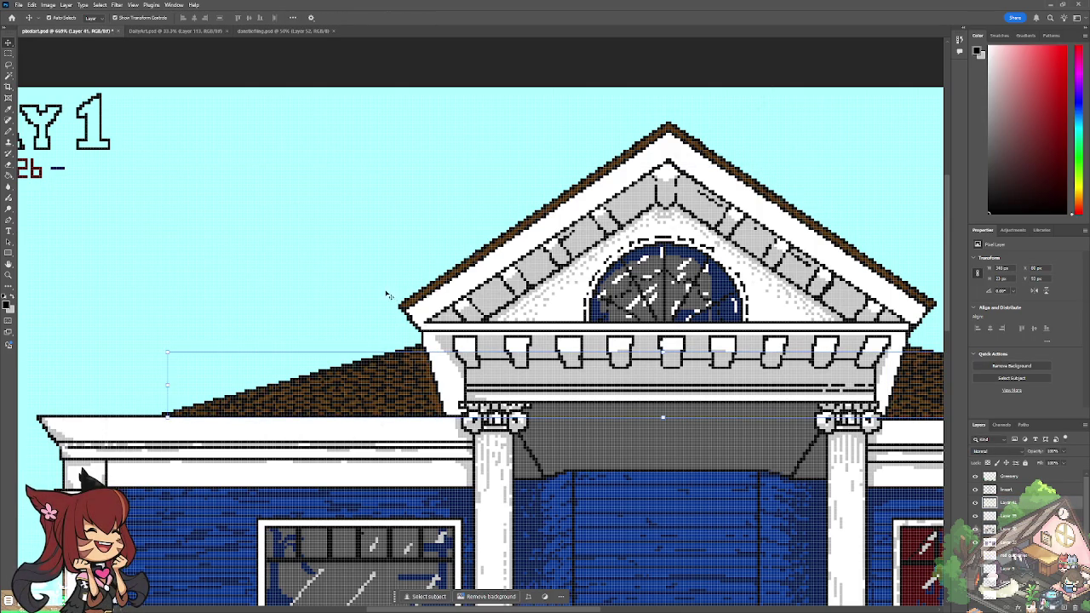
key(b)
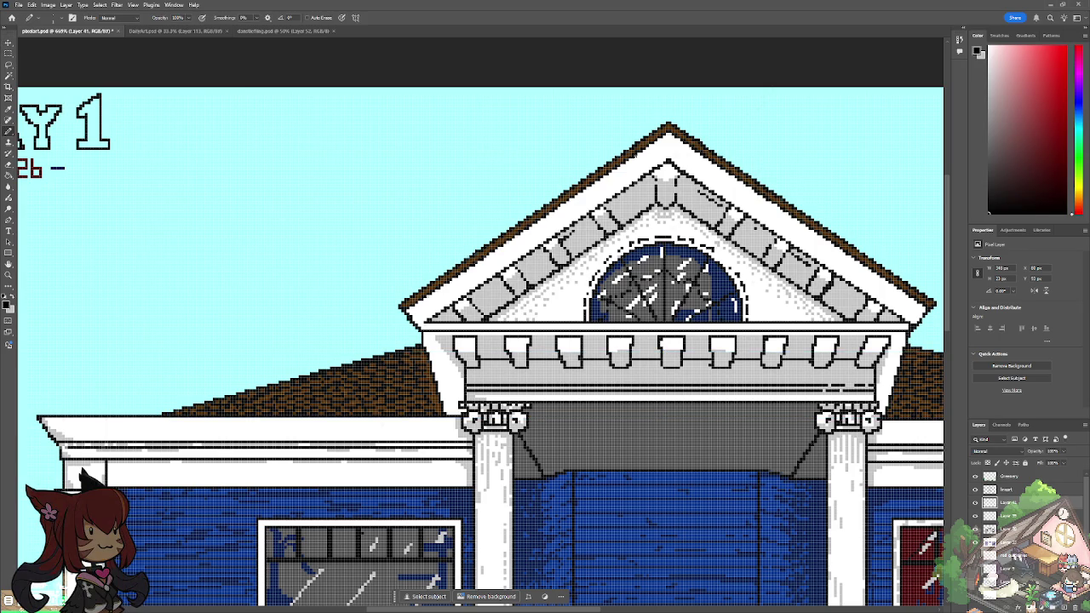
Step: Zoom in along the left roof slope and blacken a stray teal pixel on its top edge
scroll(379, 369, up, 5)
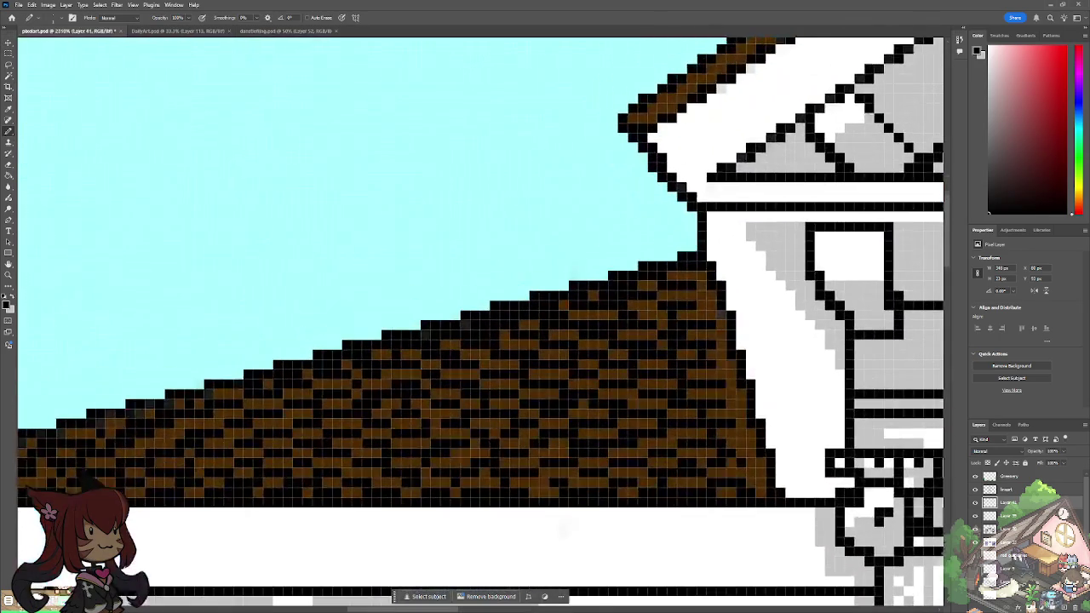
scroll(379, 369, up, 2)
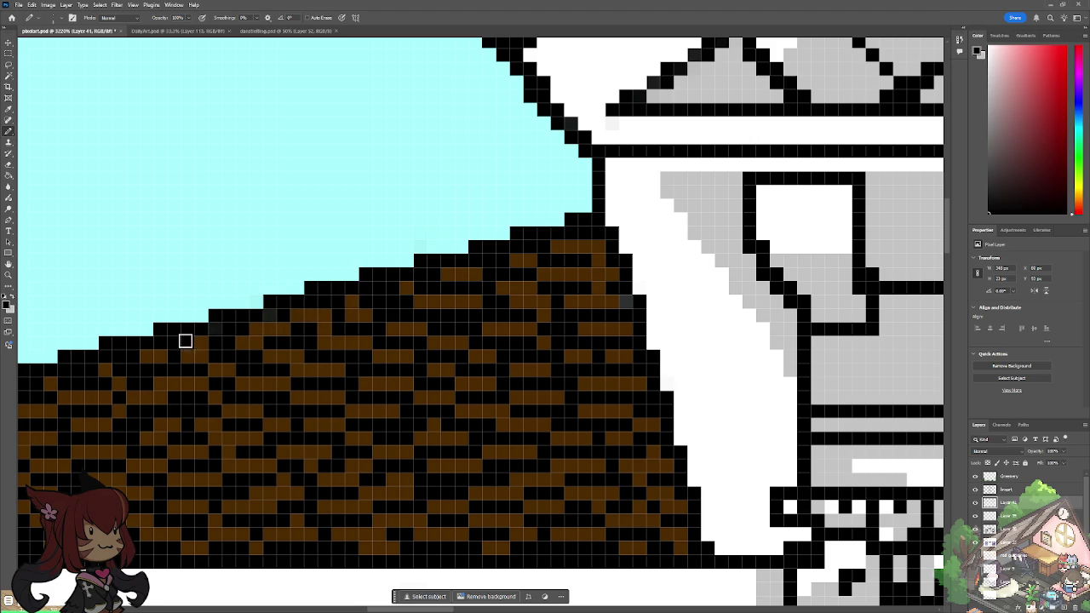
drag(105, 353, 528, 437)
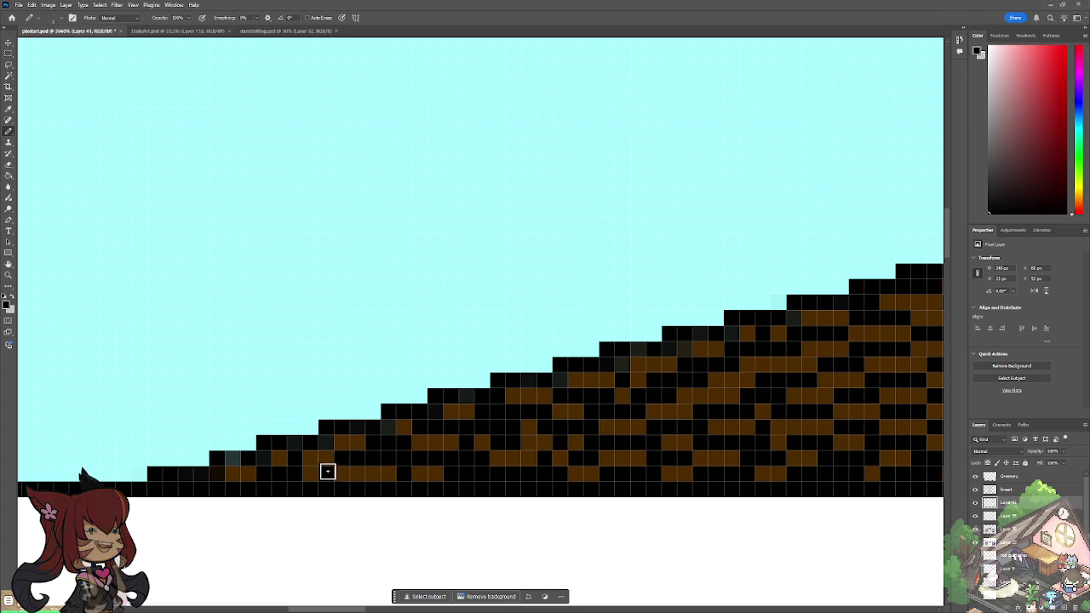
click(228, 460)
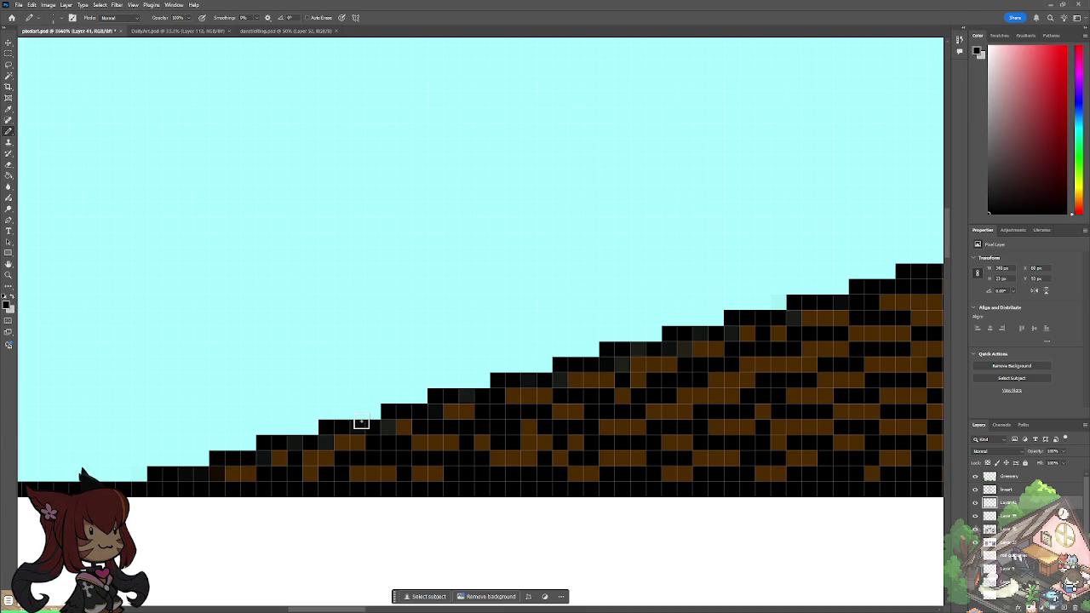
scroll(361, 422, down, 10)
scroll(361, 422, down, 2)
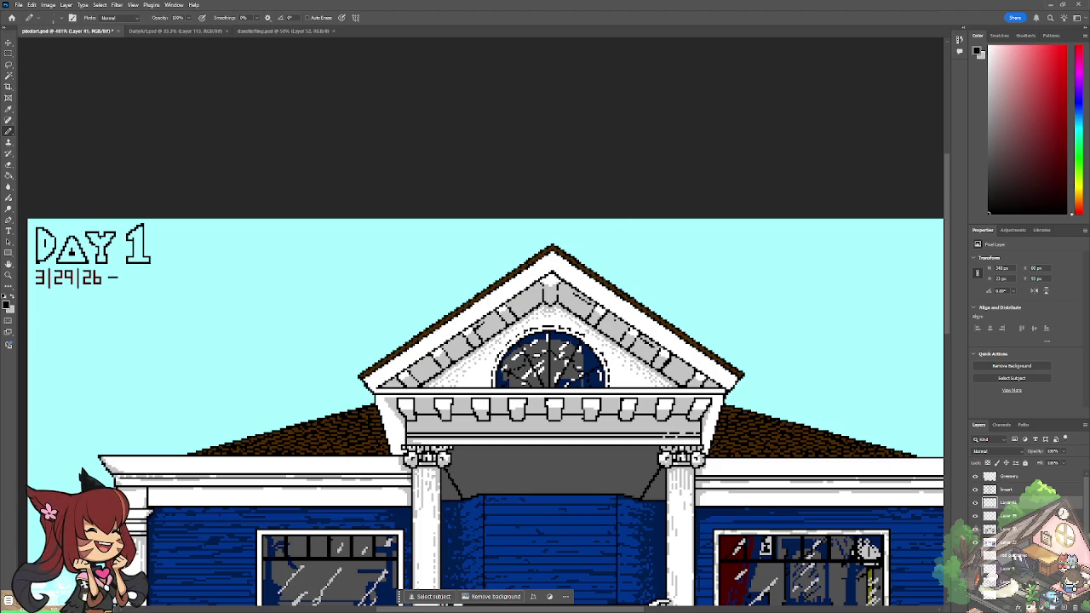
Step: Check the roof layers, then draw black edge pixels on a new layer along the roof-pediment seam
click(976, 503)
click(975, 517)
key(ctrl+shift+alt+n)
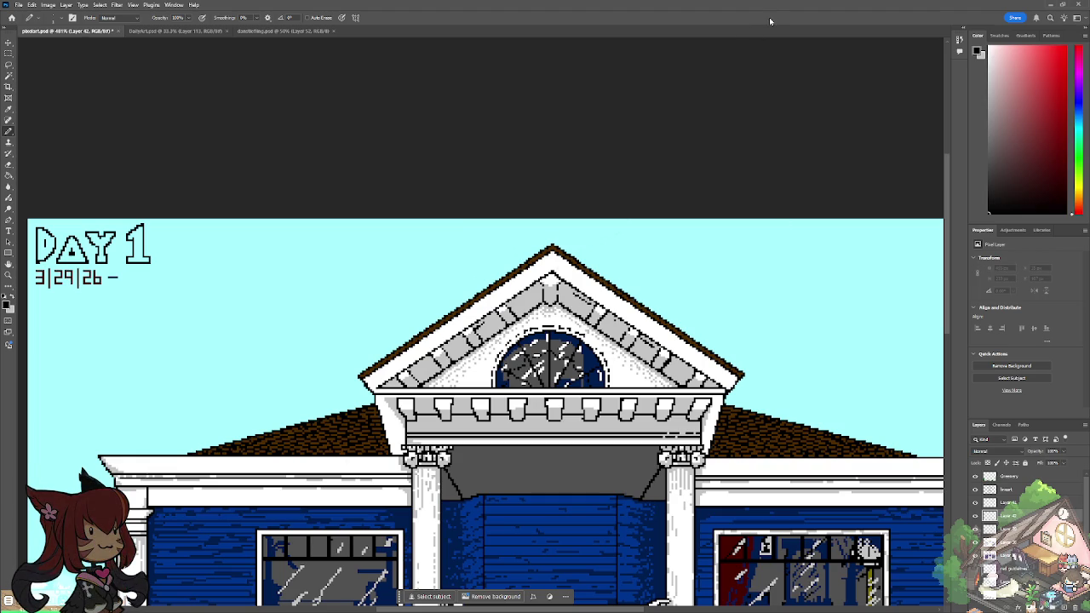
scroll(356, 494, up, 1)
scroll(396, 436, up, 5)
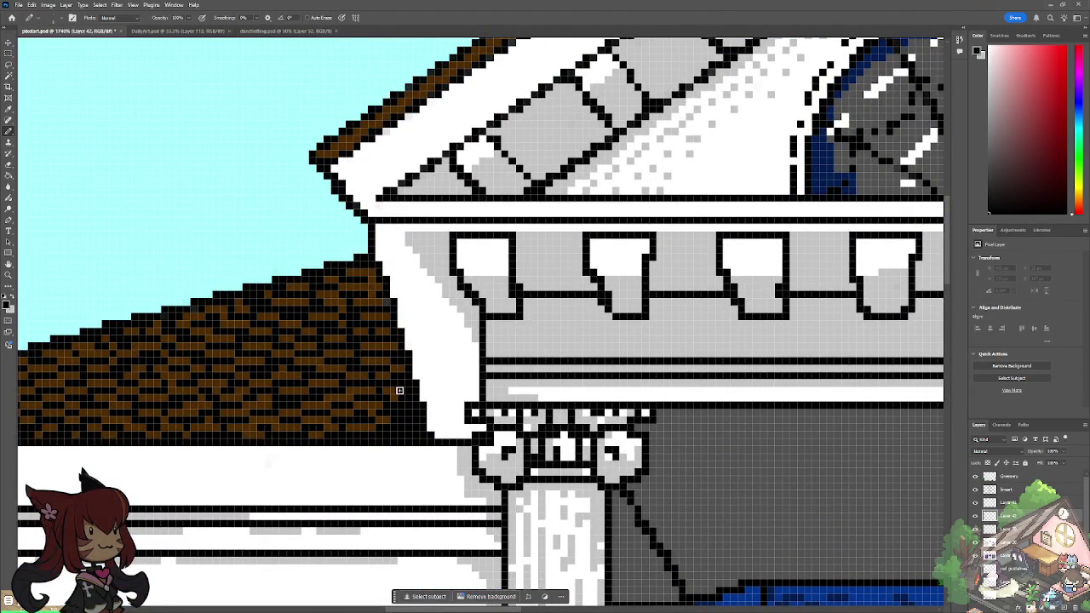
drag(393, 345, 372, 248)
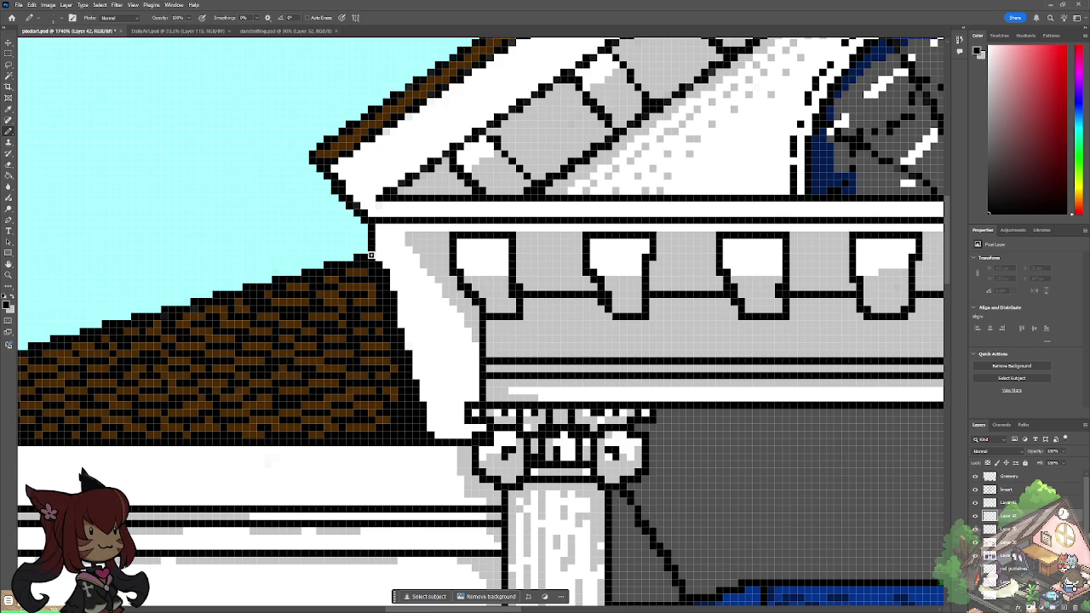
Step: Pan across the right roof junction and lower floor, then view the image at 100%
scroll(372, 248, down, 3)
scroll(372, 248, down, 3)
scroll(851, 527, up, 2)
scroll(438, 319, up, 3)
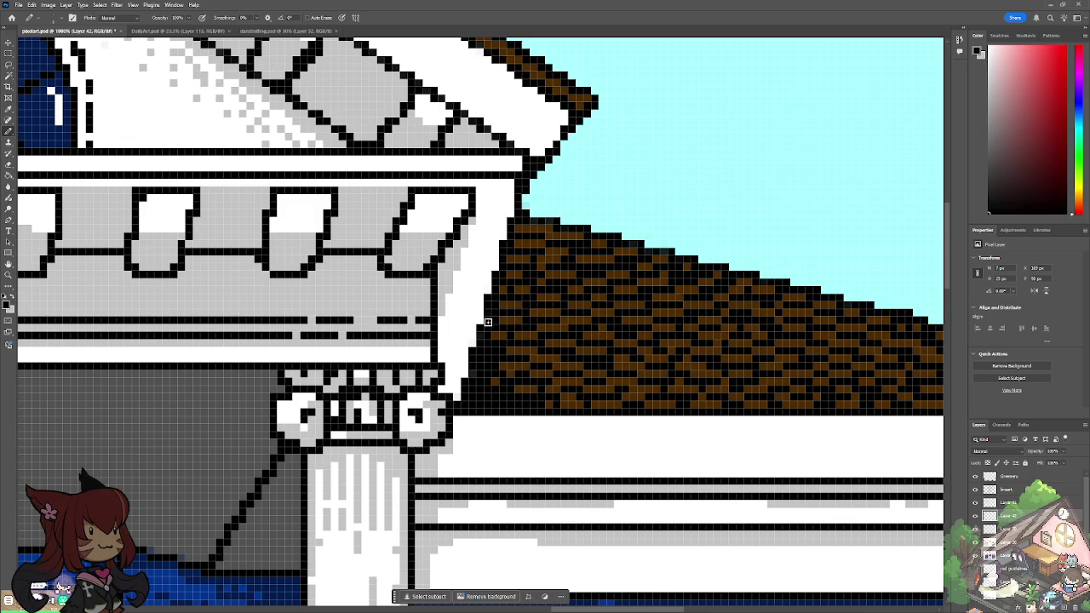
drag(489, 394, 857, 394)
alt+scroll(355, 395, down, 2)
scroll(400, 426, down, 2)
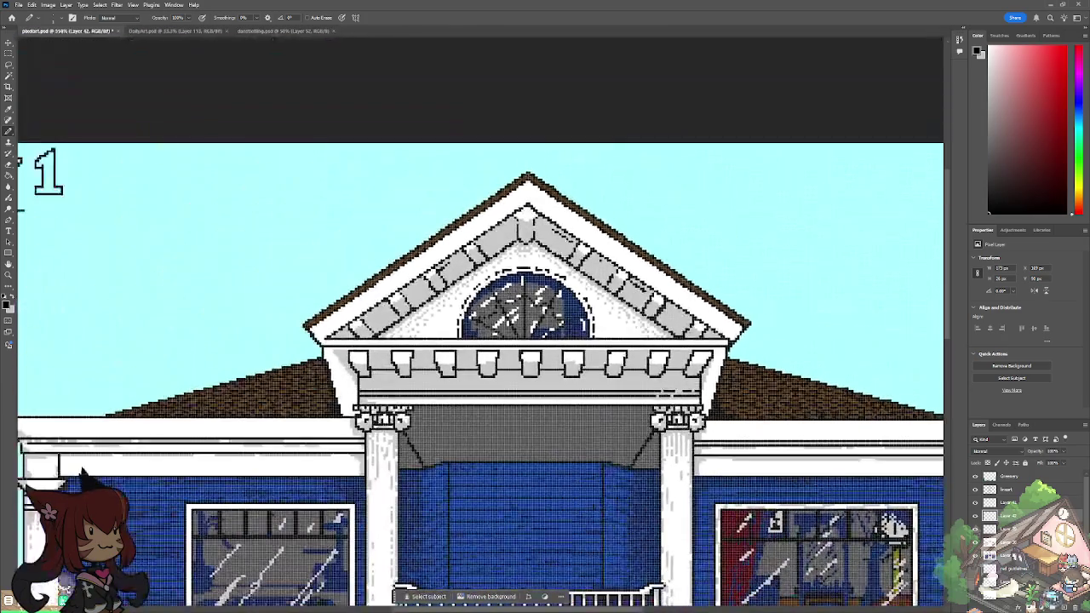
scroll(311, 450, down, 2)
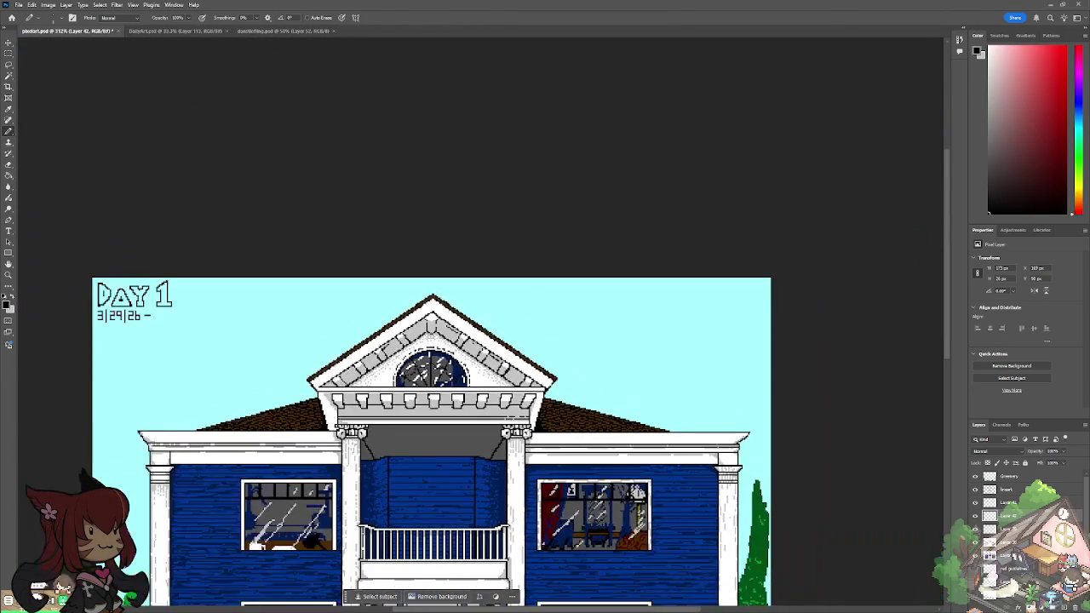
drag(426, 443, 480, 298)
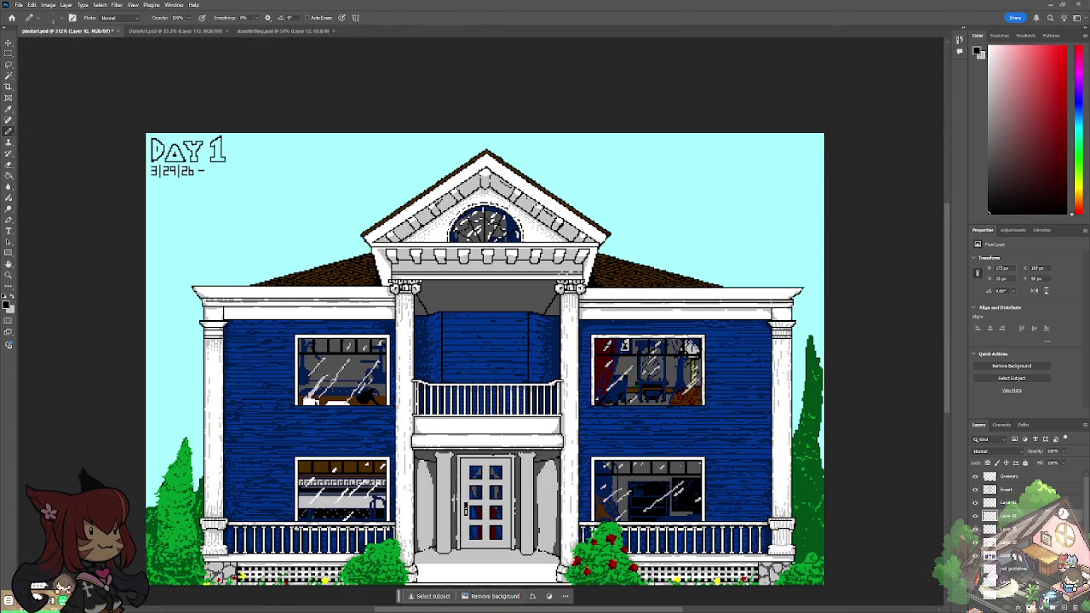
click(10, 275)
right_click(345, 332)
click(364, 346)
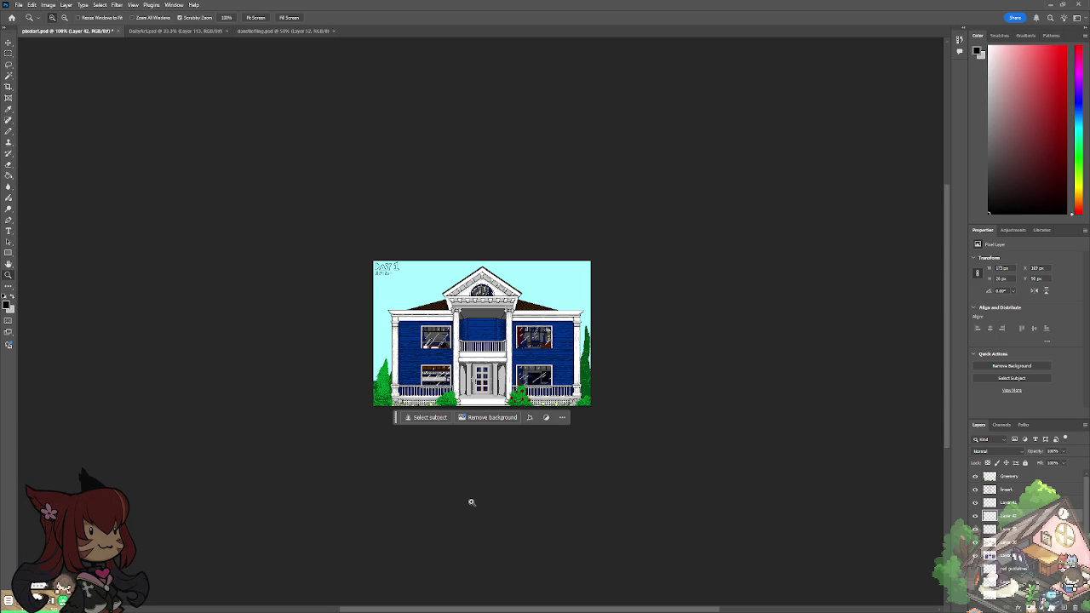
Step: Zoom in on the house's balcony and scroll around to inspect it
click(505, 356)
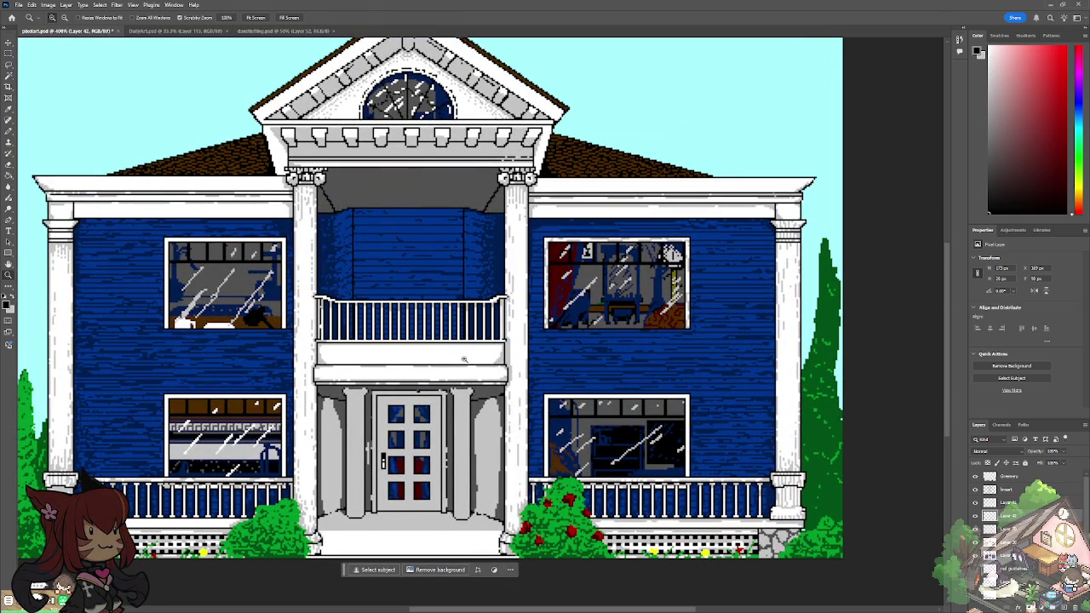
scroll(464, 359, down, 3)
scroll(464, 359, up, 5)
scroll(477, 341, down, 2)
scroll(477, 341, up, 2)
scroll(477, 340, down, 1)
scroll(477, 341, down, 3)
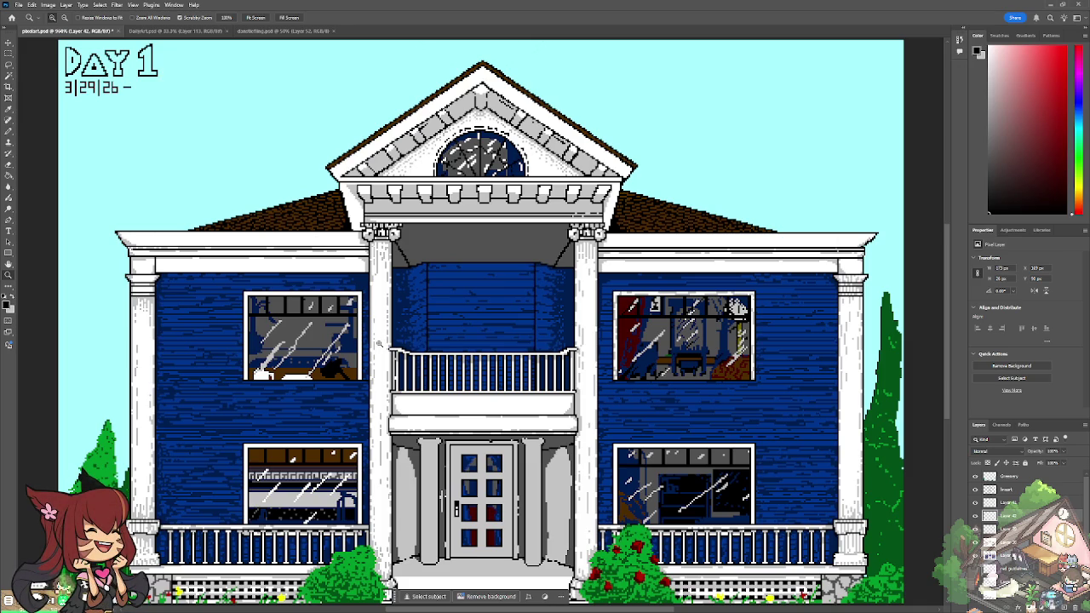
Step: Zoom back out, then zoom to about 800% on the front door and porch
key(ctrl+minus)
key(ctrl+minus)
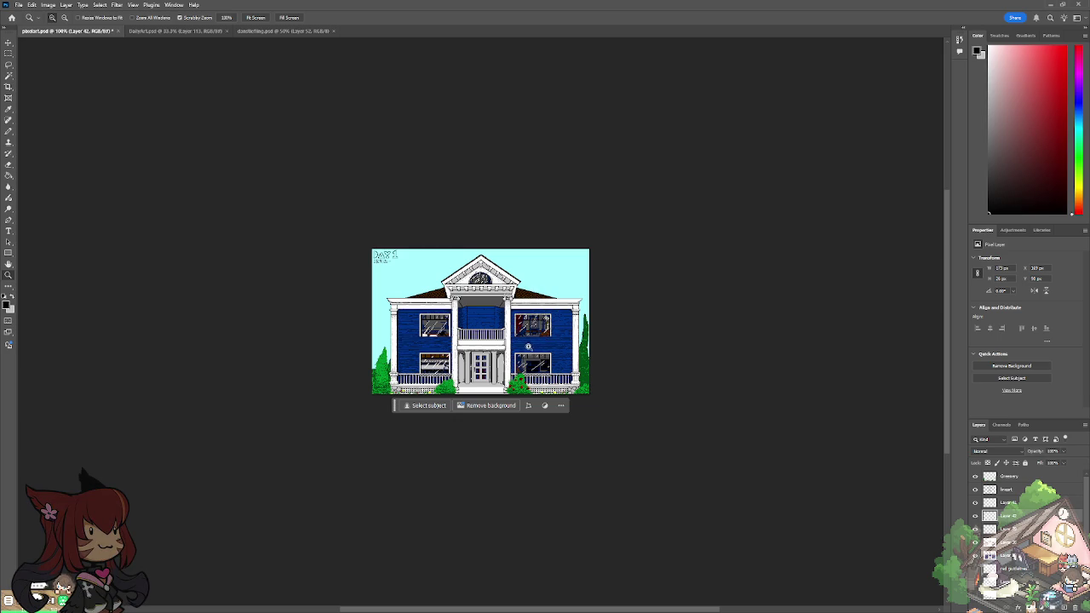
click(478, 367)
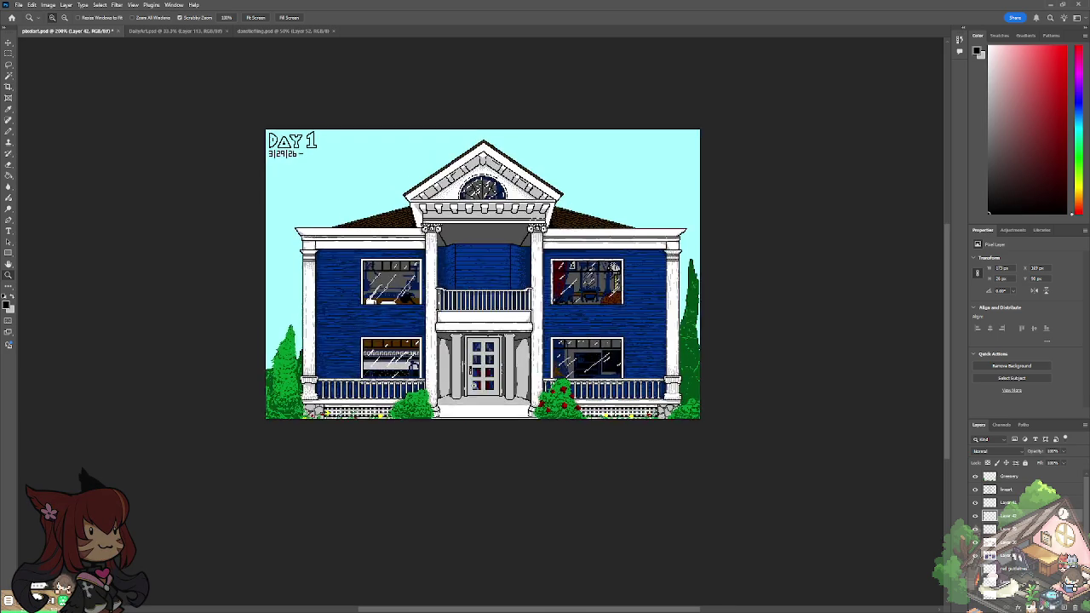
drag(459, 372, 519, 362)
key(b)
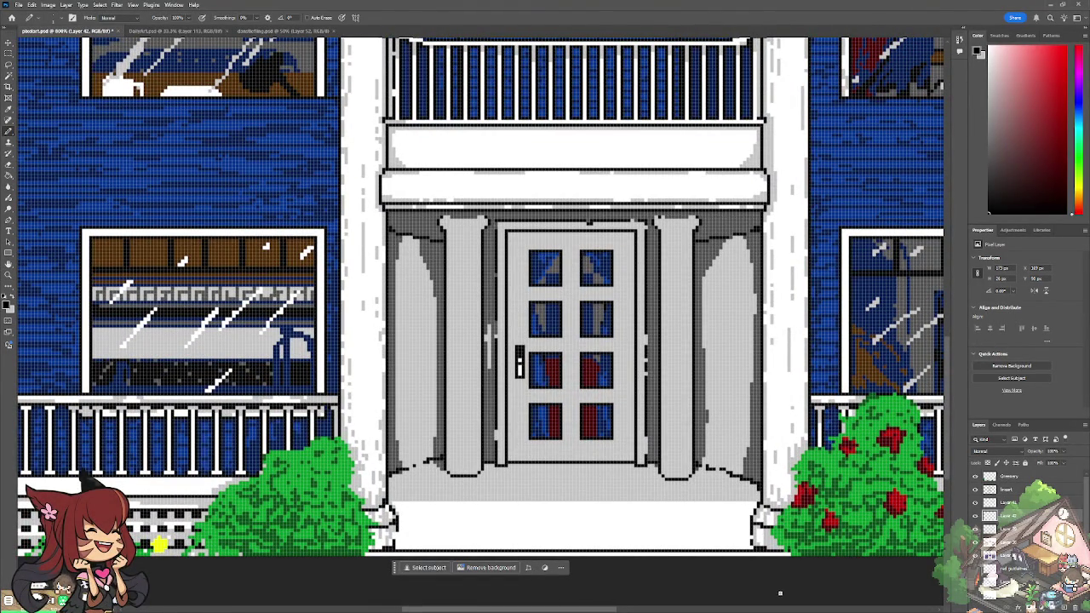
Step: On the Greenery layer, set the foreground colour to grey
click(1009, 476)
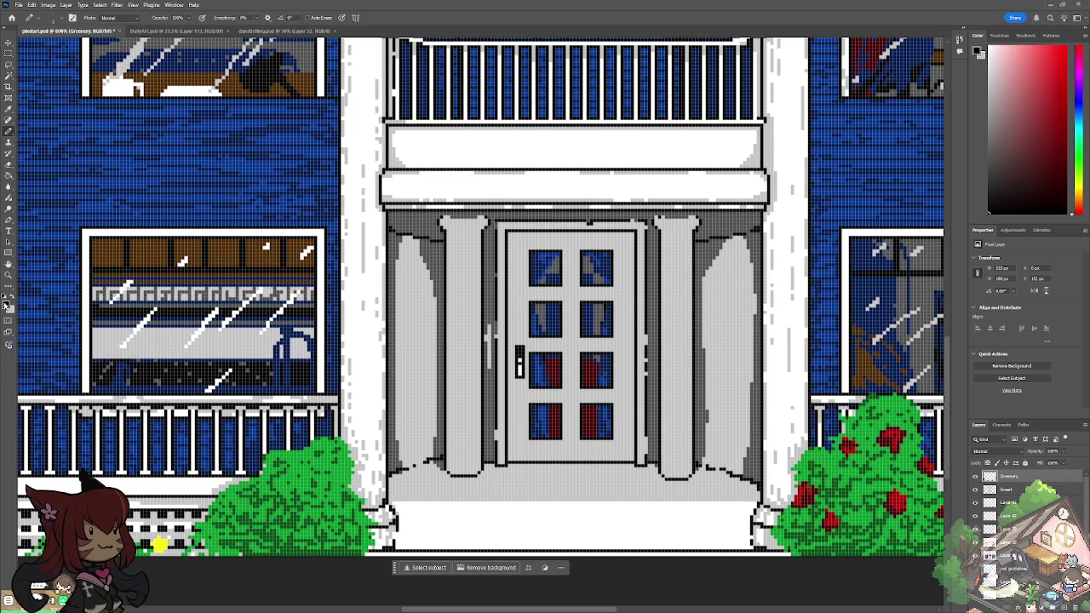
click(8, 300)
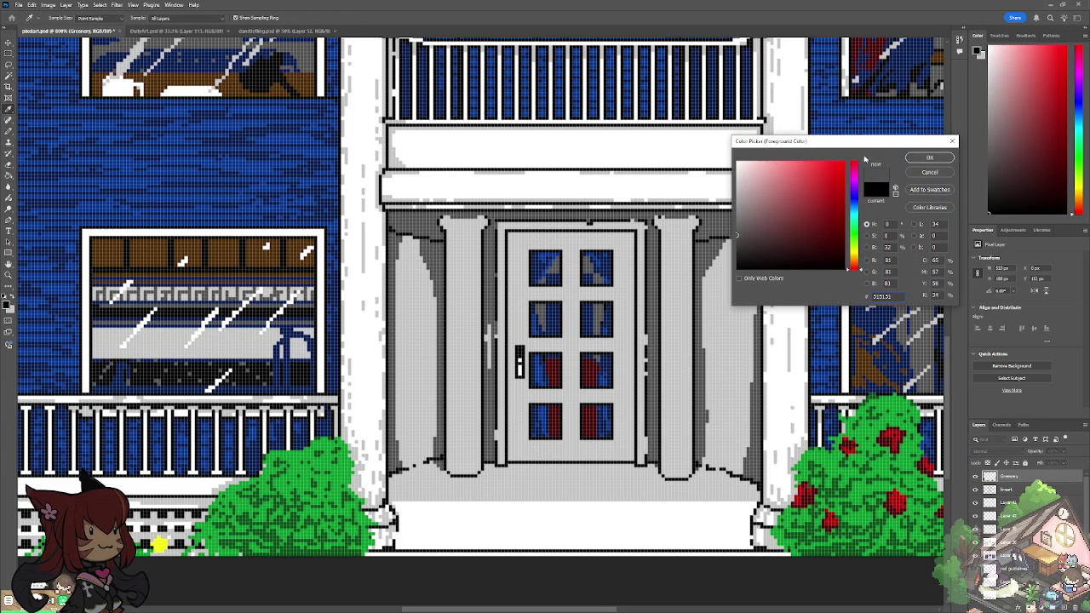
click(917, 160)
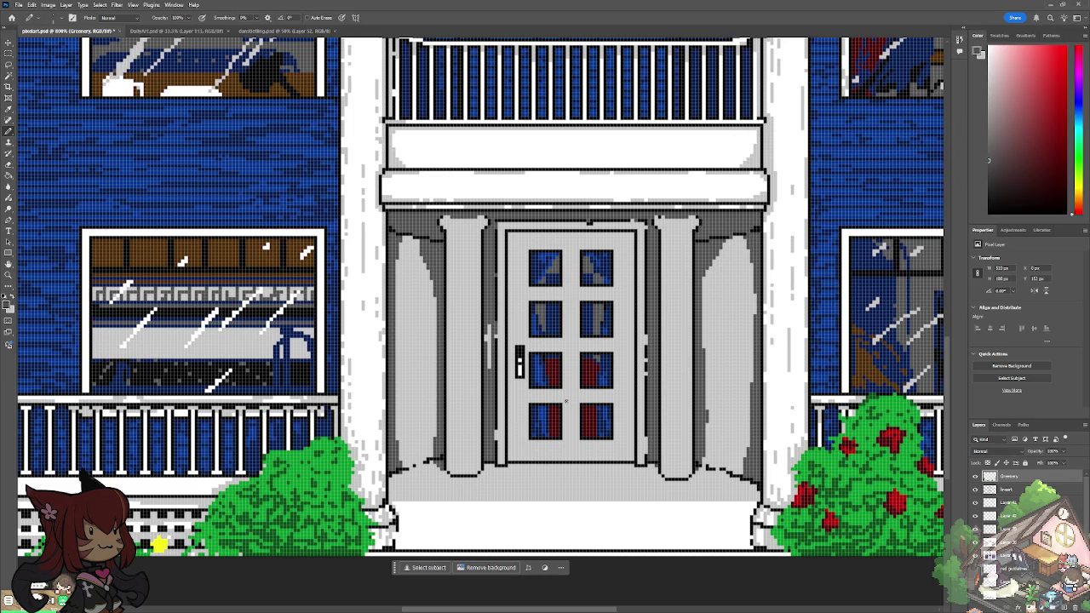
scroll(359, 516, up, 5)
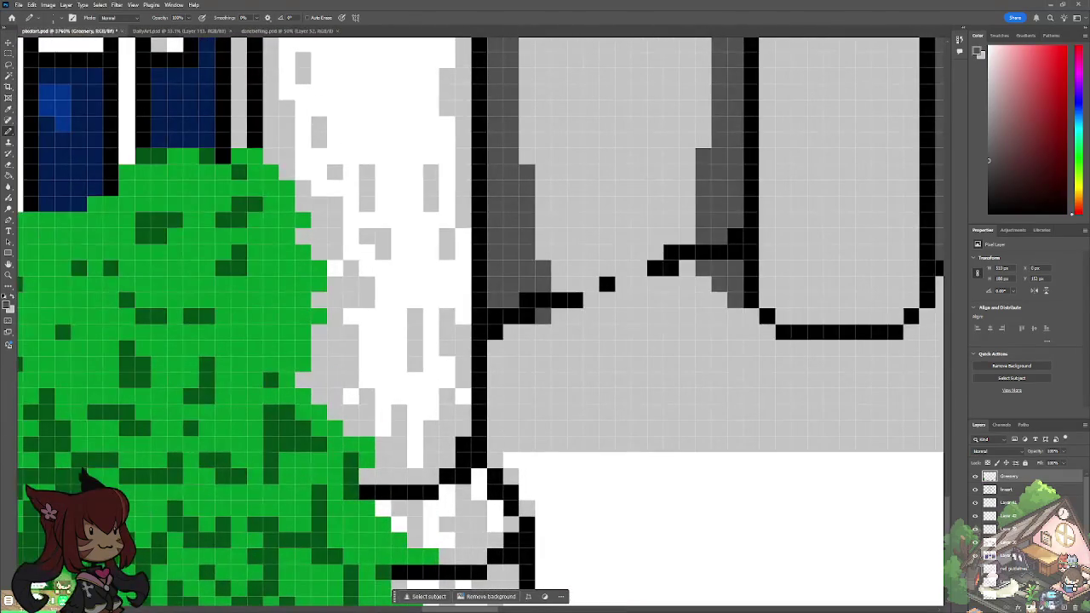
Step: Pencil a rough dark grey shape beside the porch step, erasing stray pixels
mouse_move(529, 495)
mouse_down()
mouse_move(555, 529)
mouse_move(525, 503)
mouse_up()
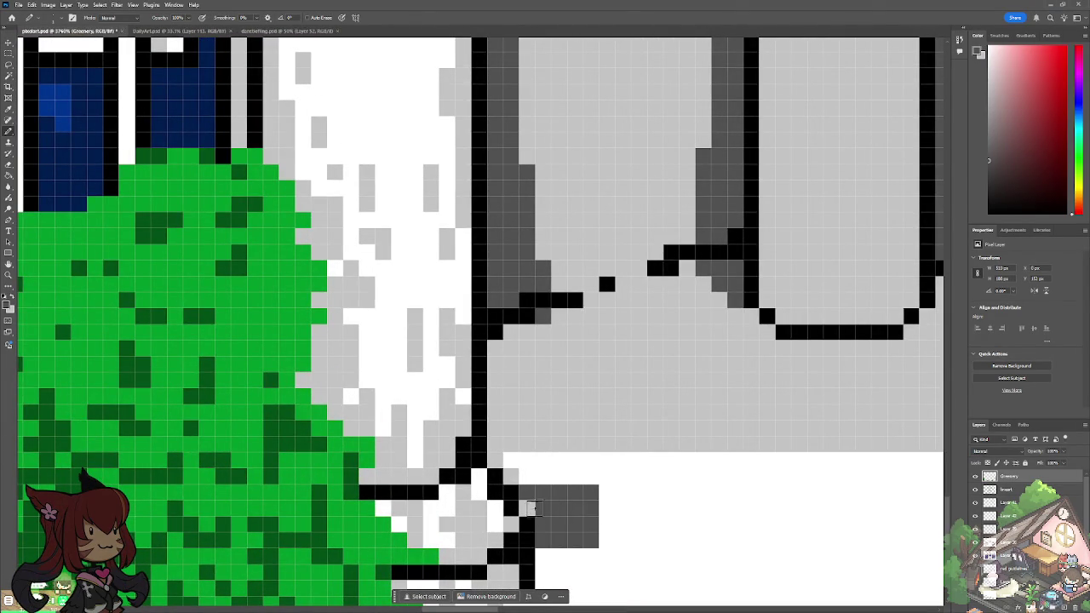
drag(561, 480, 549, 468)
click(545, 474)
mouse_move(605, 493)
mouse_down()
mouse_move(605, 508)
mouse_move(622, 509)
mouse_up()
drag(576, 477, 568, 467)
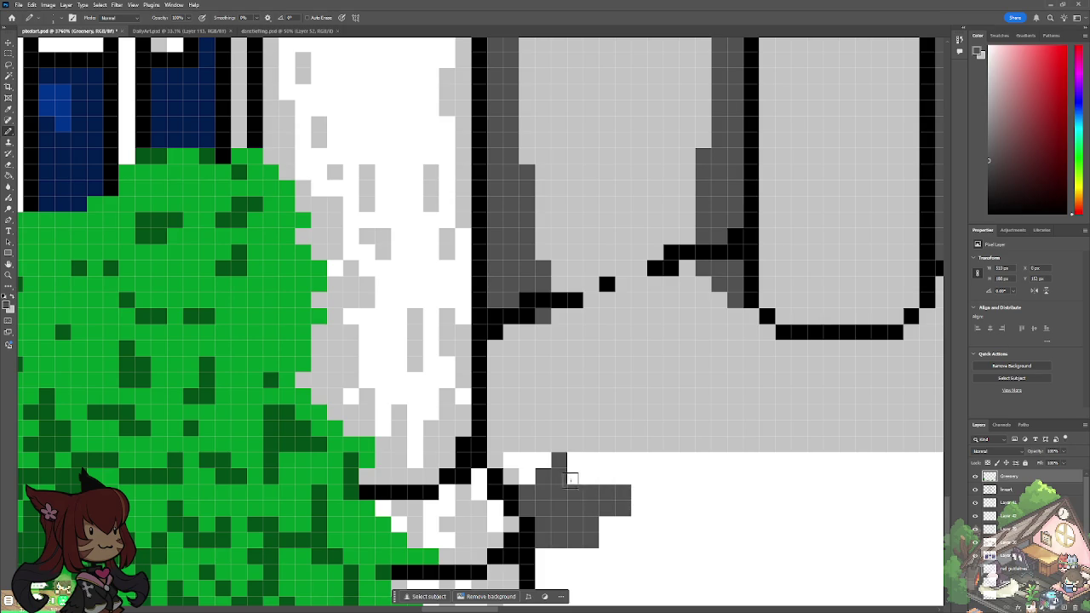
click(622, 494)
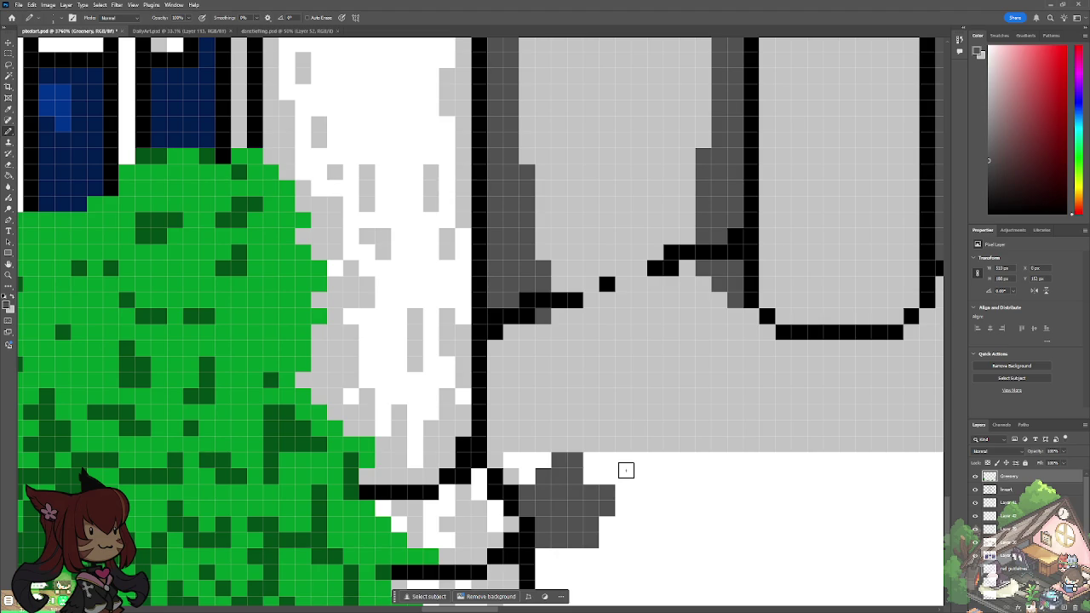
drag(543, 572, 600, 572)
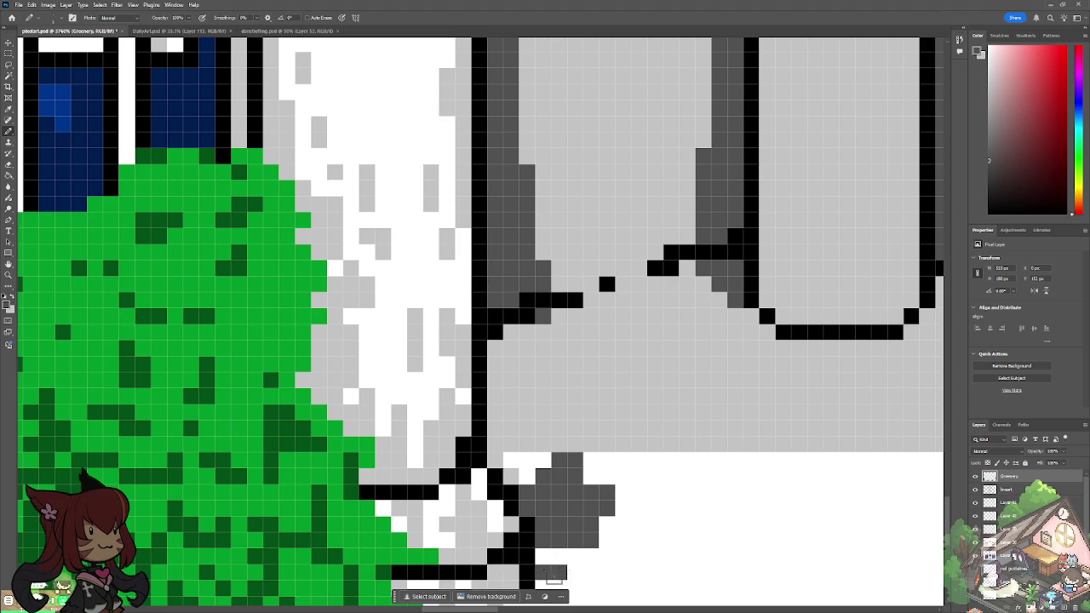
scroll(613, 579, down, 2)
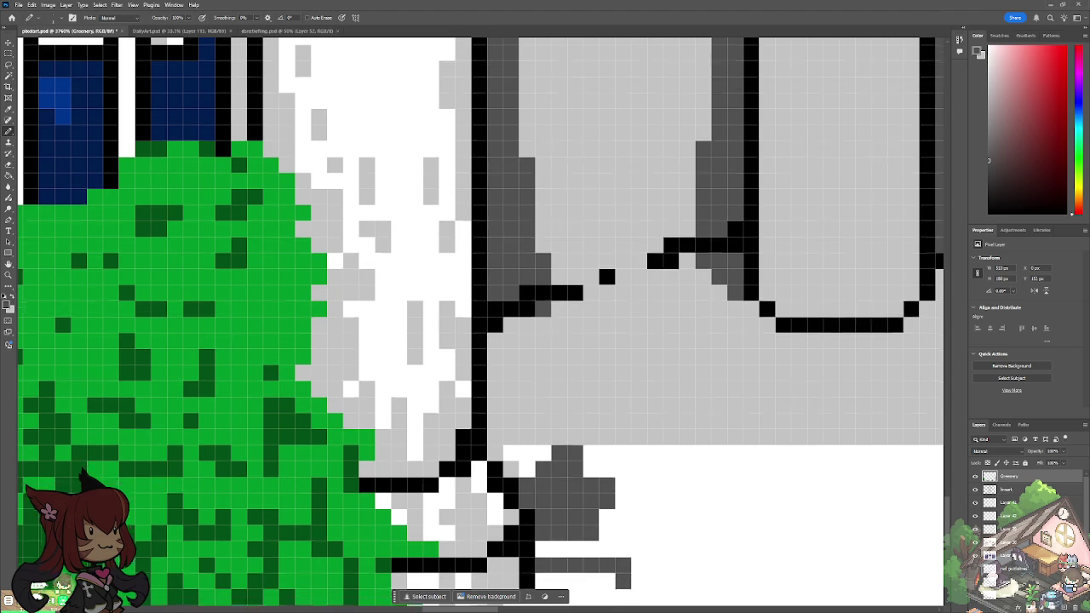
mouse_move(620, 477)
mouse_down()
mouse_move(545, 468)
mouse_move(554, 380)
mouse_move(542, 418)
mouse_up()
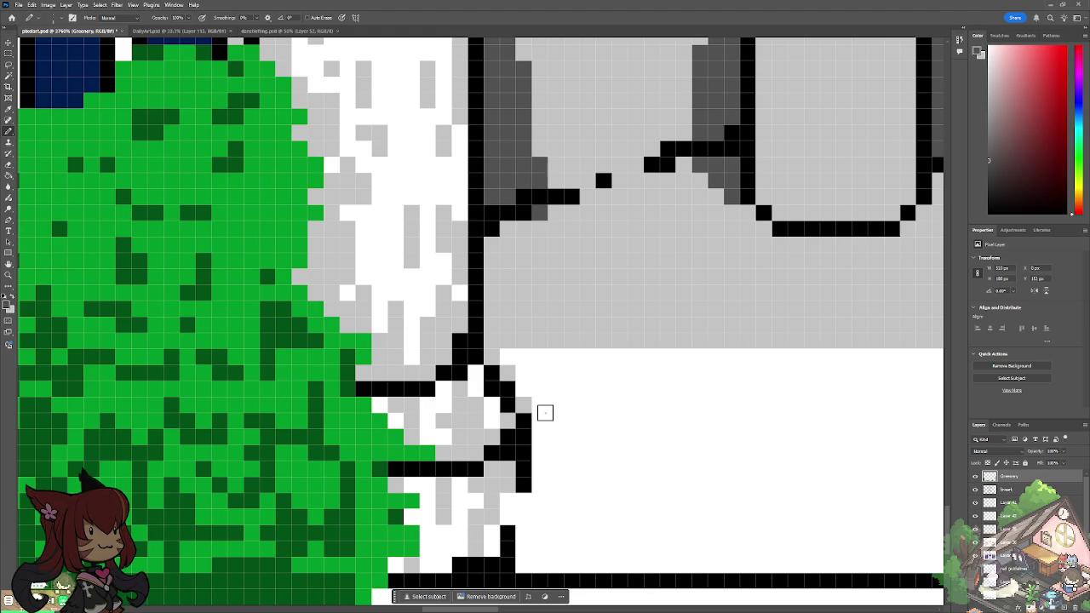
scroll(545, 412, up, 3)
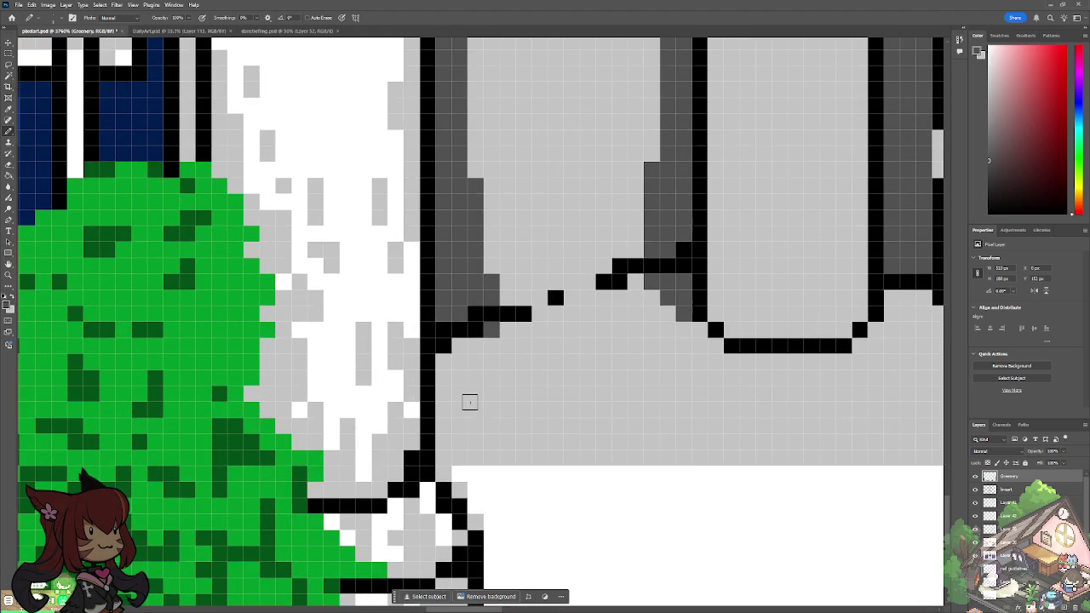
Step: Paint the grey cat's body with two ear pixels, and pick a near-white colour
mouse_move(475, 393)
mouse_down()
mouse_move(524, 412)
mouse_move(476, 423)
mouse_up()
mouse_move(518, 370)
mouse_down()
mouse_move(507, 377)
mouse_move(539, 394)
mouse_move(516, 375)
mouse_up()
click(508, 360)
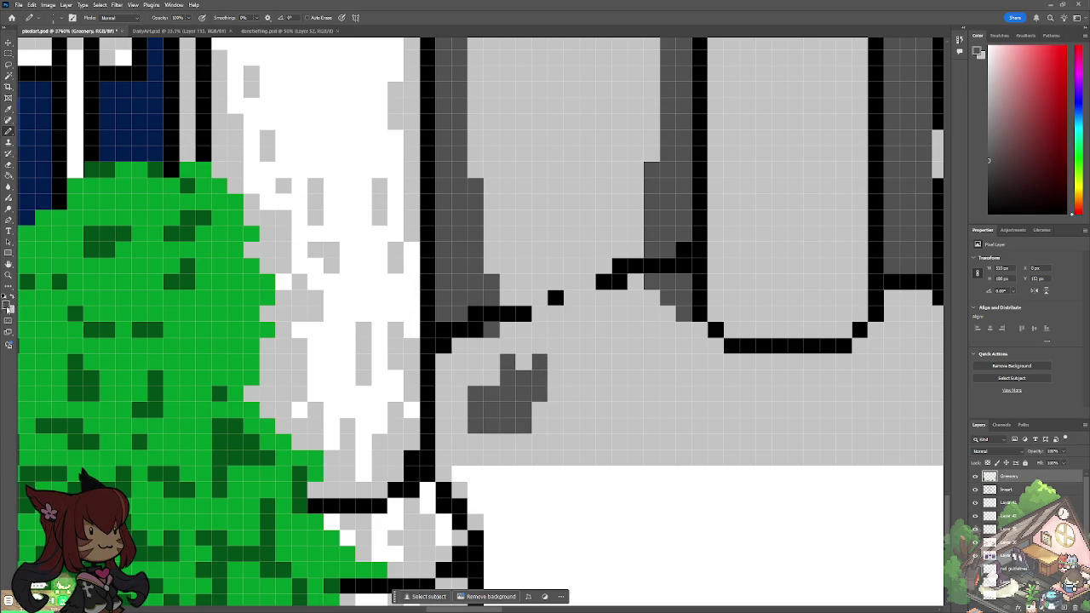
click(7, 306)
drag(737, 235, 738, 160)
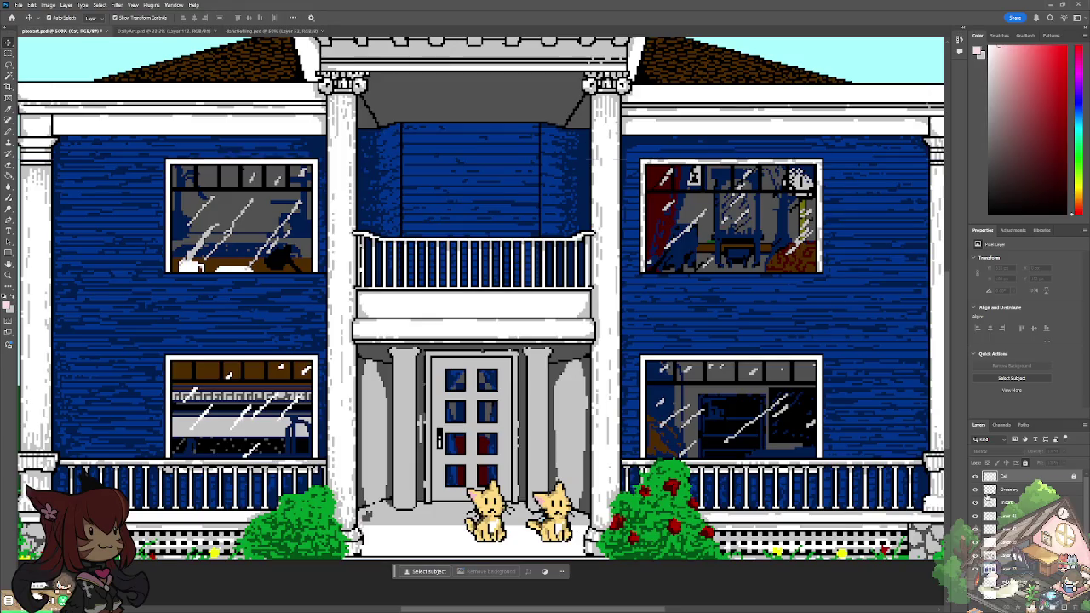
Step: Undo the accidental nudge and move both cats left in front of the door
drag(575, 503, 570, 503)
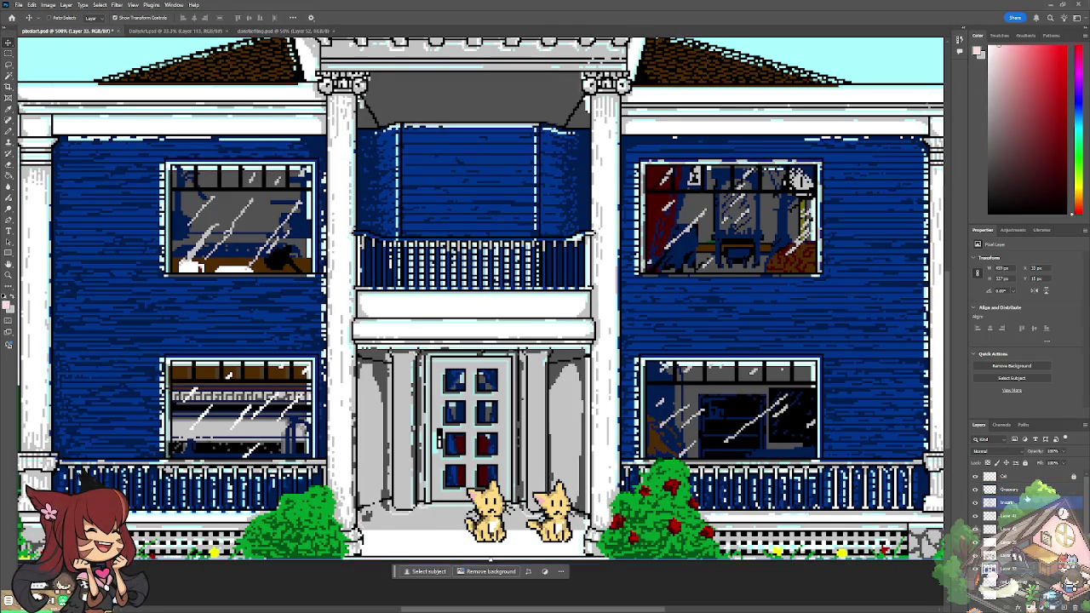
key(ctrl+z)
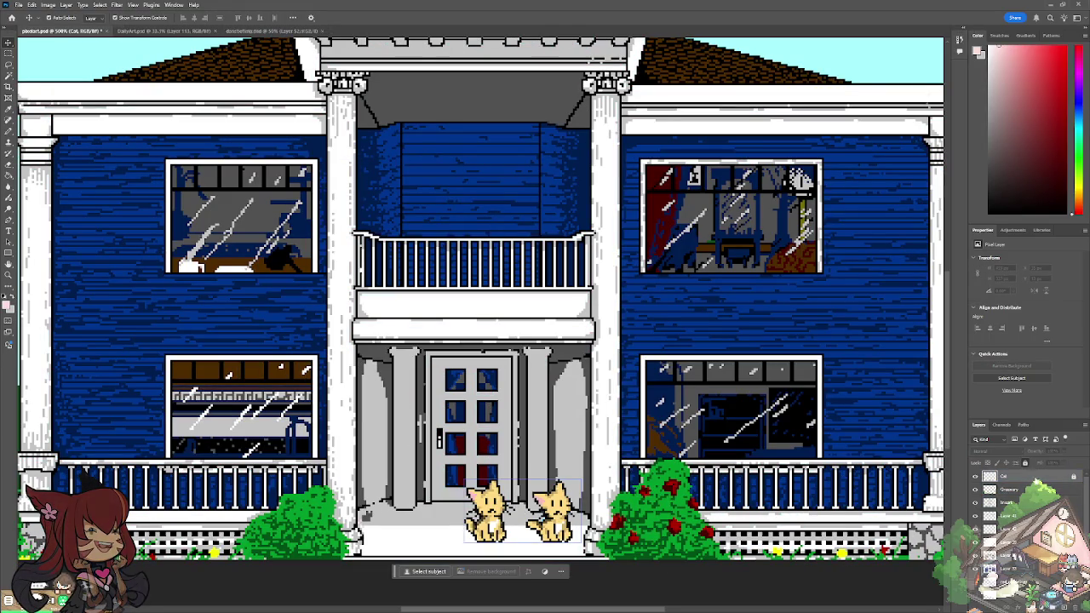
click(1024, 476)
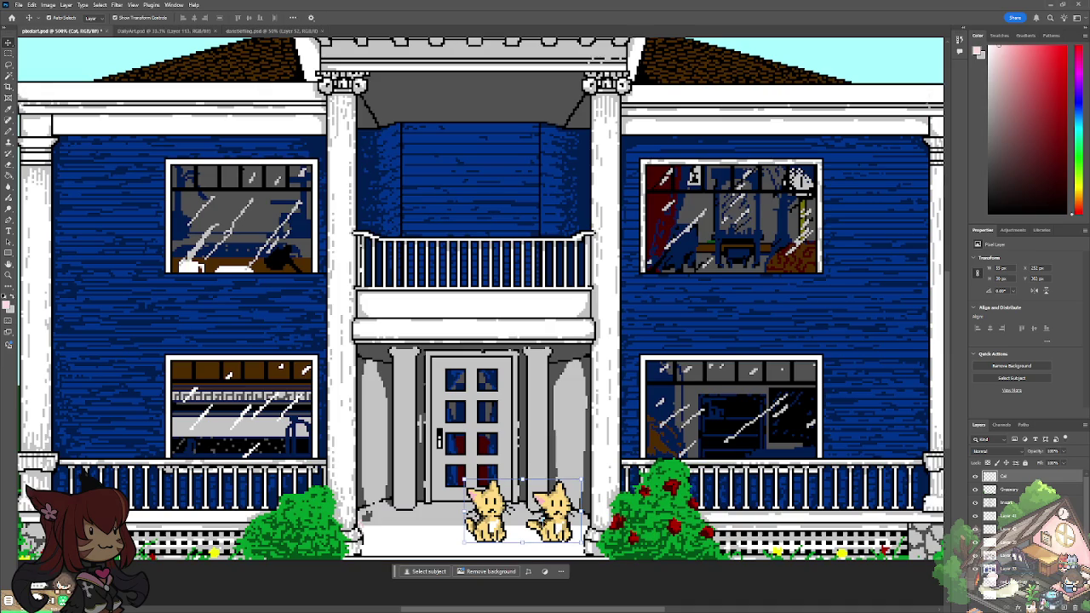
mouse_move(556, 511)
mouse_down()
mouse_move(505, 512)
mouse_move(513, 517)
mouse_up()
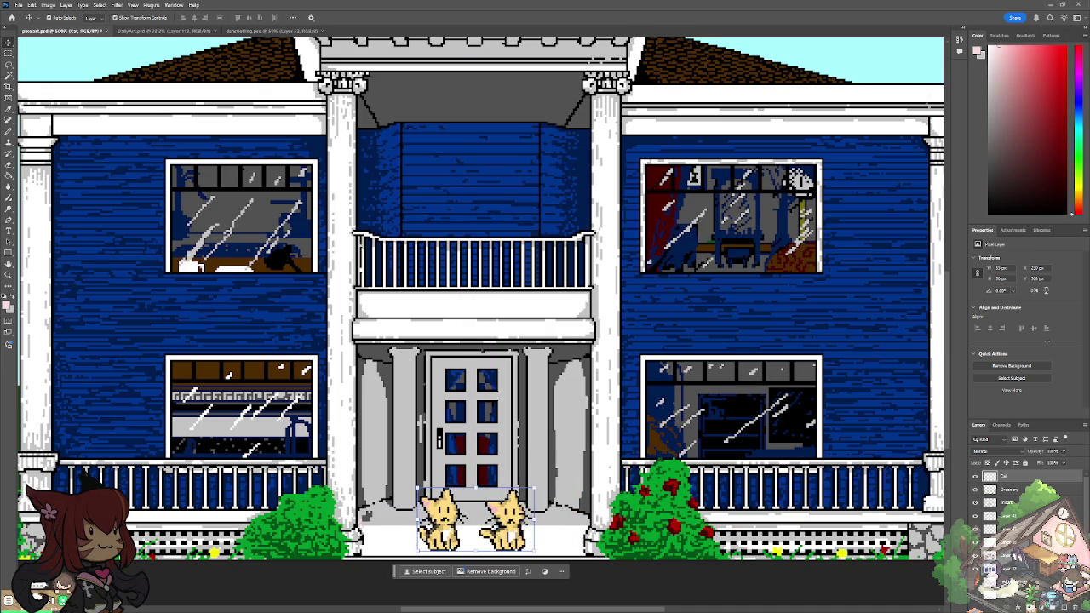
Step: Zoom out to 100%, then zoom into the upper-left of the picture
click(7, 275)
right_click(483, 280)
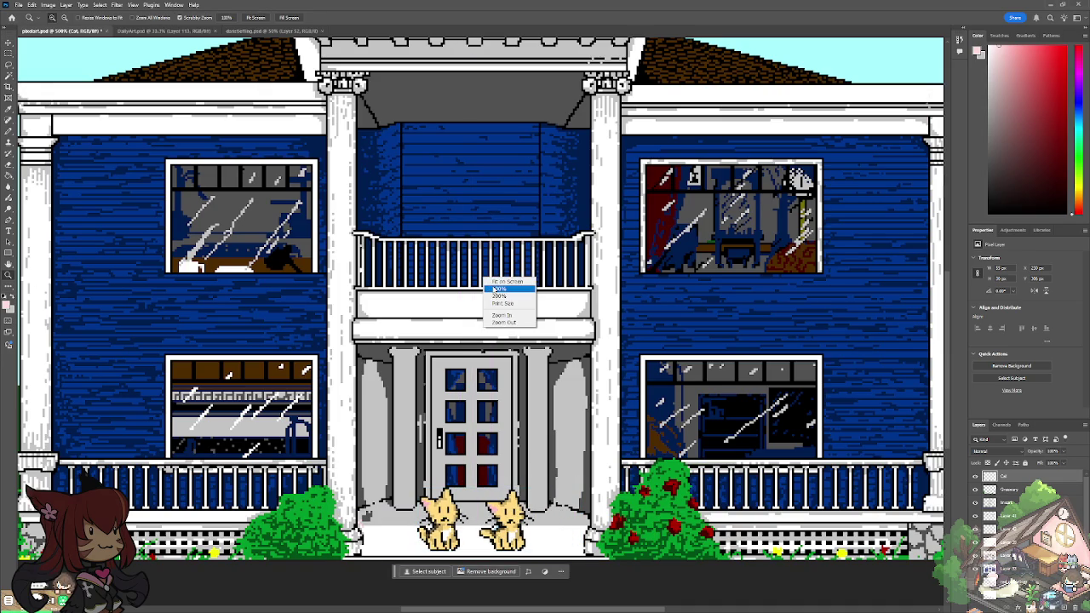
click(494, 291)
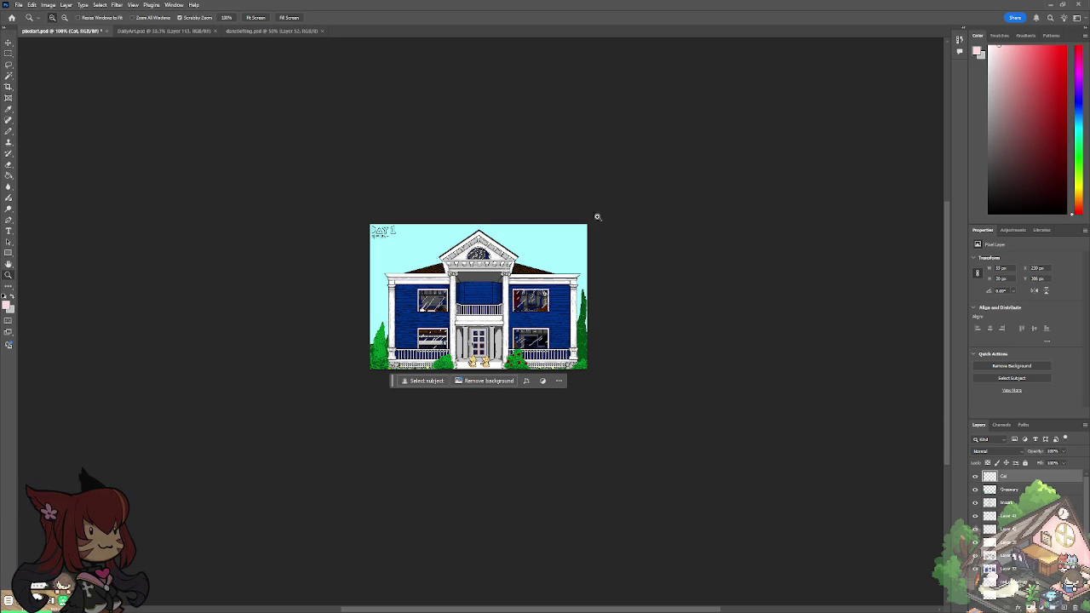
click(408, 263)
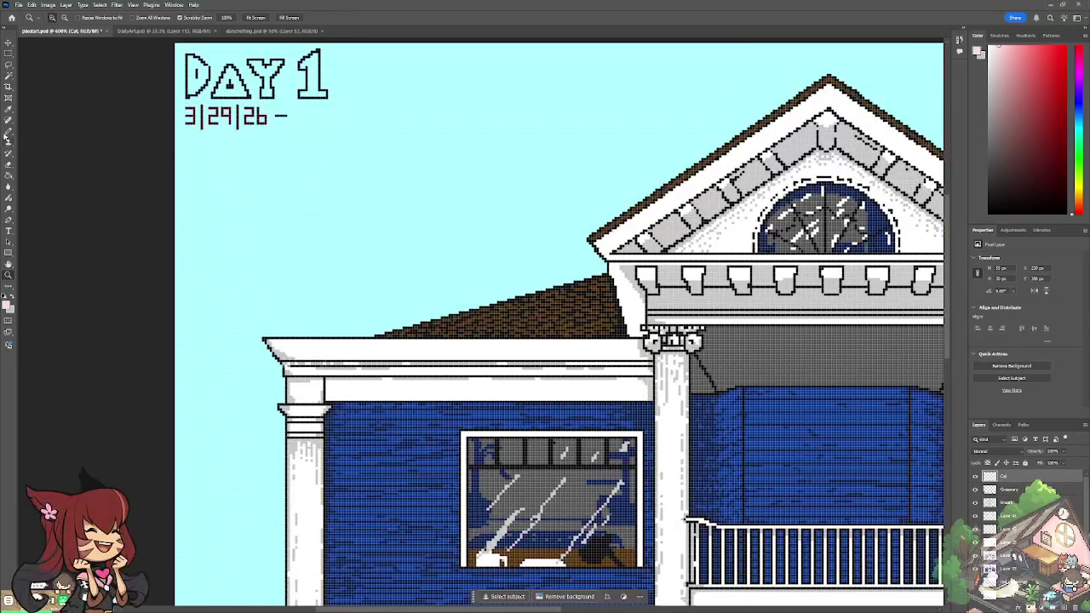
Step: Use the Pencil with a near-black foreground and check the lineart layer's visibility
click(7, 133)
click(7, 303)
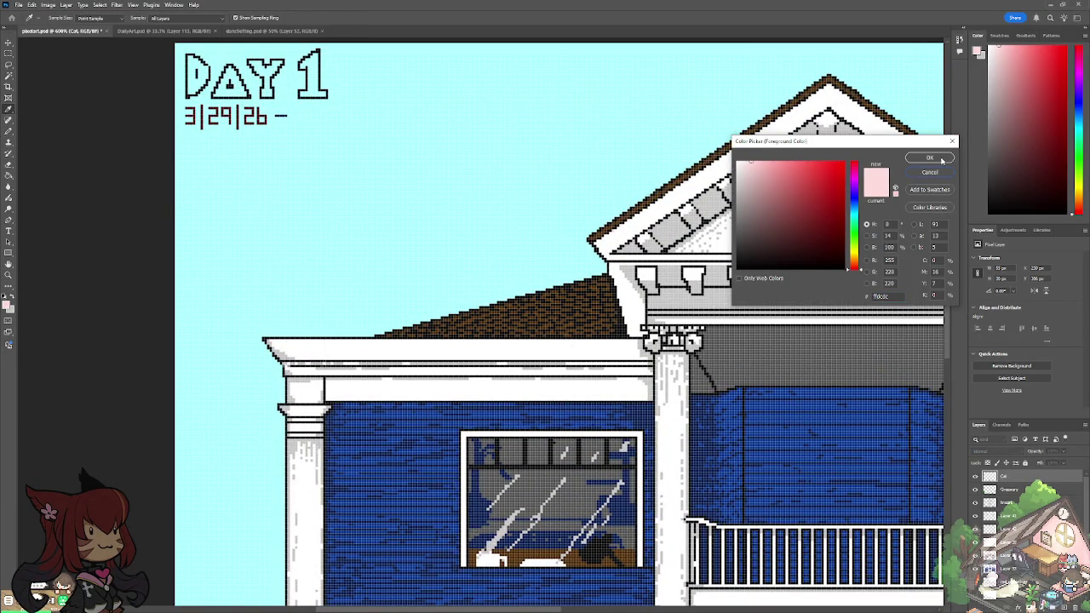
click(762, 267)
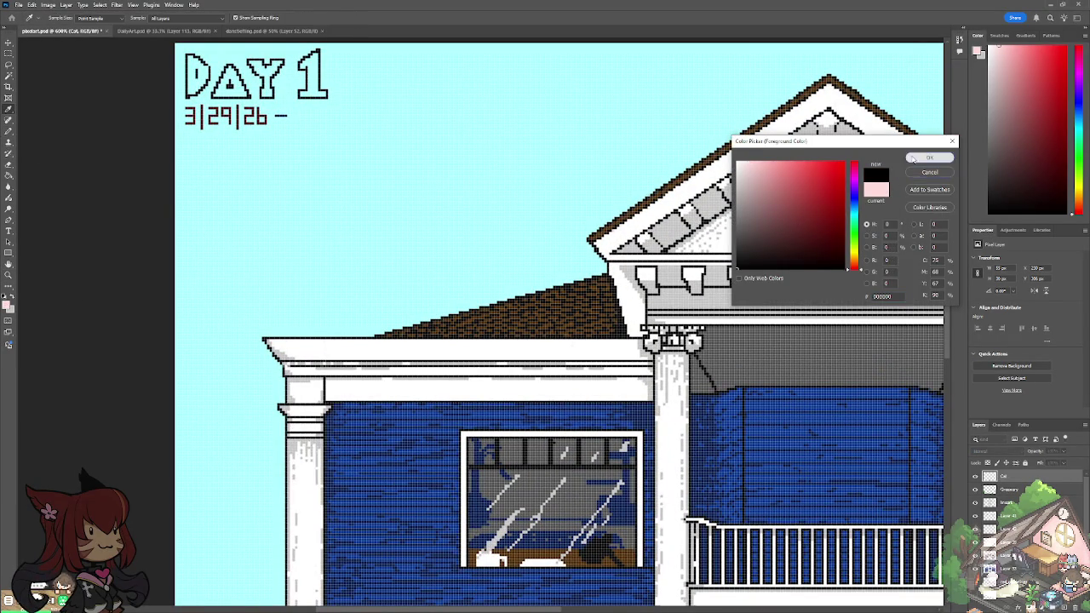
click(928, 158)
key(b)
click(975, 502)
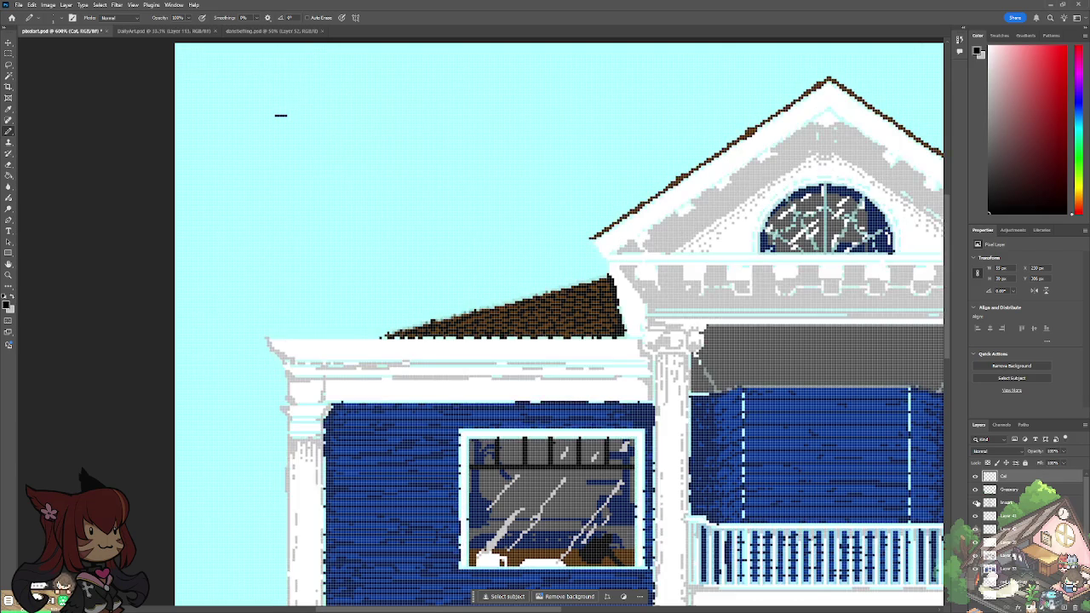
click(995, 502)
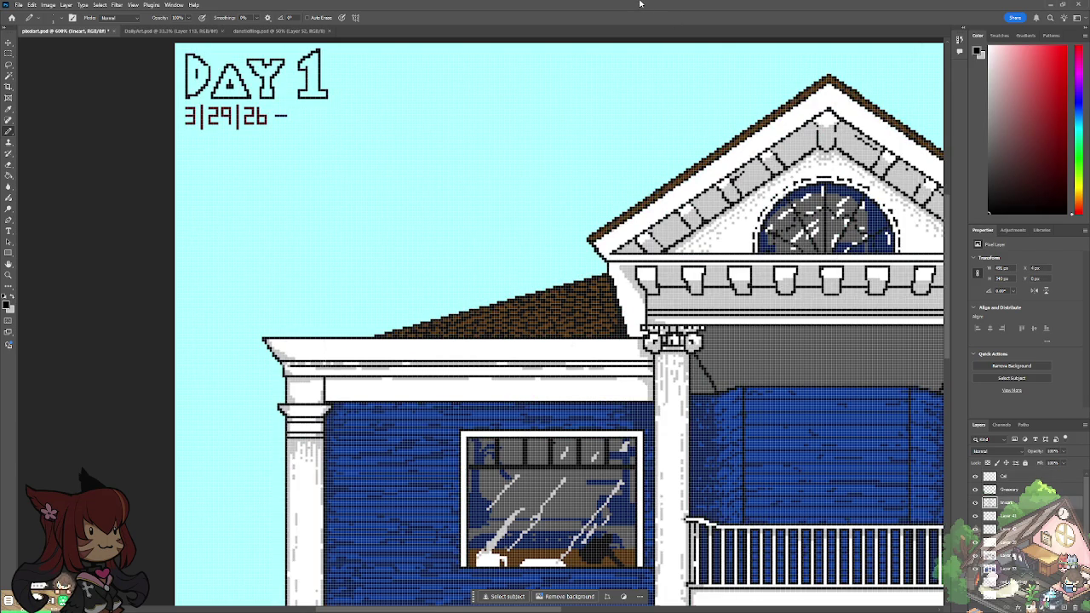
scroll(275, 122, up, 3)
Step: Draw a black dash after DAY 1 and an outlined letter D
scroll(276, 122, up, 5)
scroll(276, 123, up, 1)
drag(559, 312, 573, 312)
drag(604, 229, 590, 400)
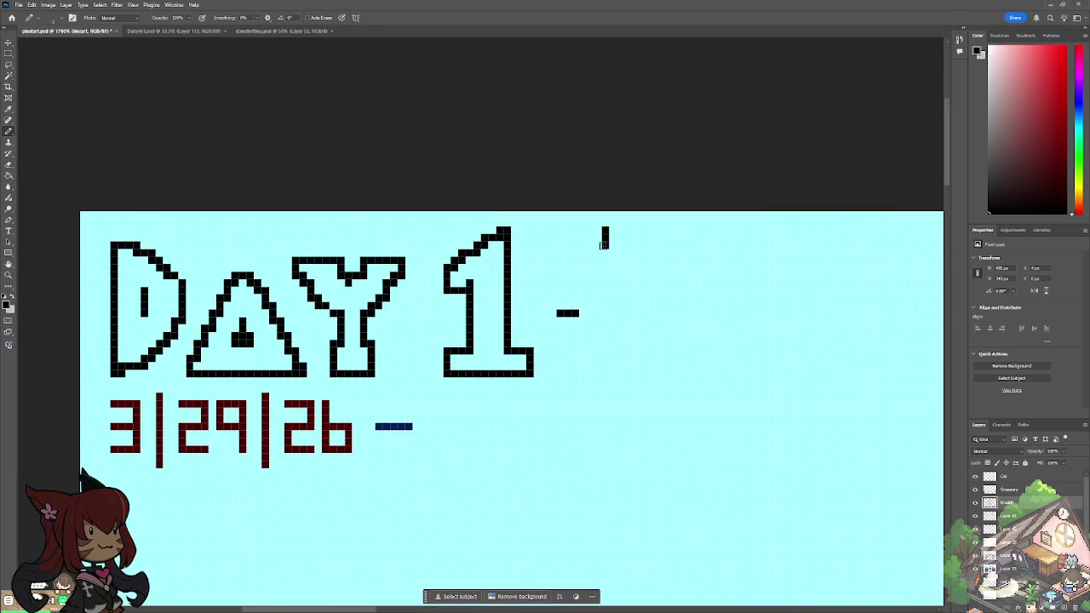
key(ctrl+z)
drag(597, 229, 598, 383)
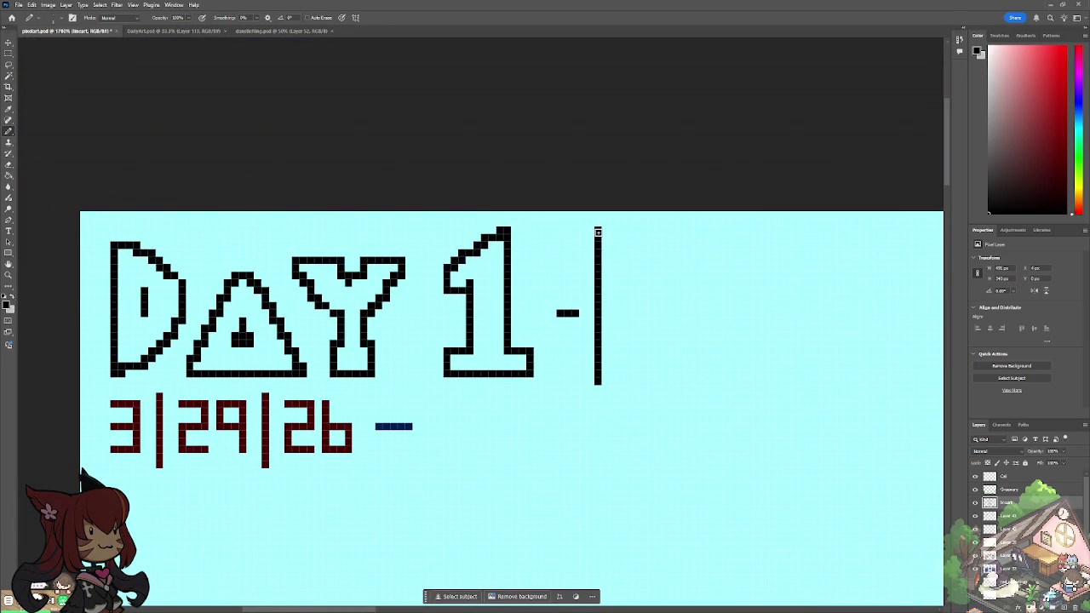
mouse_move(604, 230)
mouse_down()
mouse_move(676, 256)
mouse_move(705, 325)
mouse_move(661, 377)
mouse_move(597, 389)
mouse_up()
mouse_move(634, 302)
mouse_down()
mouse_move(640, 323)
mouse_move(638, 299)
mouse_up()
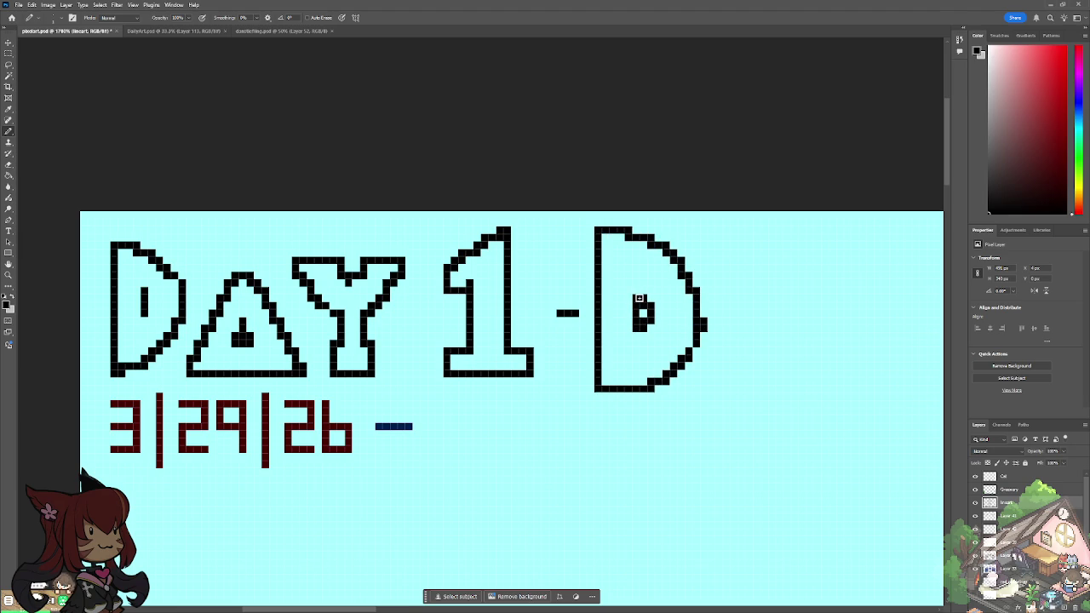
drag(730, 324, 506, 371)
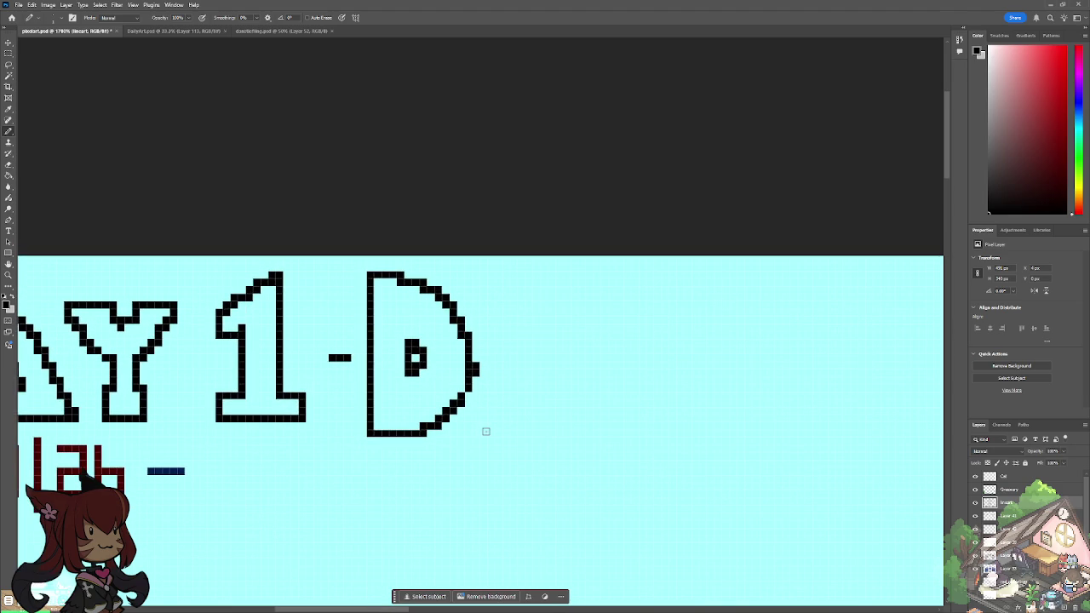
Step: Outline the letter A after the D, redrawing its inner mark and base
mouse_move(485, 434)
mouse_down()
mouse_move(580, 432)
mouse_move(591, 422)
mouse_move(553, 343)
mouse_move(509, 327)
mouse_move(481, 428)
mouse_up()
mouse_move(524, 376)
mouse_down()
mouse_move(526, 397)
mouse_move(541, 400)
mouse_move(531, 375)
mouse_move(534, 390)
mouse_up()
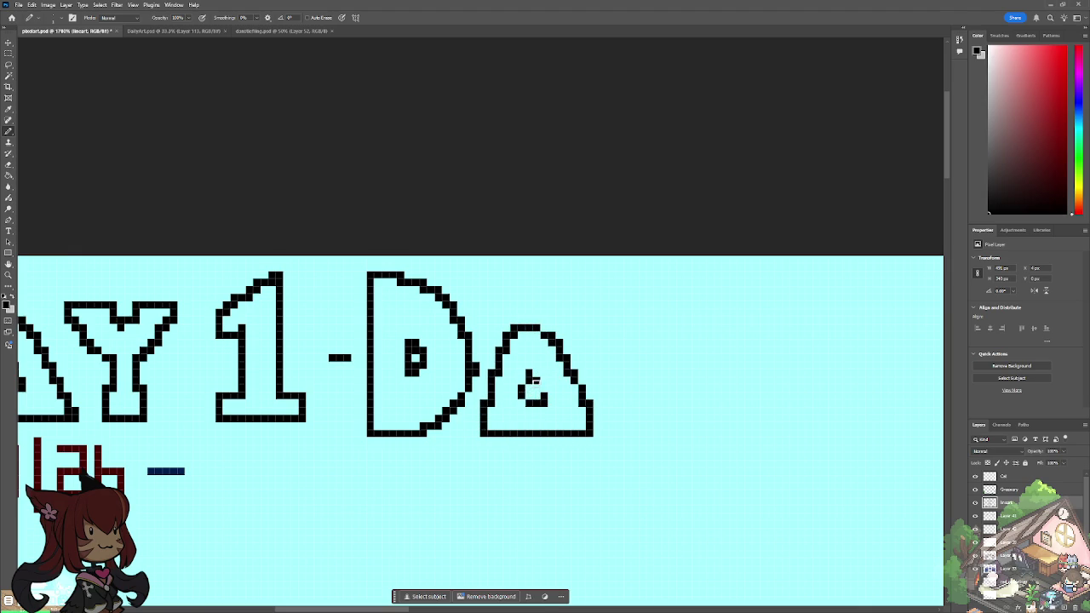
click(539, 384)
drag(533, 385, 545, 396)
mouse_move(504, 431)
mouse_down()
mouse_move(486, 430)
mouse_move(609, 431)
mouse_up()
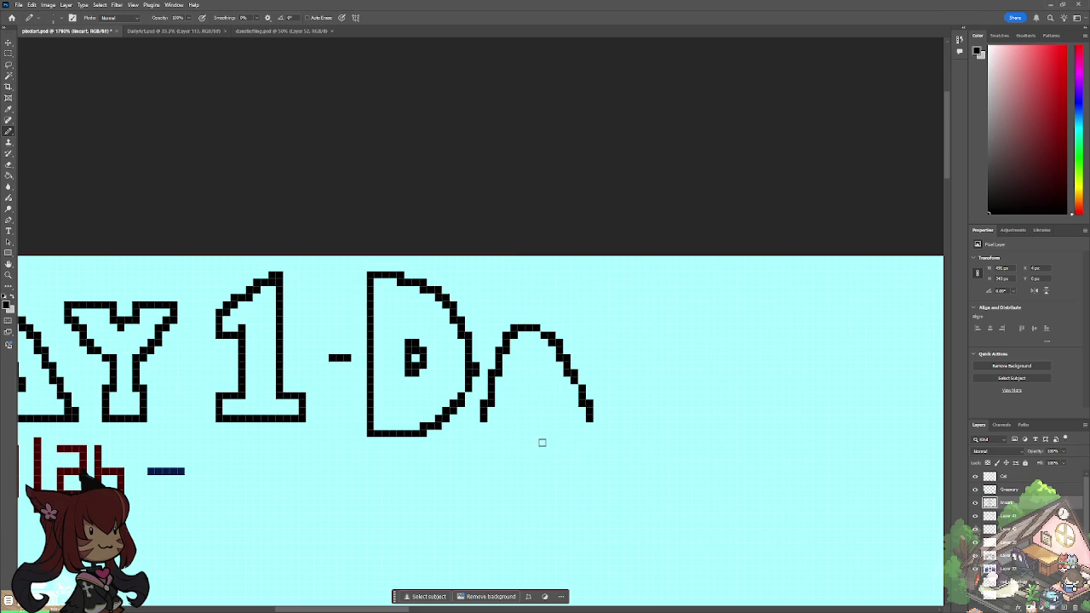
mouse_move(484, 415)
mouse_down()
mouse_move(484, 431)
mouse_move(524, 438)
mouse_move(533, 417)
mouse_move(587, 432)
mouse_move(571, 384)
mouse_move(529, 388)
mouse_move(540, 388)
mouse_up()
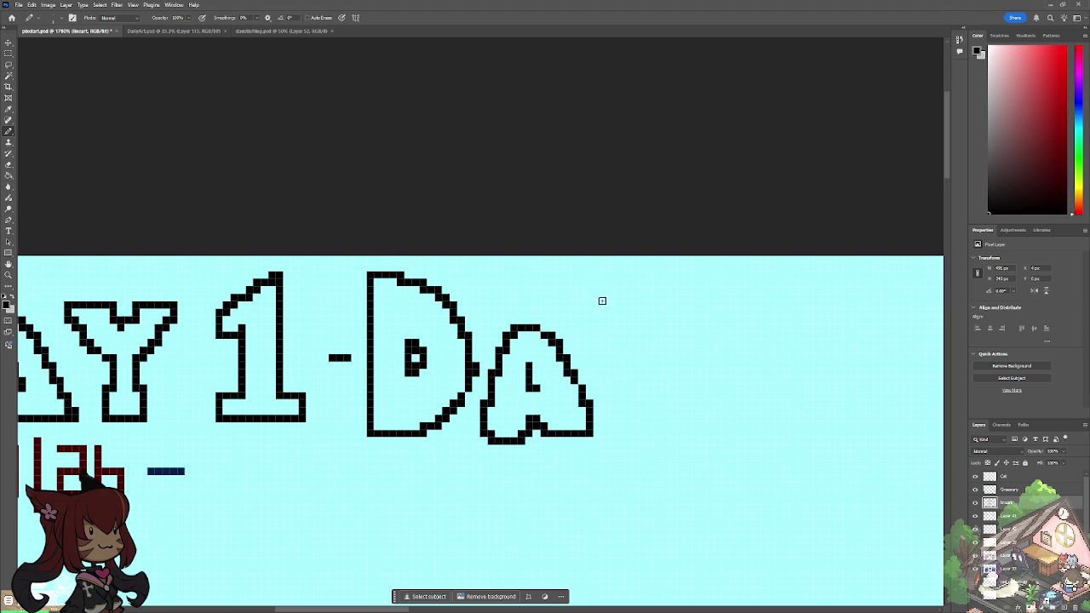
Step: Draw the Y and the 2 to finish the DAY 2 title
mouse_move(622, 312)
mouse_down()
mouse_move(574, 296)
mouse_move(633, 438)
mouse_move(681, 382)
mouse_move(669, 278)
mouse_move(643, 332)
mouse_move(622, 306)
mouse_move(410, 342)
mouse_up()
mouse_move(507, 342)
mouse_down()
mouse_move(508, 370)
mouse_move(554, 361)
mouse_move(584, 389)
mouse_move(561, 479)
mouse_move(699, 435)
mouse_move(636, 451)
mouse_move(613, 314)
mouse_move(533, 354)
mouse_up()
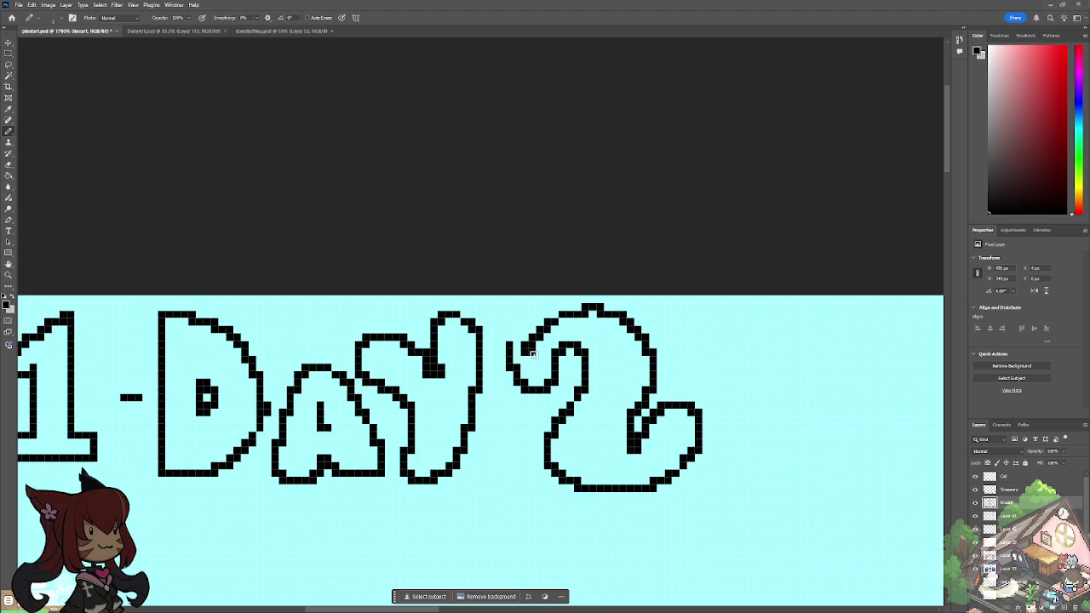
key(ctrl+z)
mouse_move(533, 320)
mouse_down()
mouse_move(526, 392)
mouse_move(562, 366)
mouse_move(519, 438)
mouse_move(559, 480)
mouse_move(648, 460)
mouse_move(582, 436)
mouse_move(619, 366)
mouse_move(515, 358)
mouse_up()
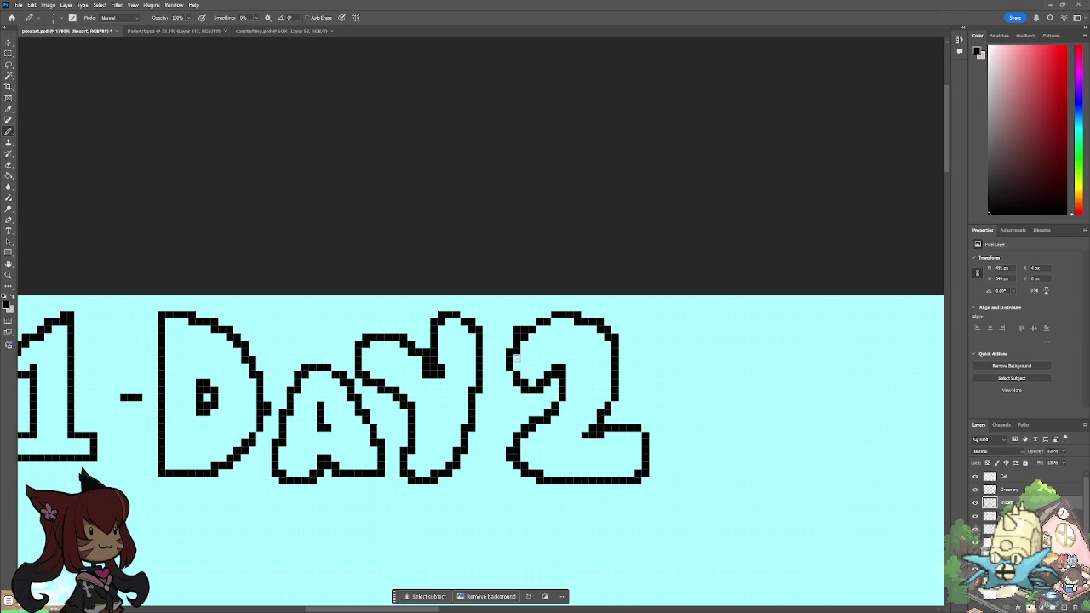
Step: Draw 3/30 after the dash on the date line
scroll(481, 391, left, 4)
scroll(481, 392, left, 2)
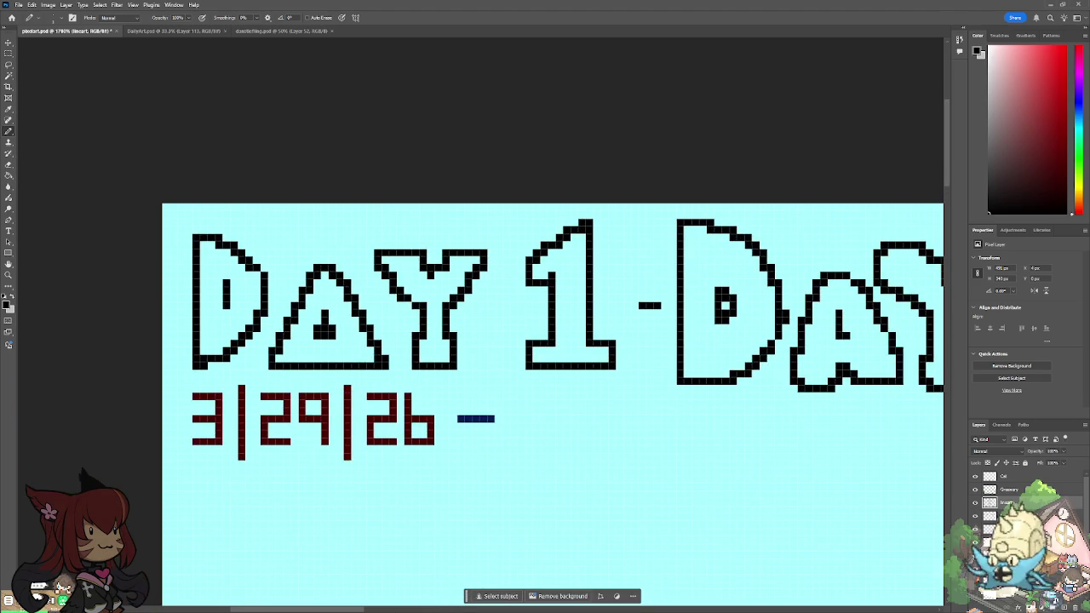
mouse_move(537, 410)
mouse_down()
mouse_move(575, 415)
mouse_move(534, 454)
mouse_up()
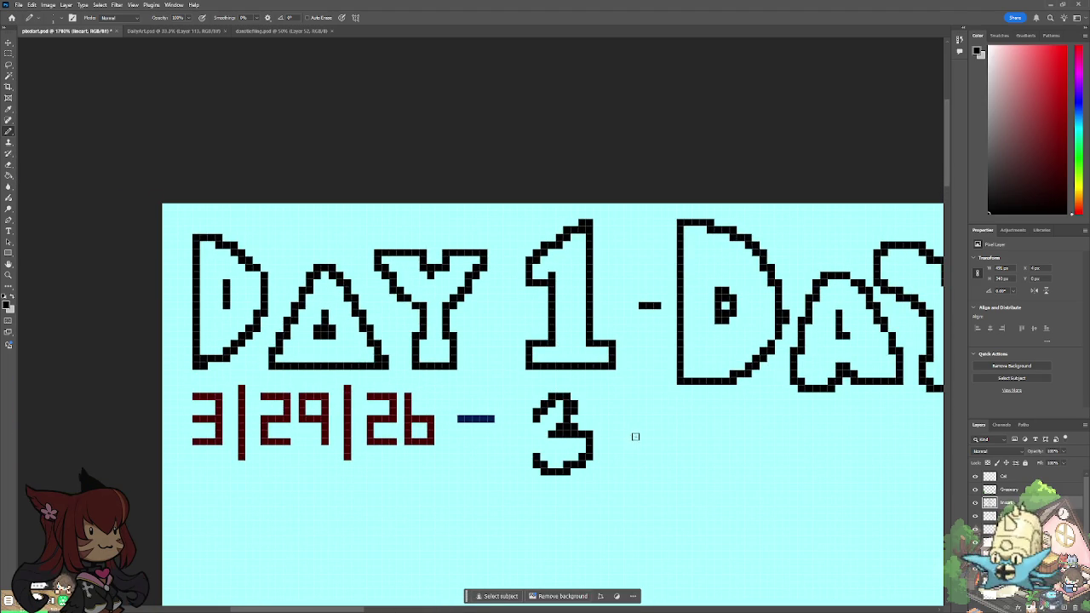
drag(627, 382, 597, 494)
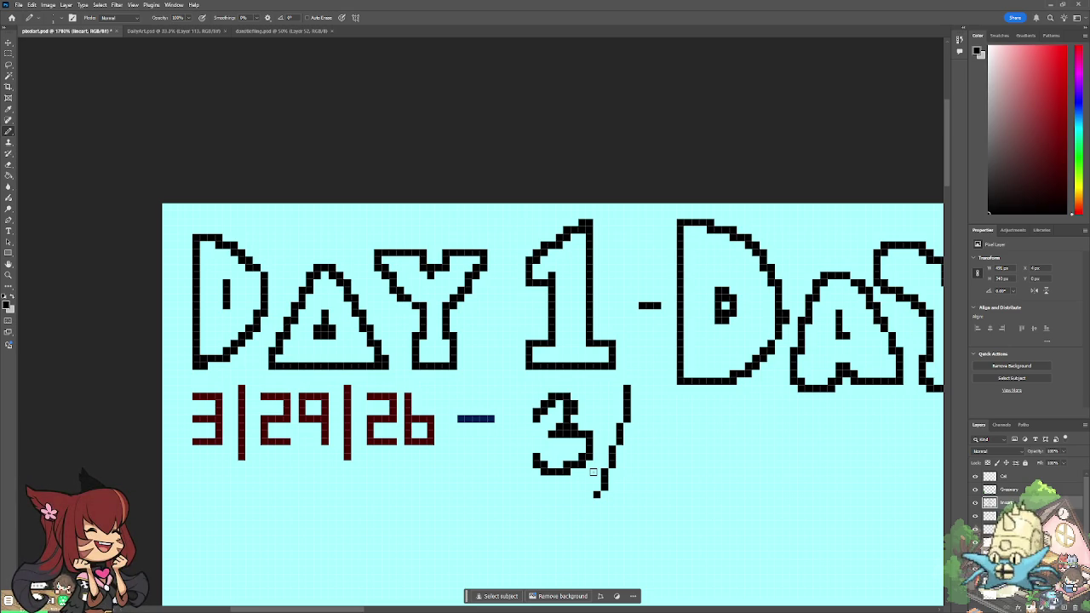
drag(647, 407, 626, 474)
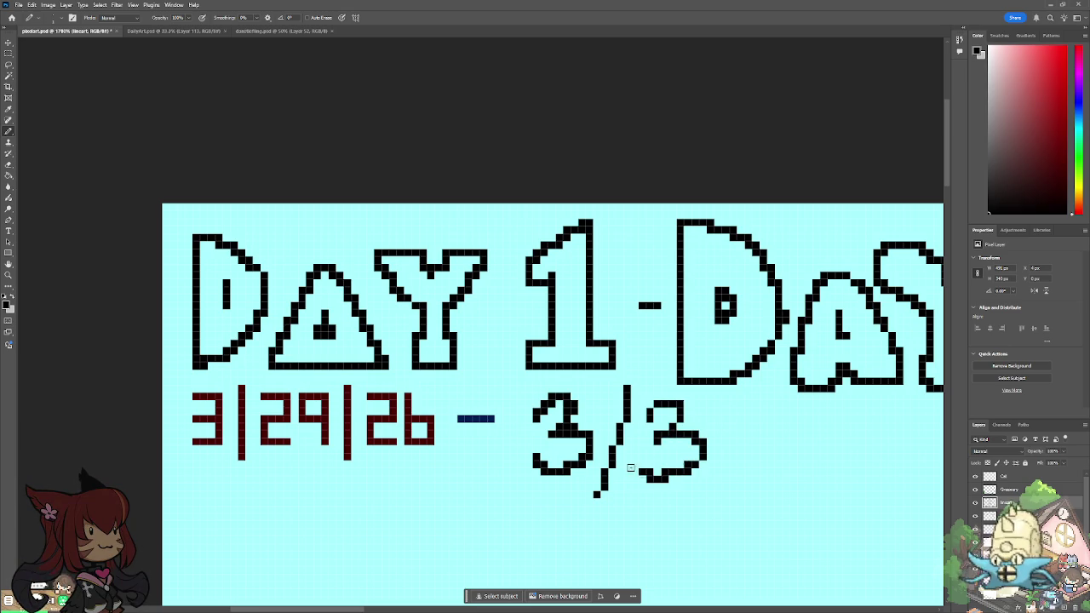
mouse_move(742, 405)
mouse_down()
mouse_move(771, 418)
mouse_move(783, 506)
mouse_up()
Step: Draw the year 26 to complete 3/30/26, then scroll to check the date line
scroll(783, 506, down, 3)
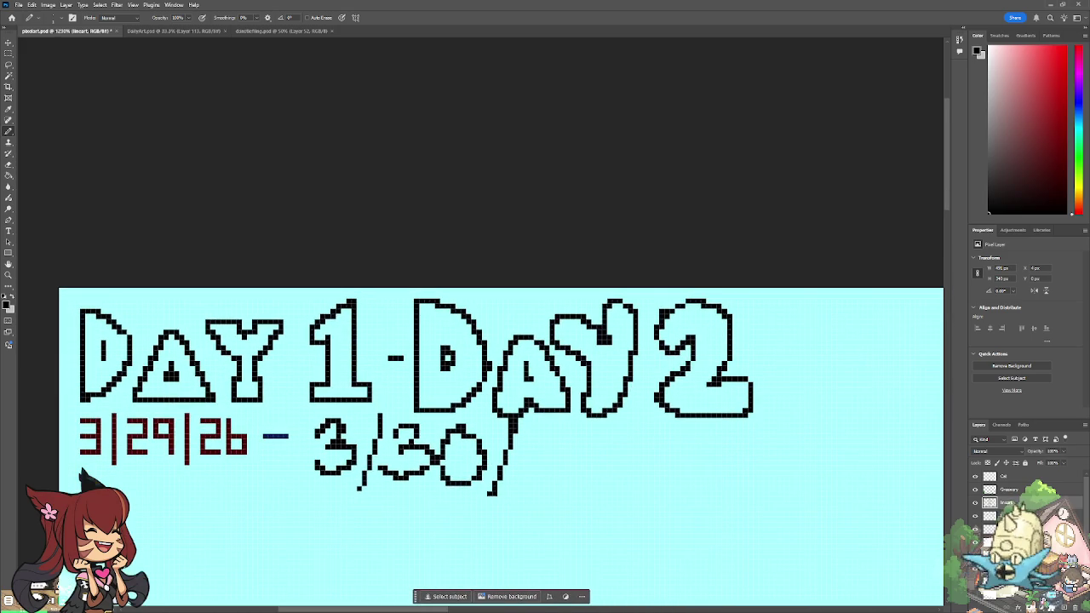
drag(525, 441, 559, 484)
mouse_move(589, 427)
mouse_down()
mouse_move(575, 473)
mouse_move(594, 484)
mouse_up()
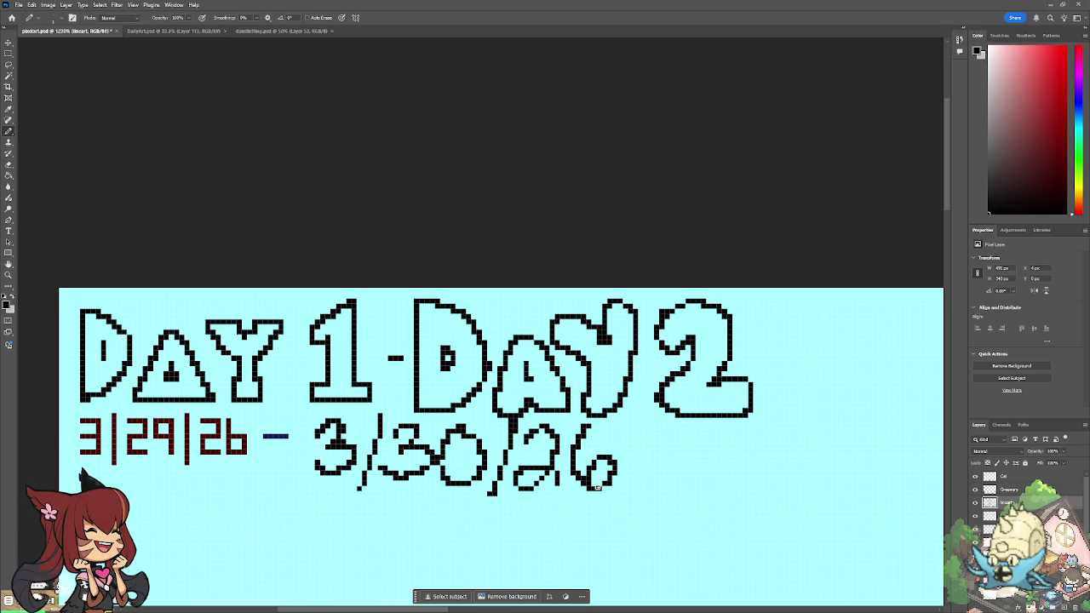
scroll(644, 340, down, 3)
scroll(643, 340, down, 2)
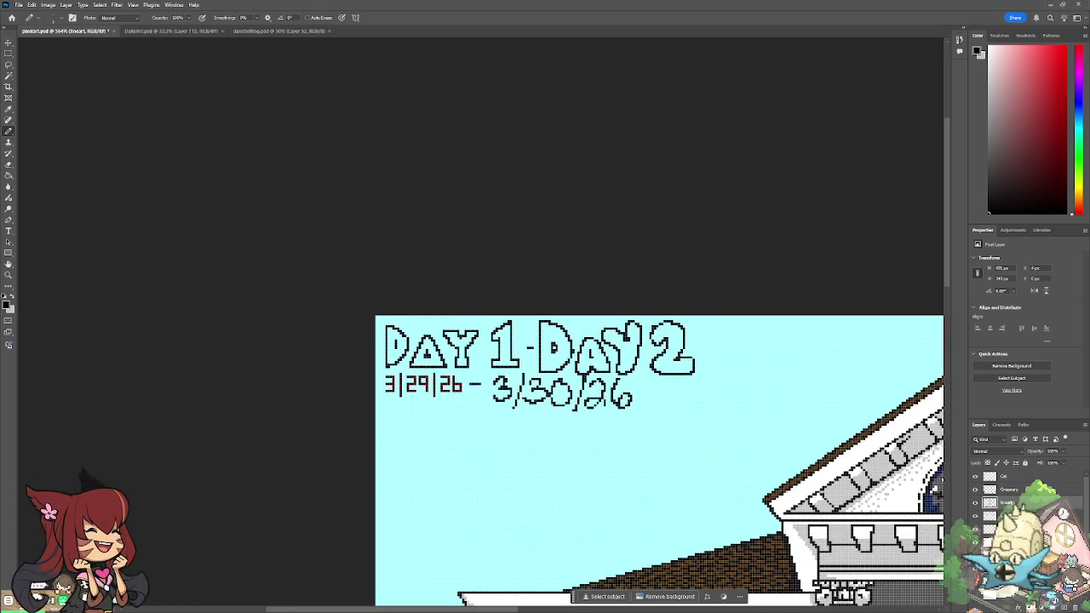
scroll(545, 400, up, 1)
scroll(545, 400, down, 1)
scroll(544, 401, up, 3)
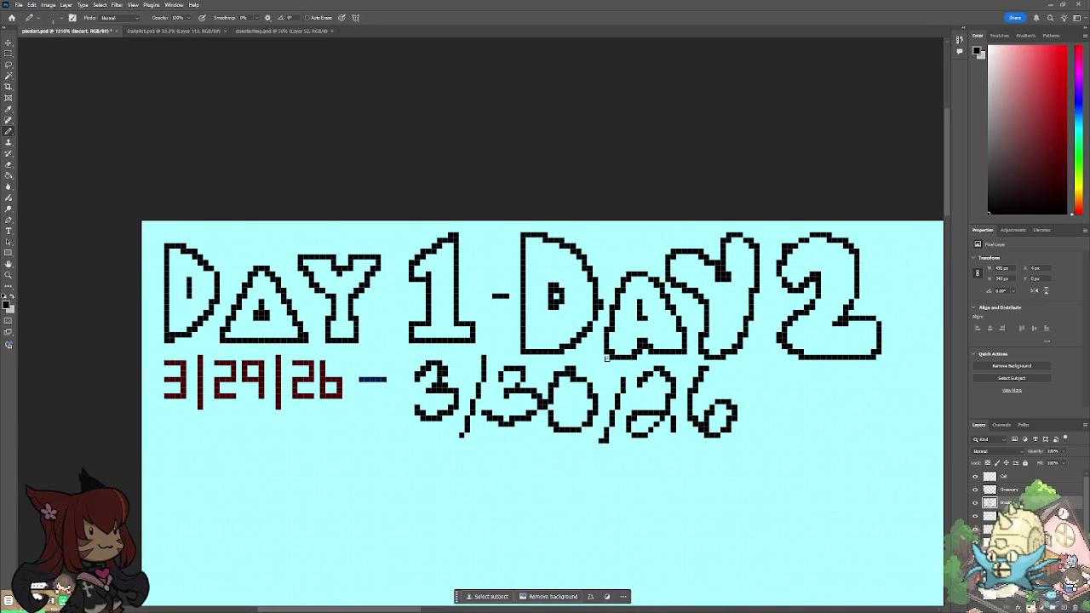
scroll(340, 417, down, 3)
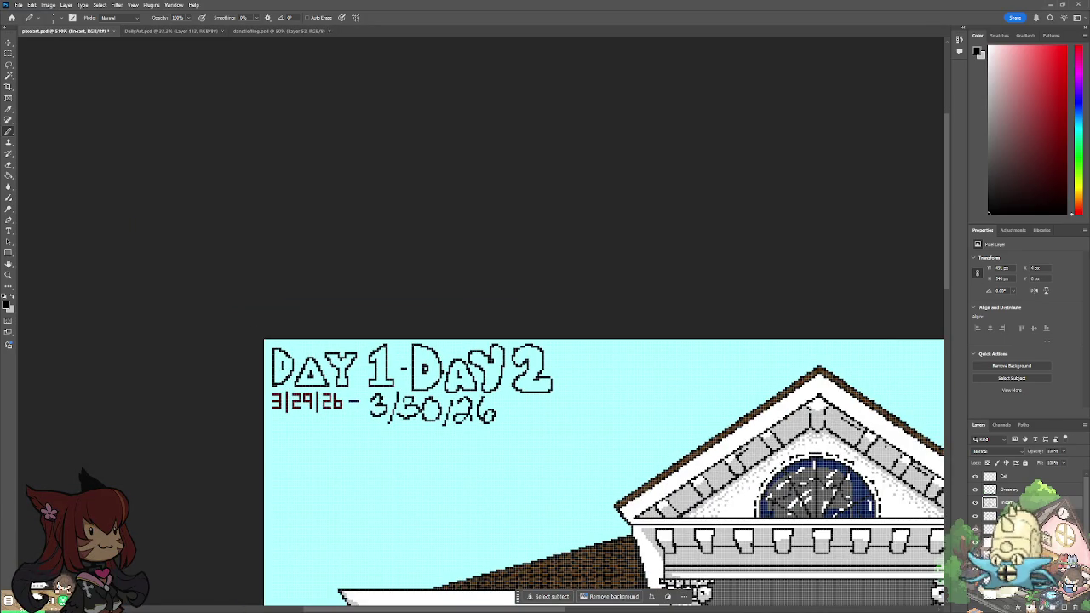
Step: Fit the whole artwork on screen and save it
key(ctrl+0)
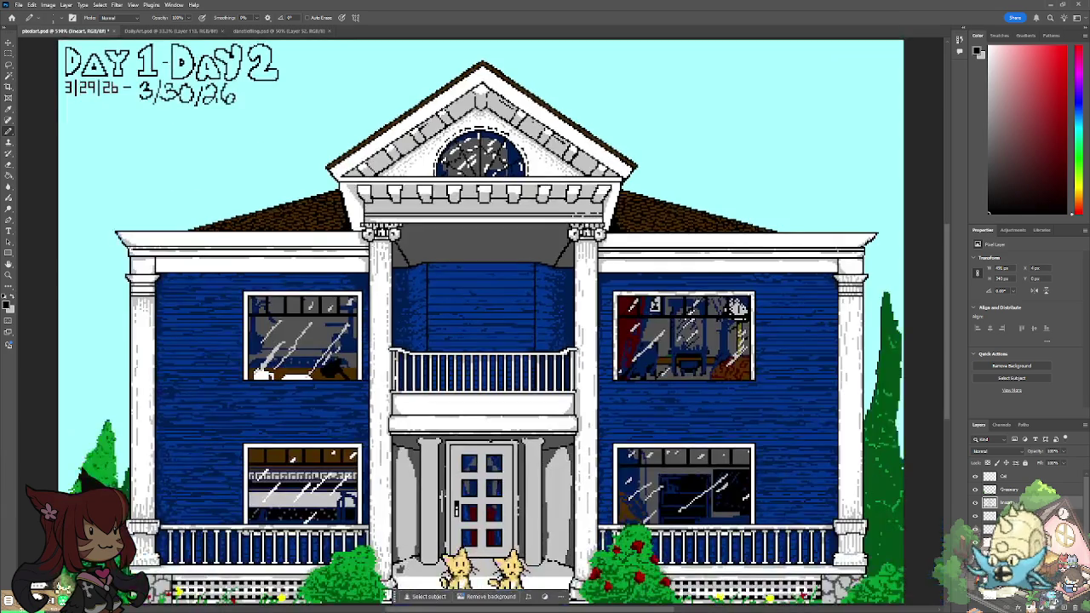
scroll(295, 389, down, 2)
scroll(294, 389, down, 2)
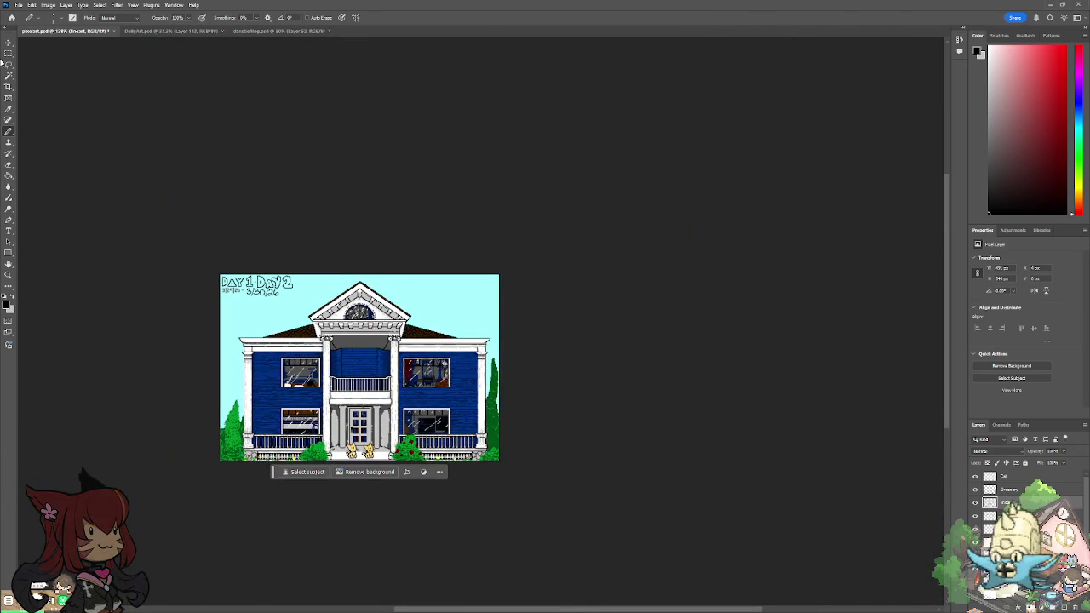
click(18, 5)
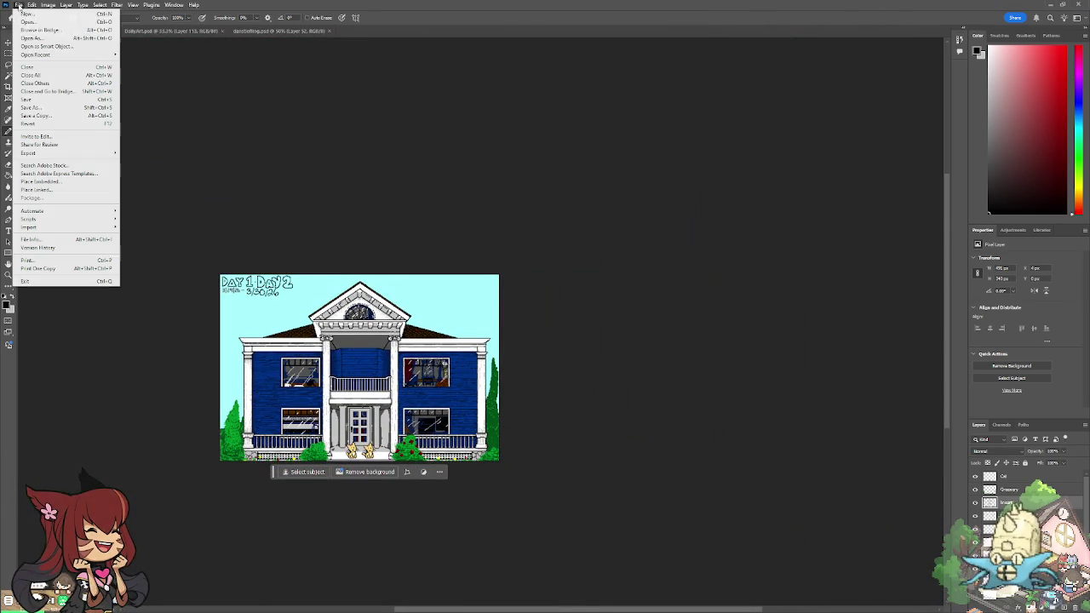
click(34, 98)
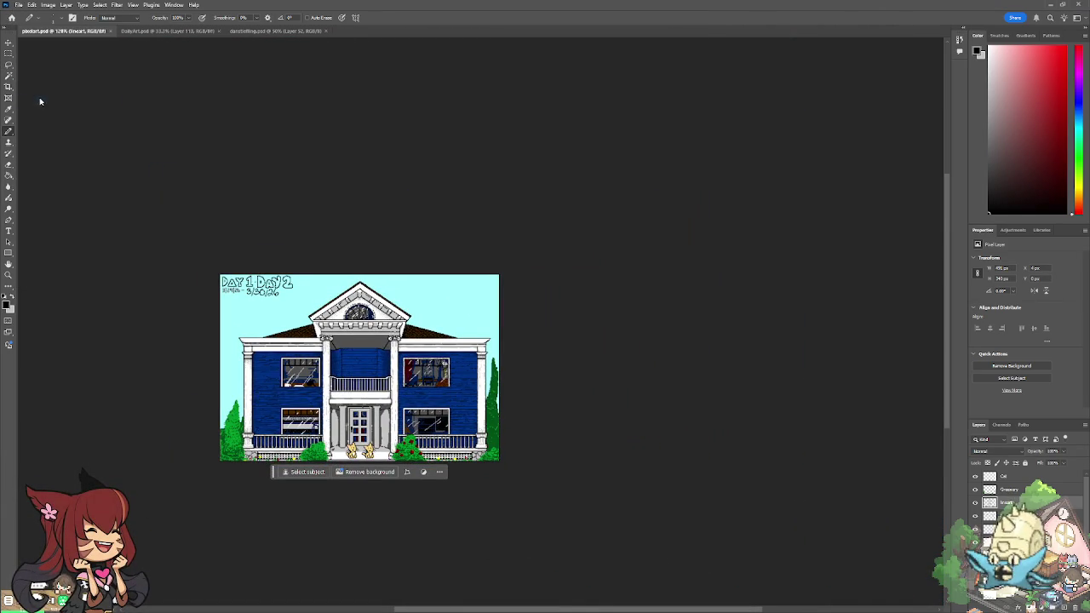
Step: Start Save As and confirm the new file name
click(18, 5)
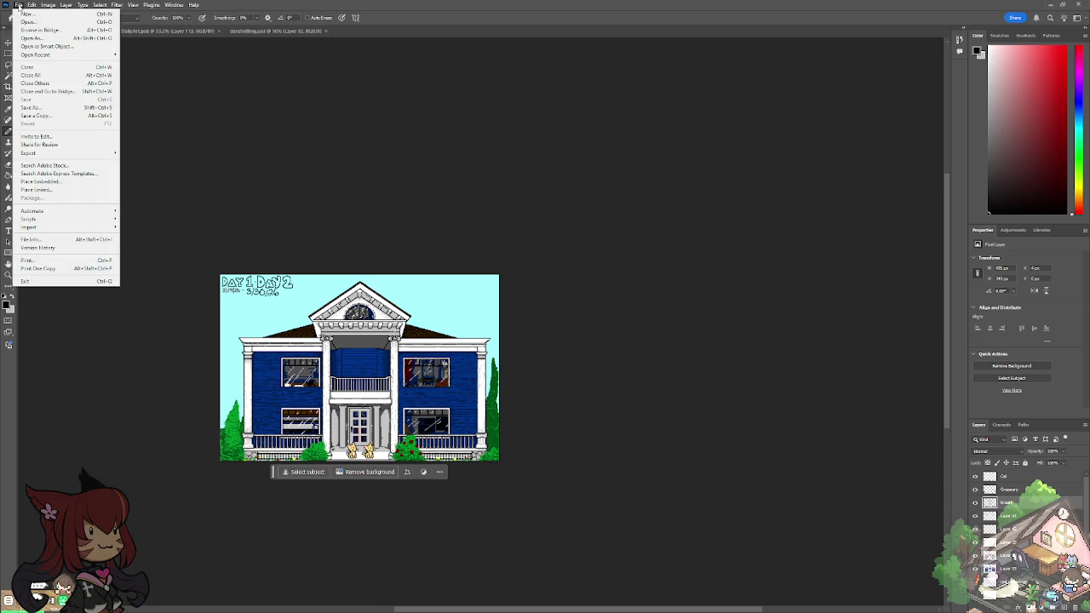
click(57, 109)
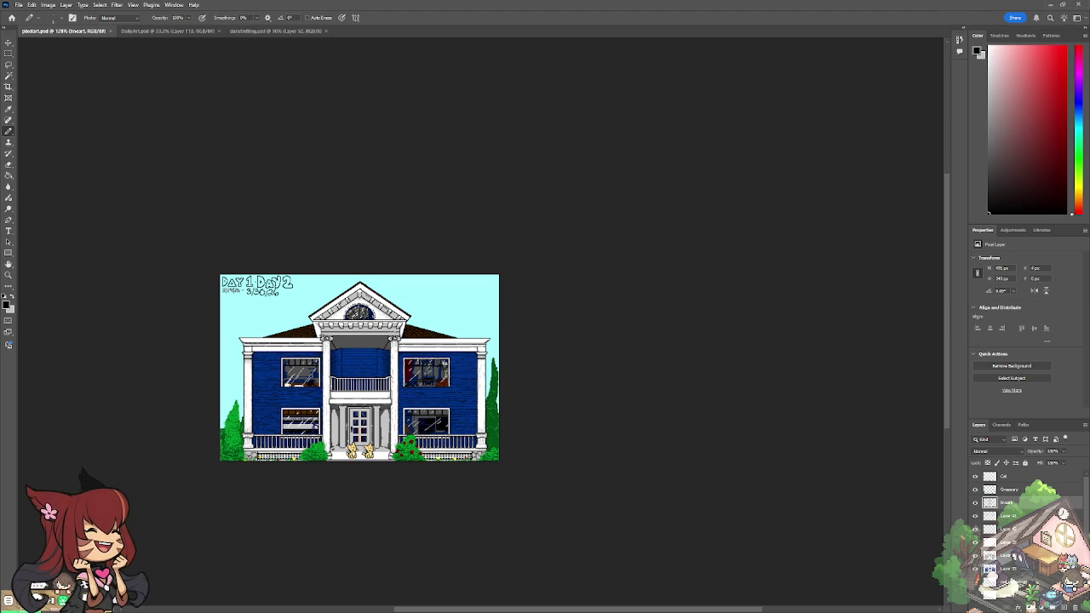
key(ctrl+s)
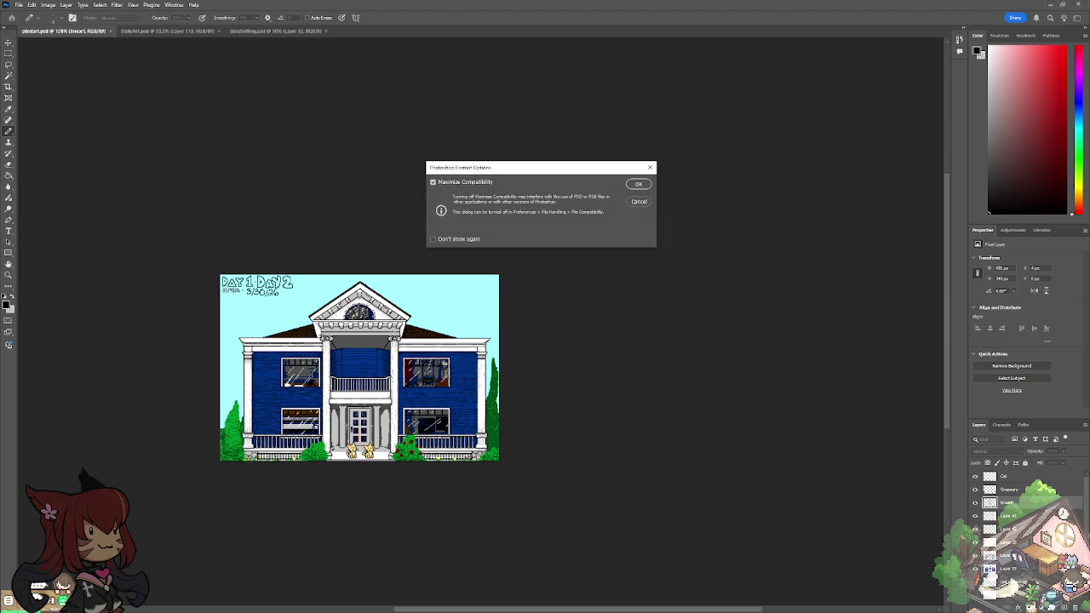
Step: Finish the PSD save with Maximize Compatibility, then save a PNG copy
key(Return)
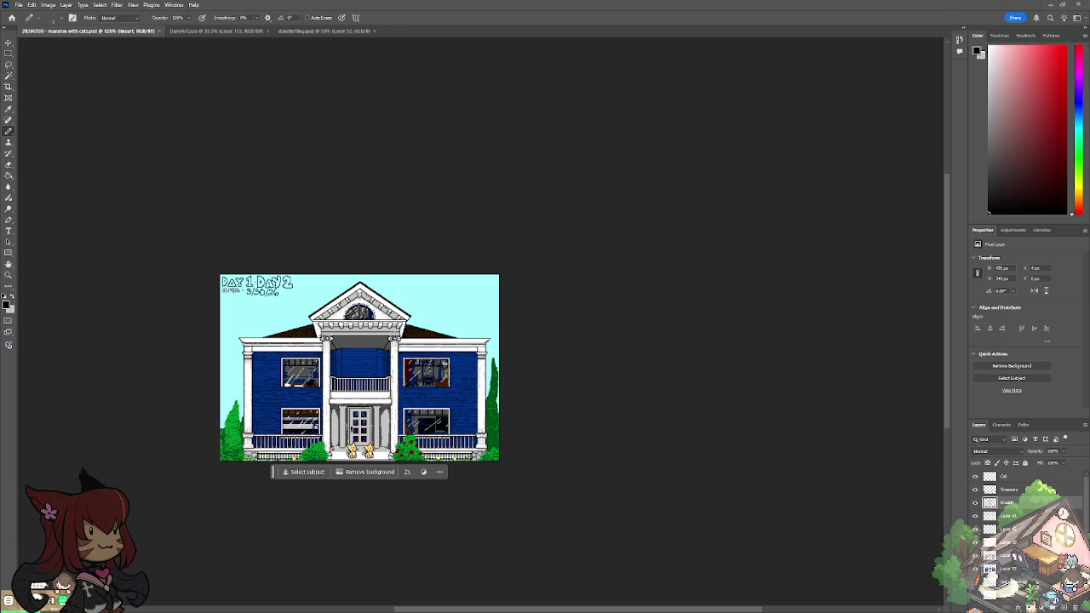
click(17, 5)
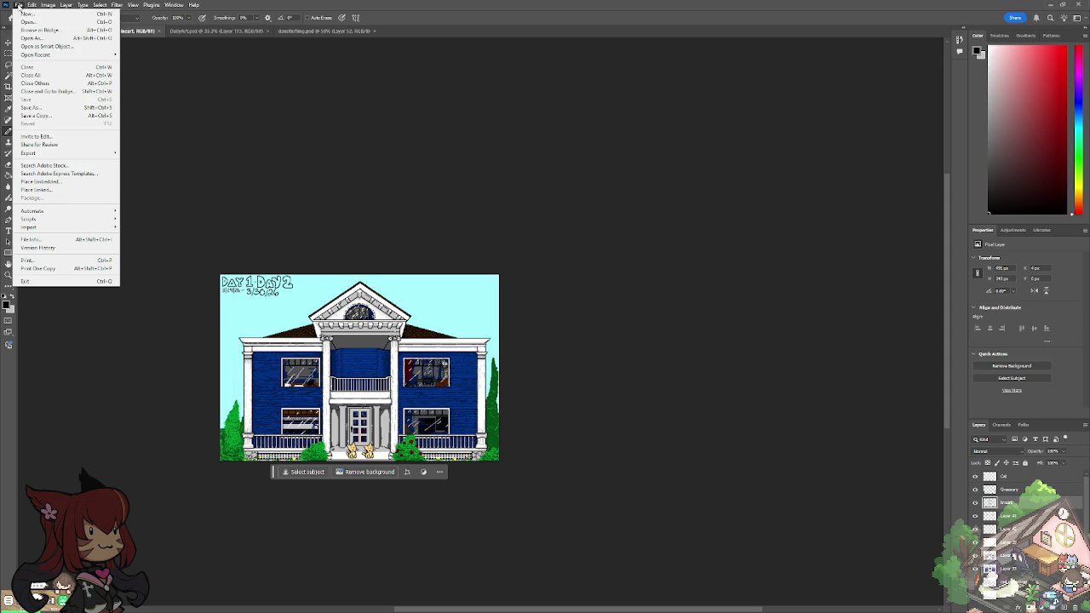
click(34, 108)
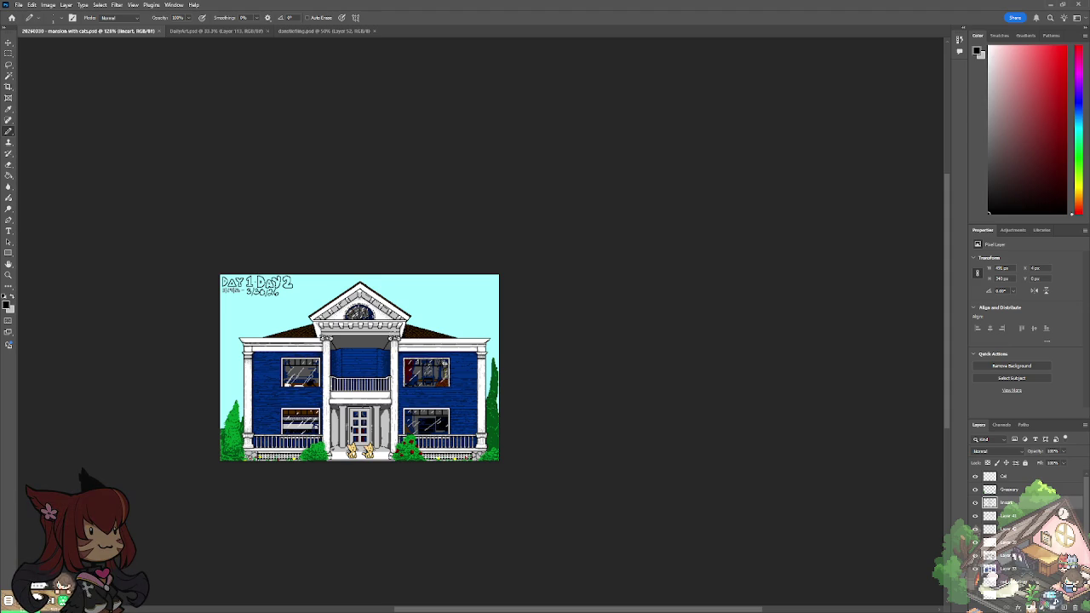
key(Return)
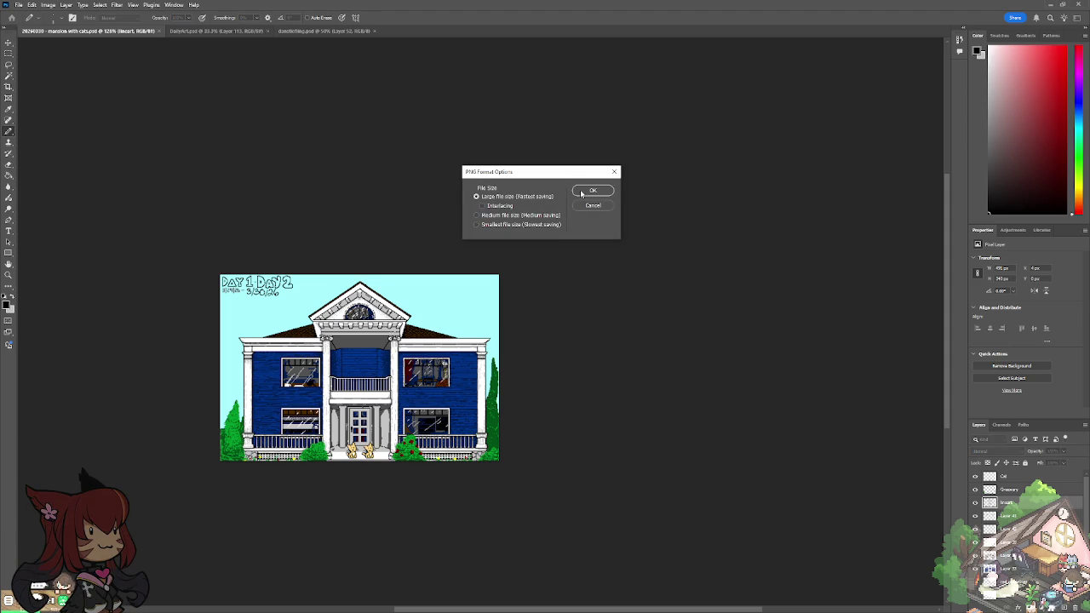
click(579, 190)
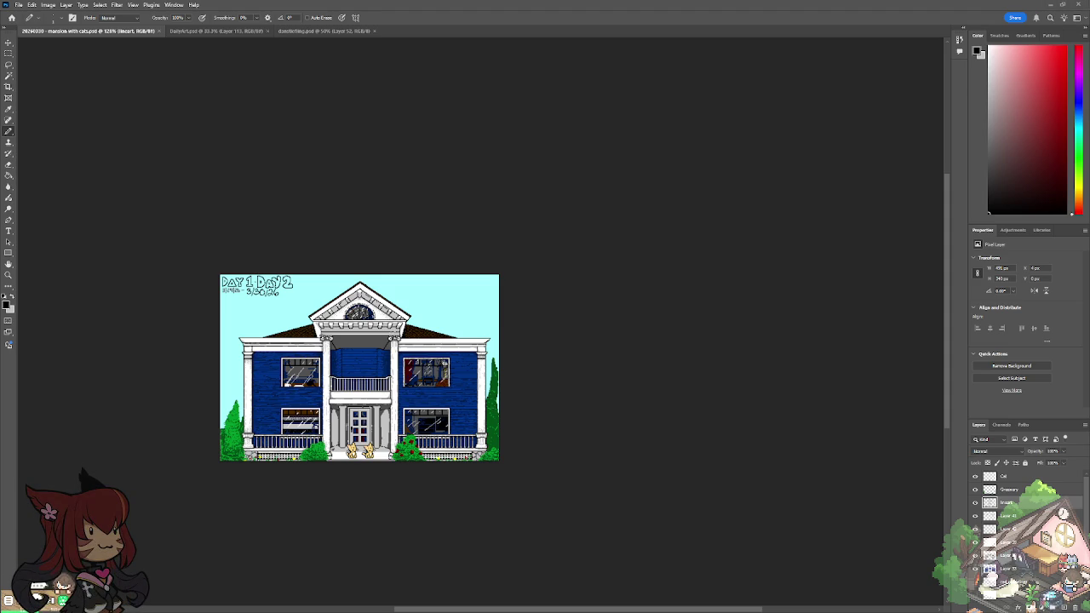
key(alt+Tab)
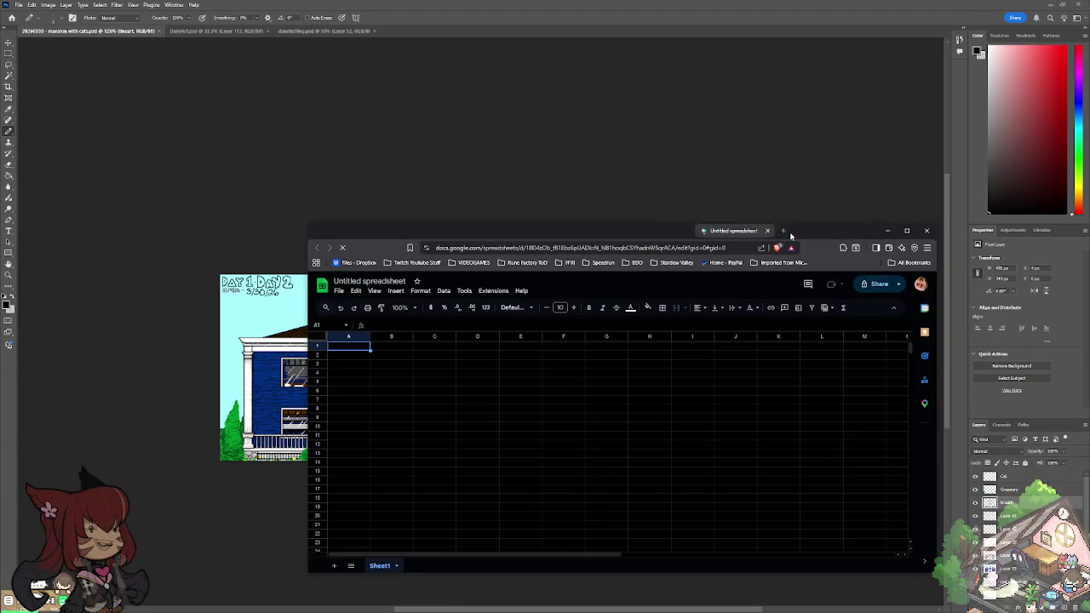
Step: Retitle the untitled spreadsheet 'Developer Diary'
click(371, 280)
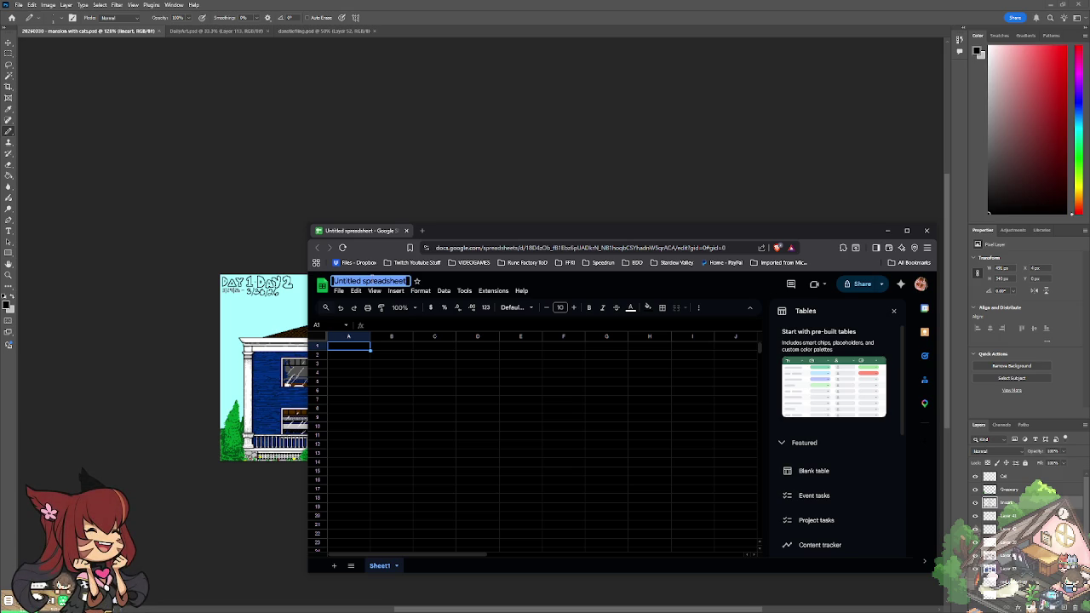
text(Developer Diary)
key(Return)
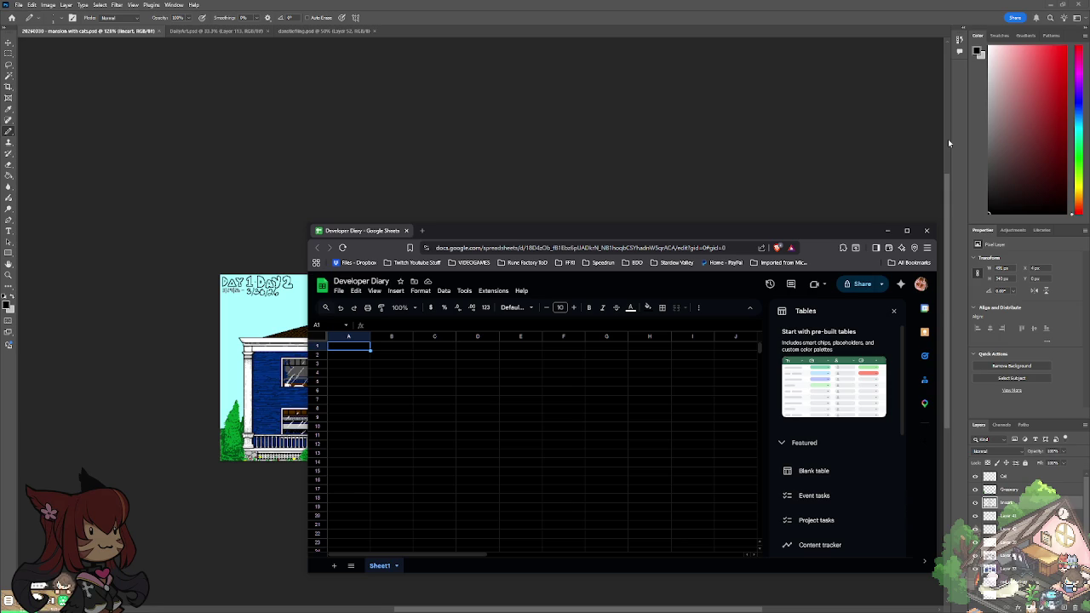
Step: Enter the dates 2006-03-29 and 2006-03-30 in column A
text(3)
text(/29)
text(/2)
text(2006)
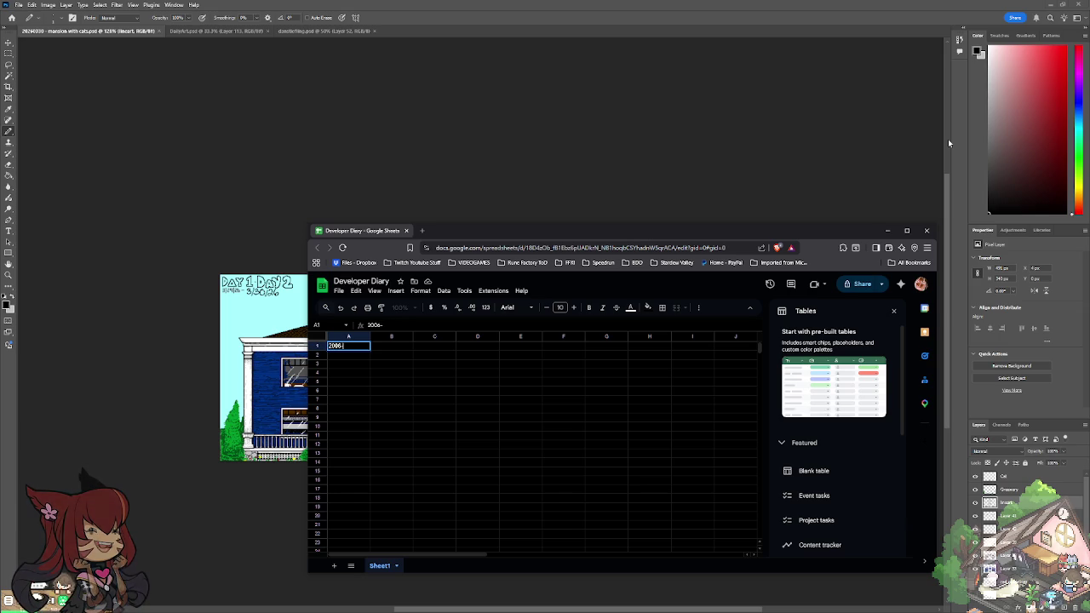
text(-03-30)
key(Return)
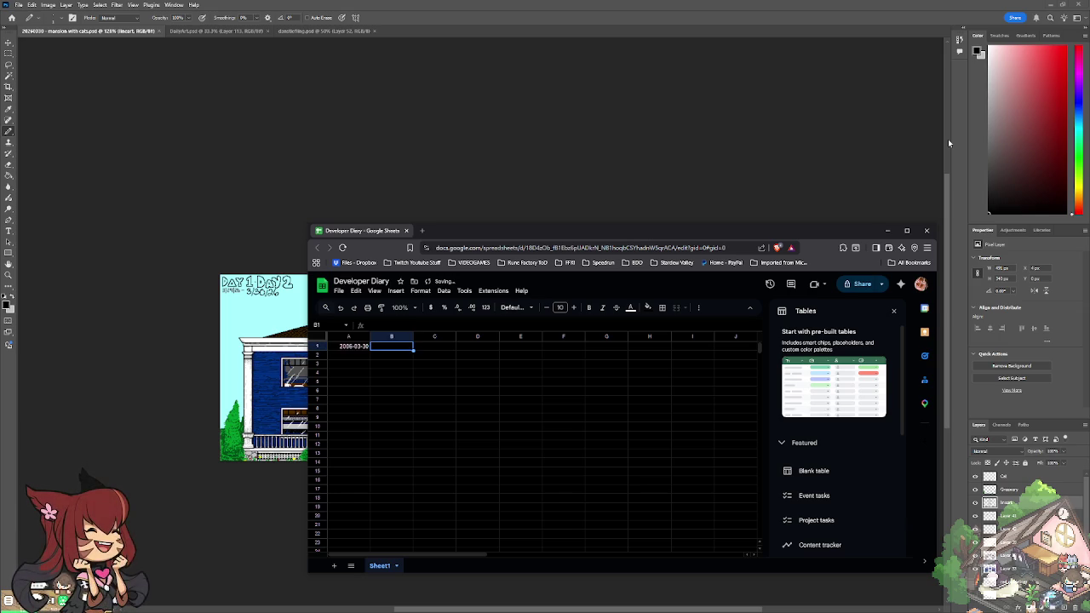
key(Up)
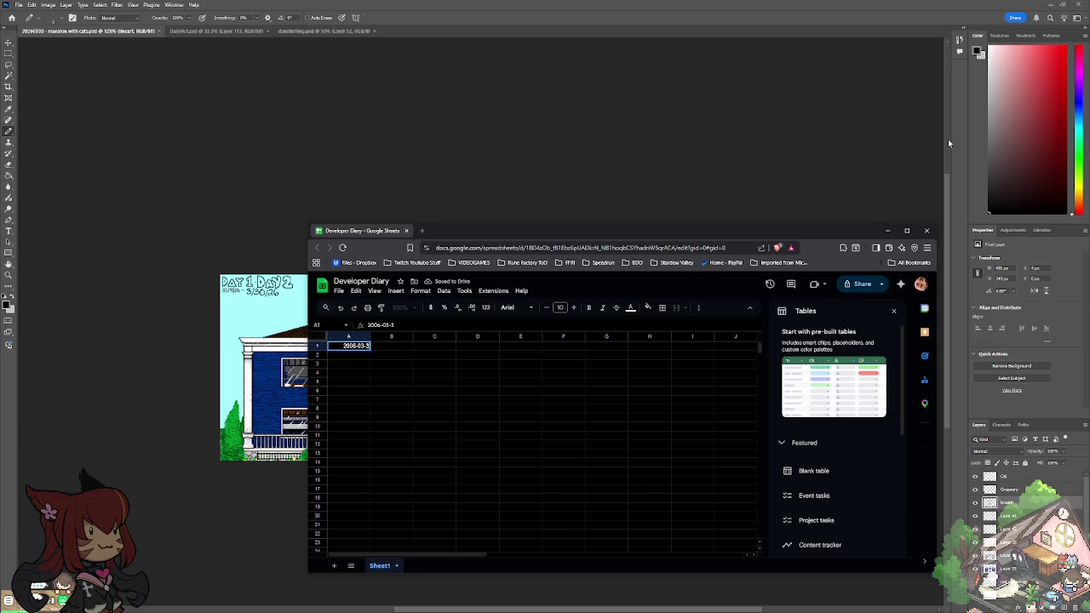
key(Right)
key(Left)
key(shift+Down)
key(ctrl+d)
key(Up)
key(Return)
key(BackSpace)
key(BackSpace)
text(29)
key(Return)
Step: Shift the dates down one row and add headers Date, Pixel Art, Programming
key(Up)
key(shift+Down)
key(ctrl+x)
key(Down)
key(ctrl+v)
key(Up)
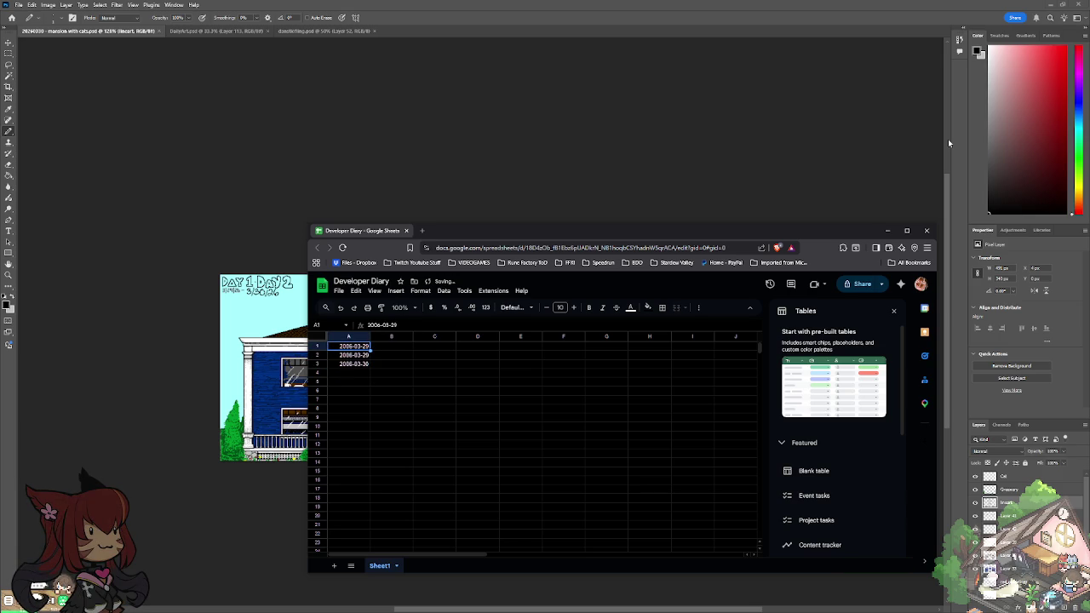
text(Date)
key(Tab)
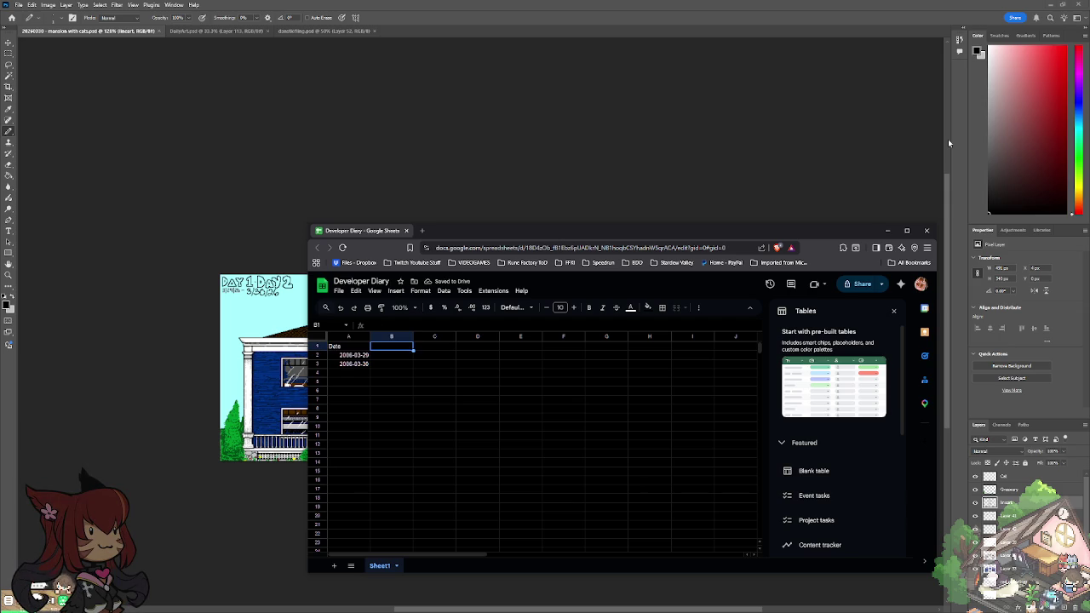
text(Pixel Art)
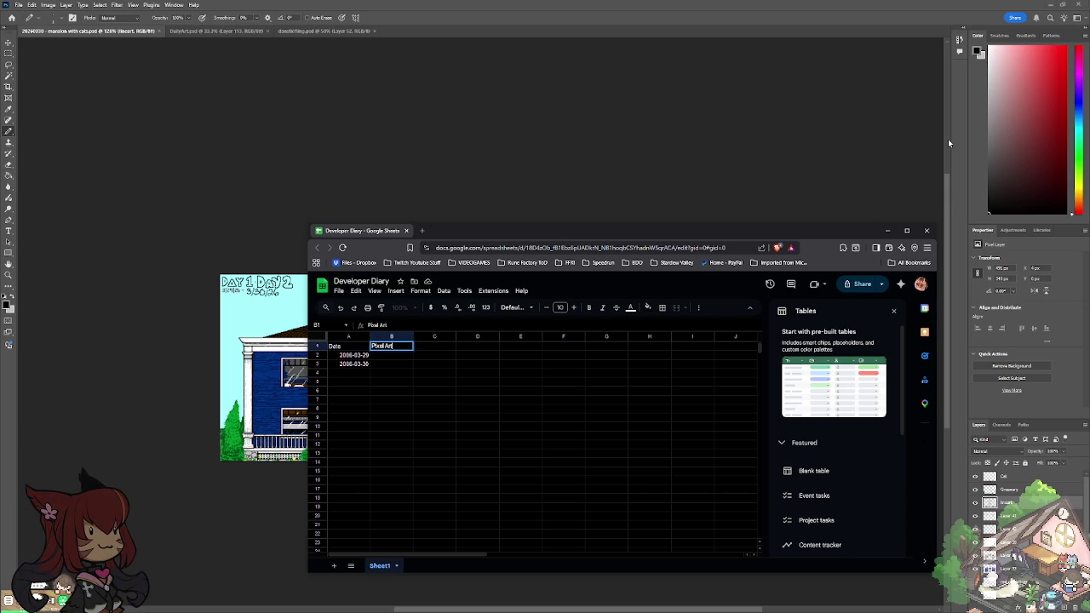
key(Tab)
text(Programming)
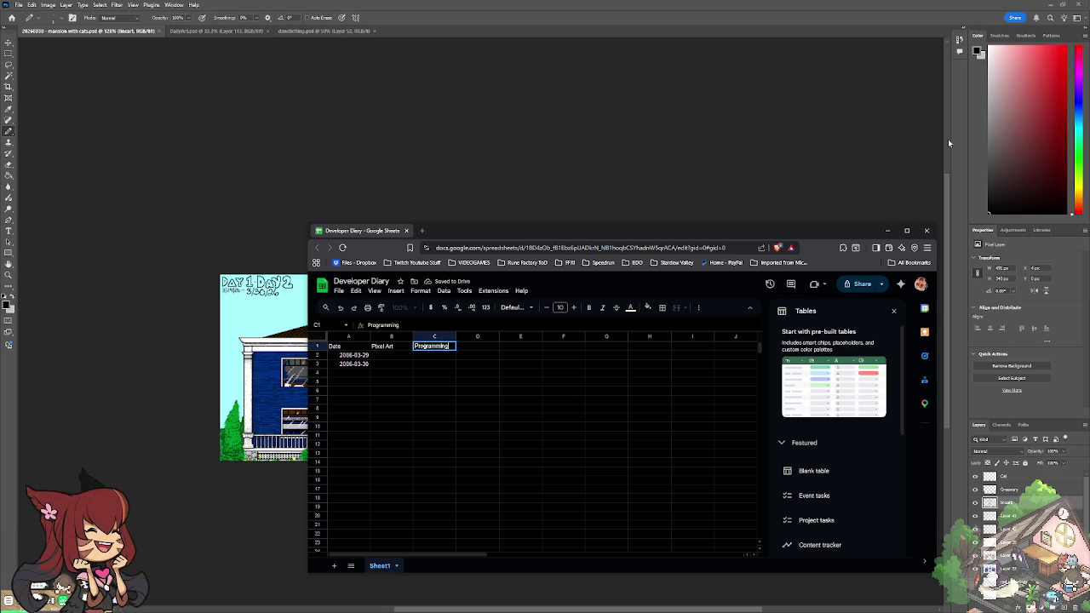
key(Return)
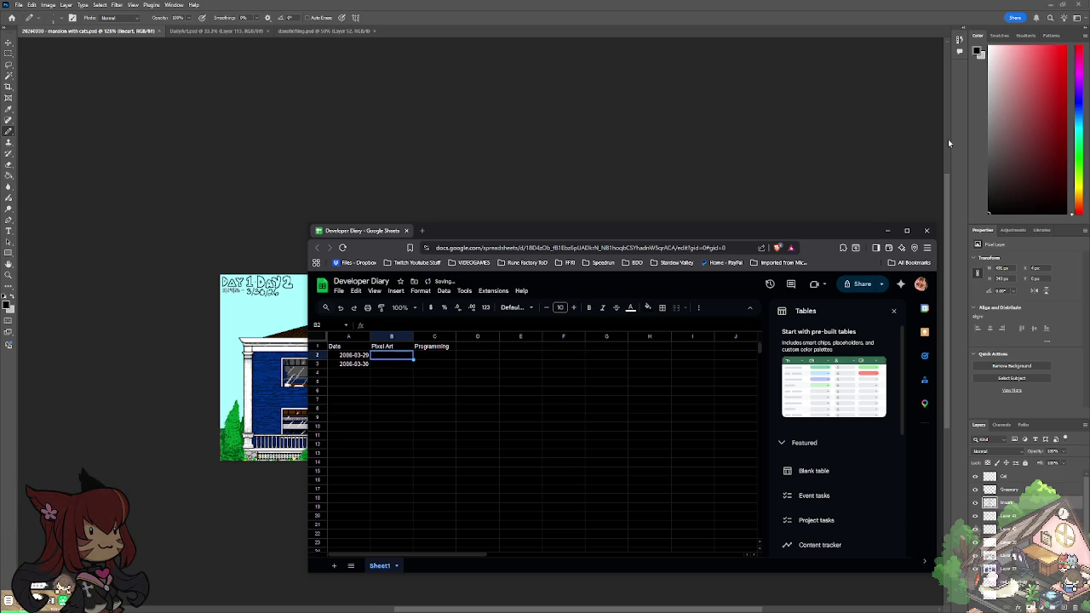
Step: Log 'Started Mansion with Cats' and 'Finished Mansion with Cats' under Pixel Art, auto-fitting column B
text(Star)
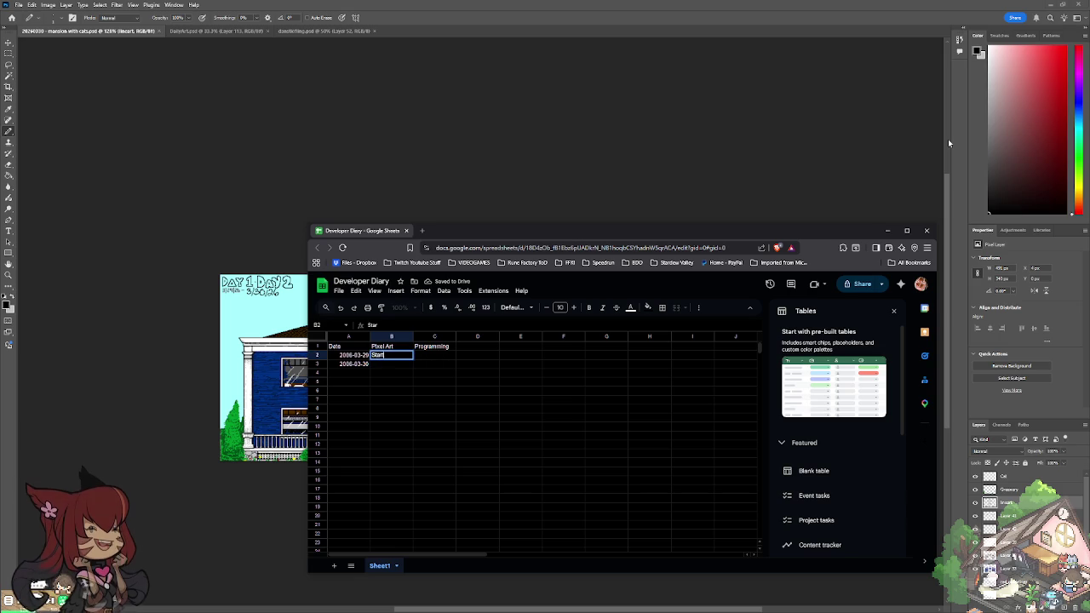
text(ted Man)
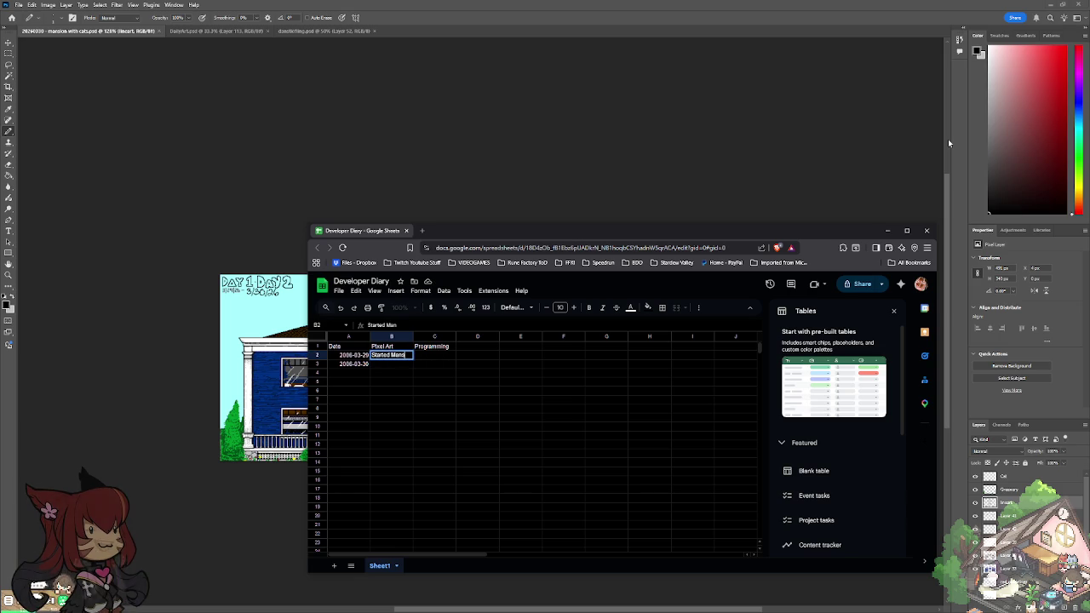
text(sion with )
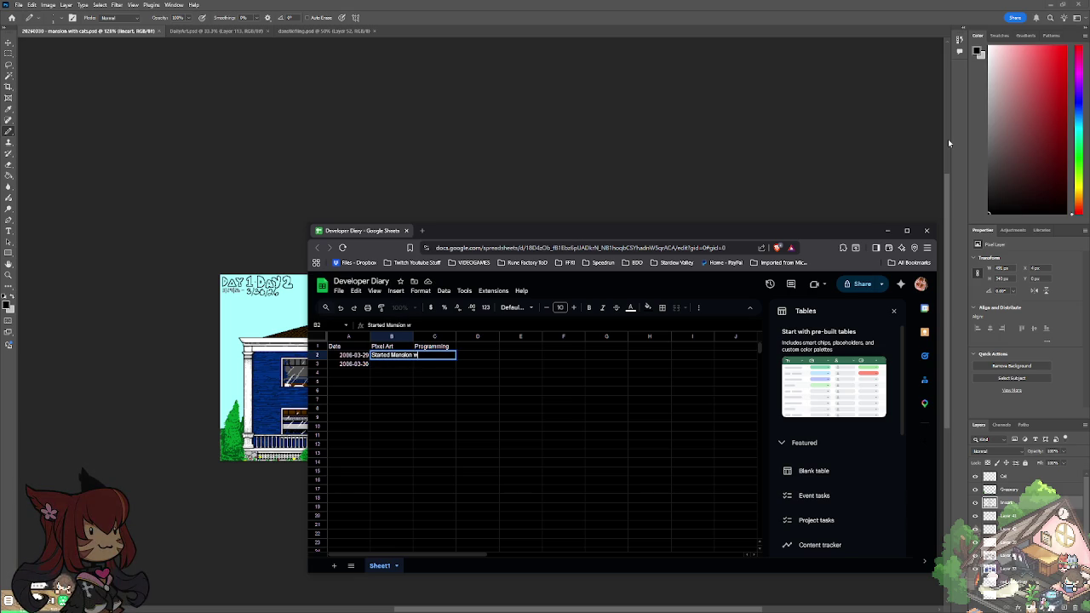
text(Ca)
text(ts)
key(Return)
text(Finished Mansion with Cats)
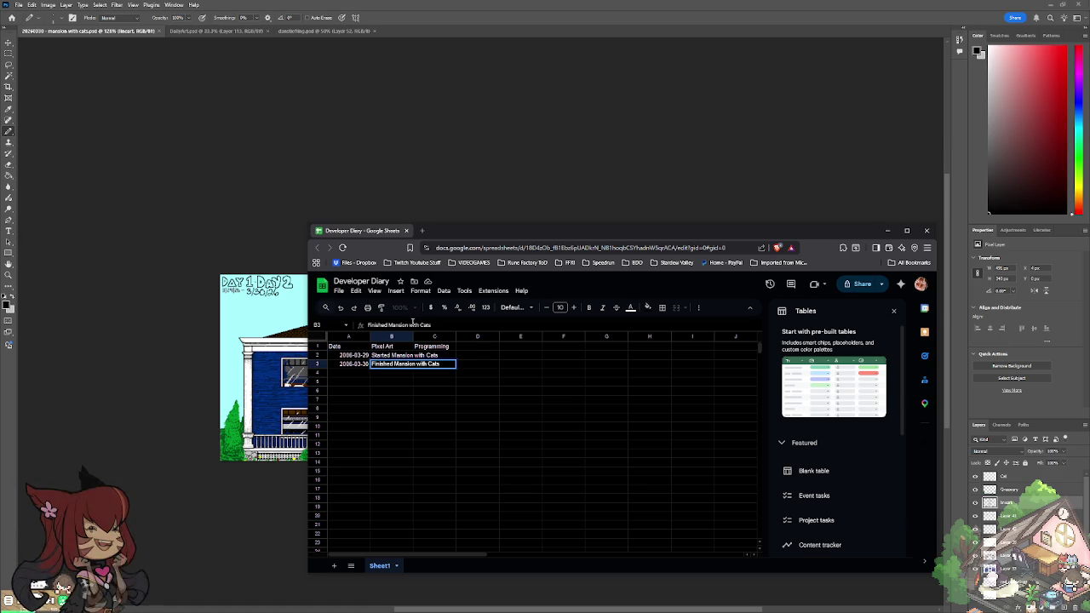
double_click(413, 336)
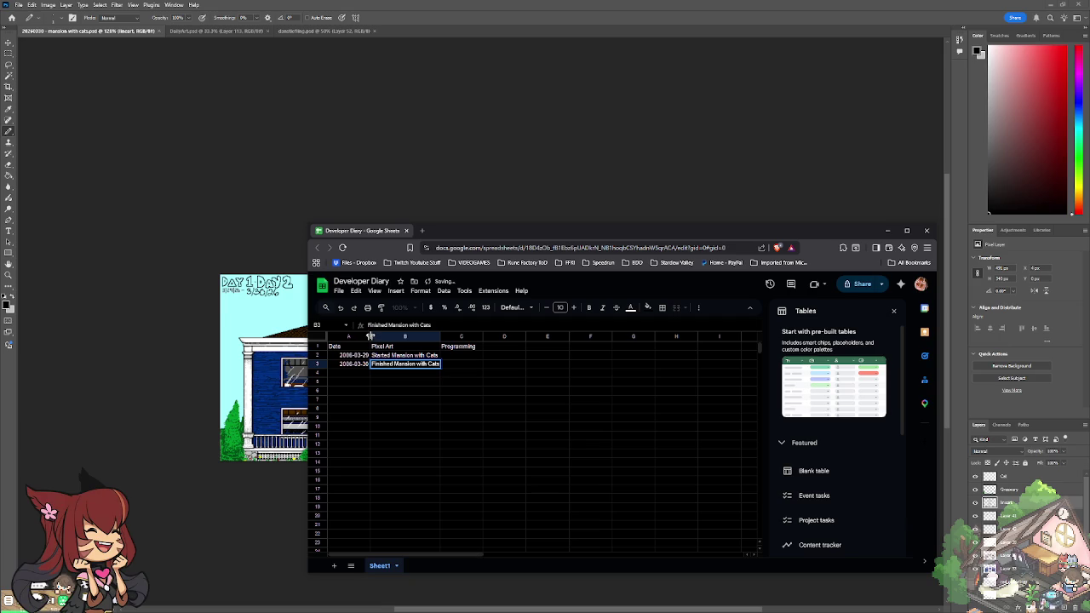
click(317, 346)
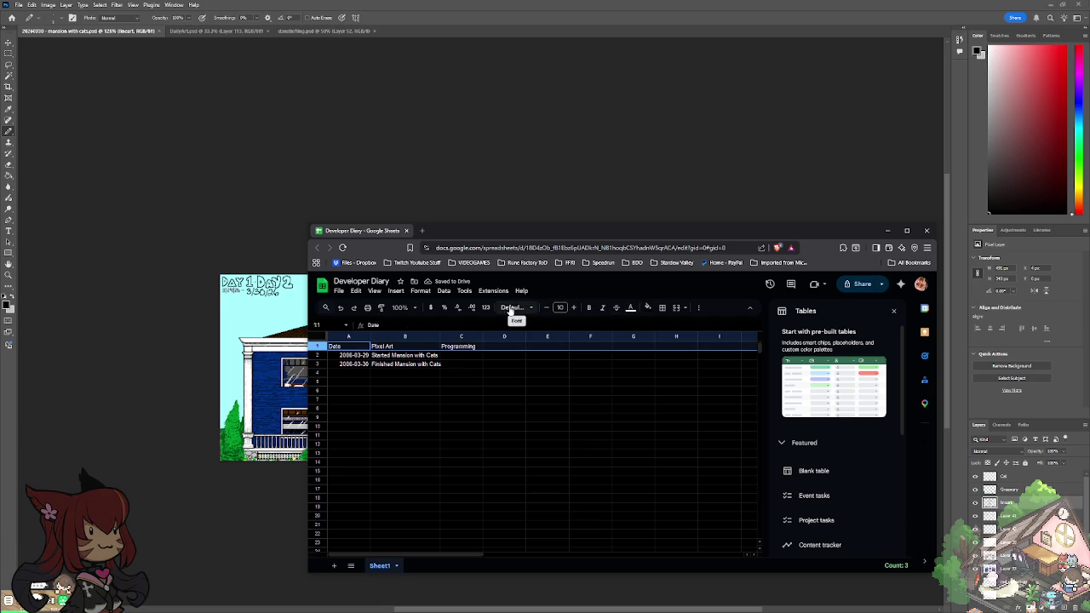
click(464, 358)
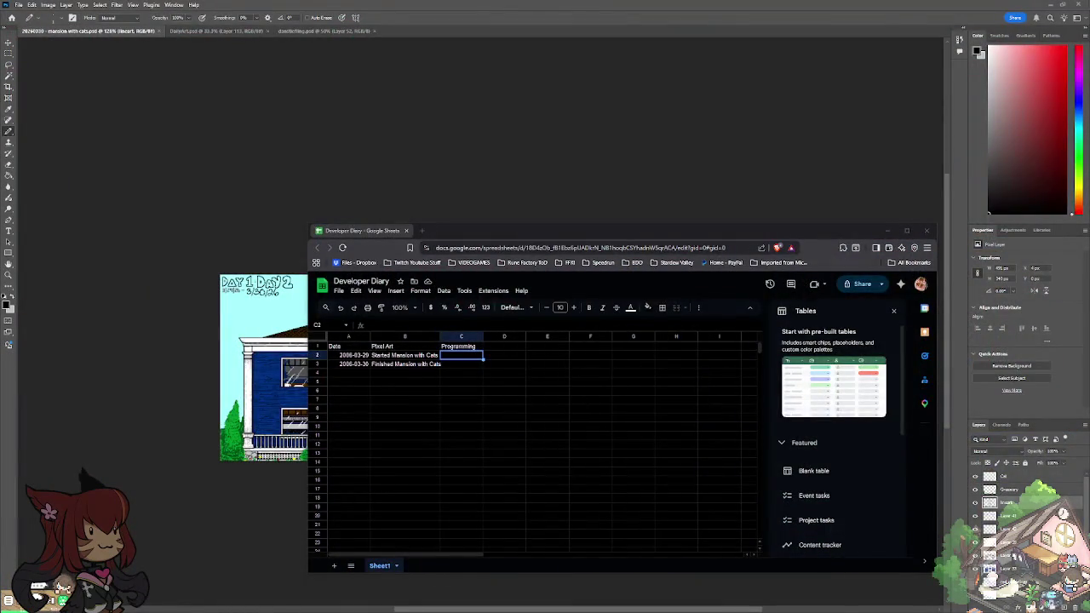
Step: Show the Boot.dev Learn to Code in Python dashboard, with the diary sheet moved to the lower right
mouse_move(518, 172)
mouse_down()
mouse_move(423, 148)
mouse_move(339, 79)
mouse_move(338, 60)
mouse_up()
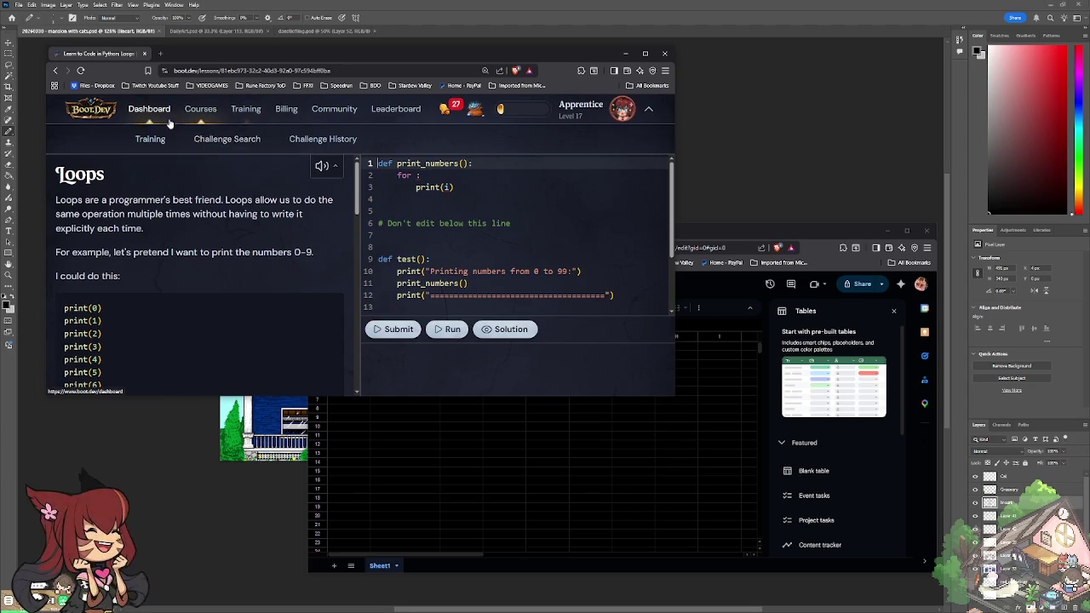
mouse_move(199, 109)
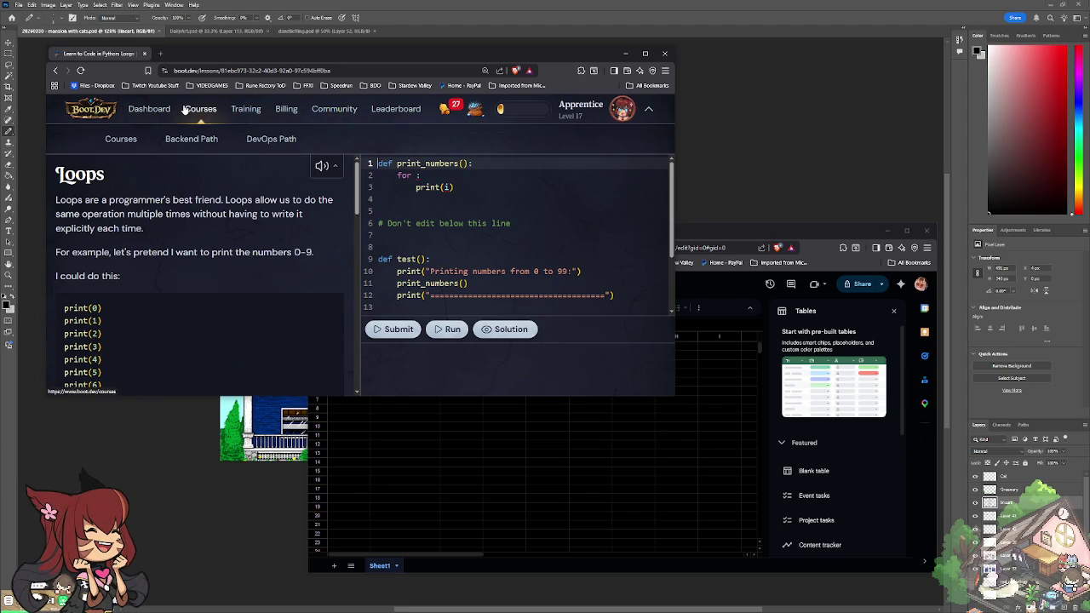
click(149, 109)
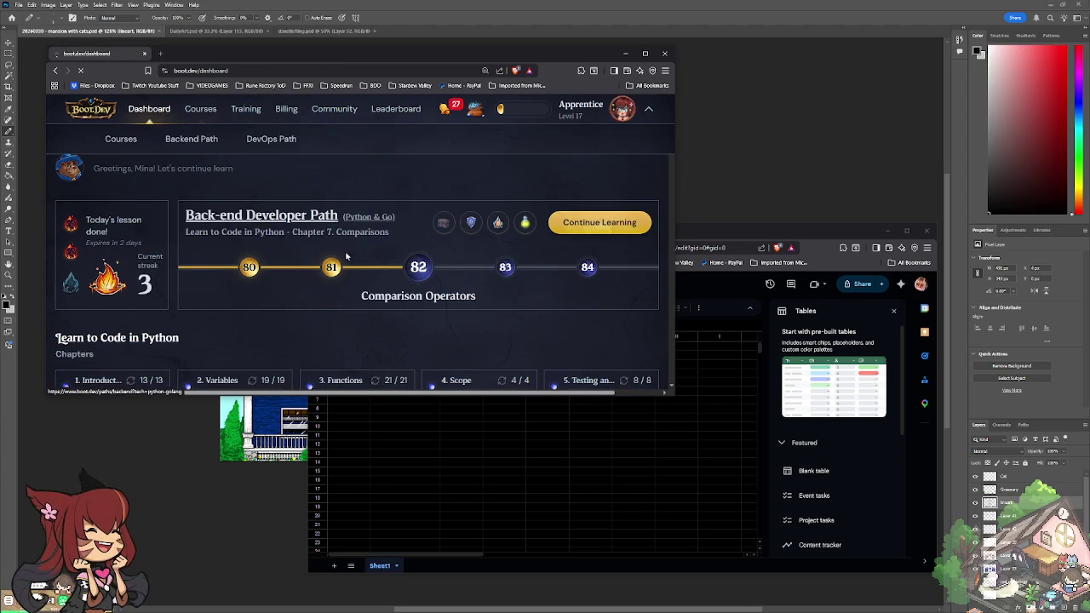
scroll(334, 252, down, 3)
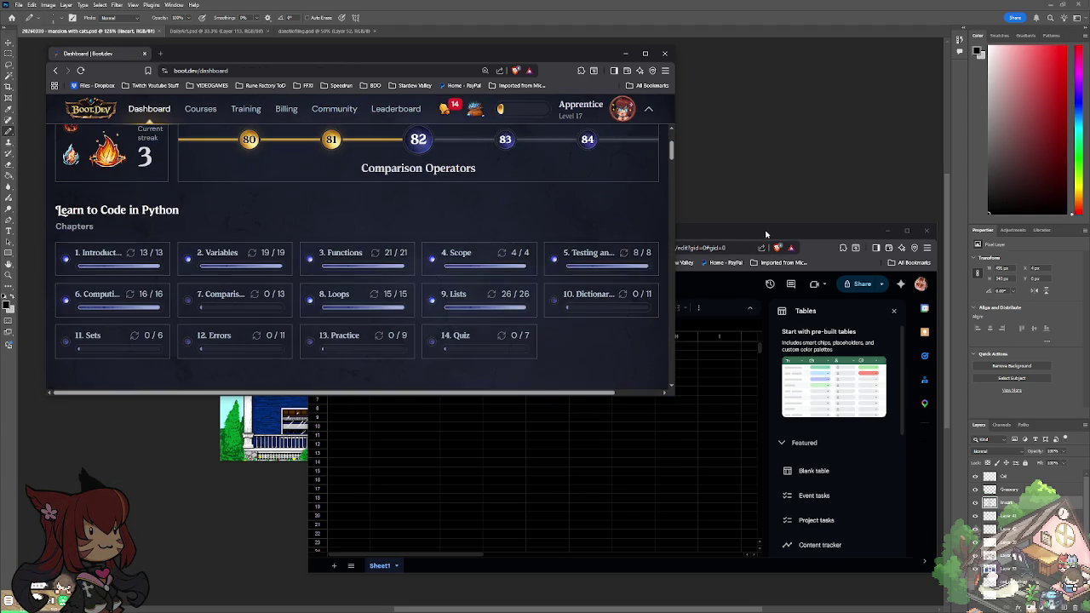
drag(765, 234, 825, 259)
drag(595, 268, 842, 254)
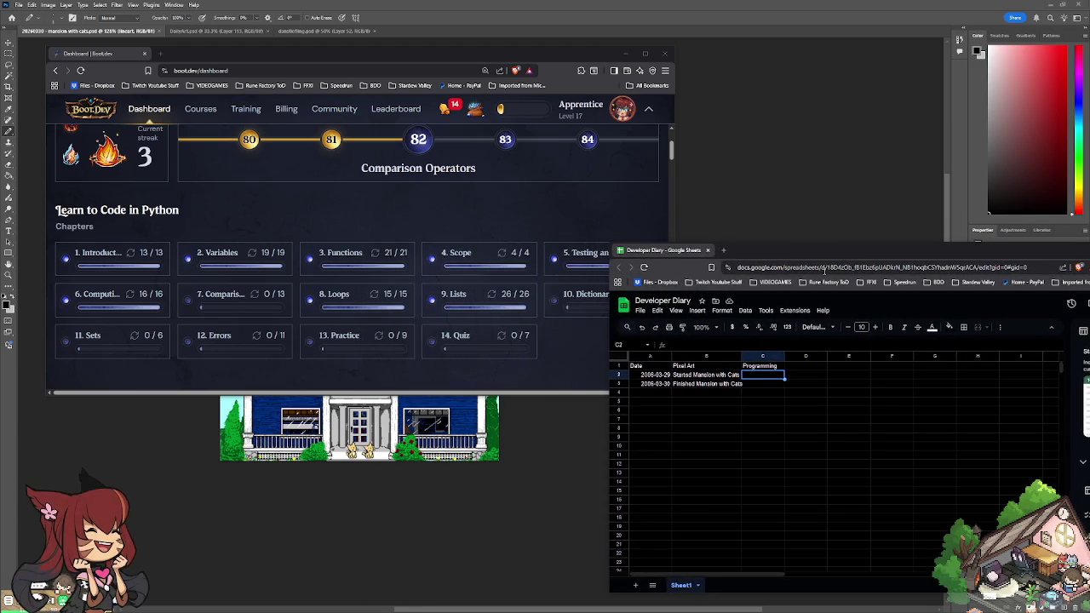
Step: Log the Boots.Dev Python chapters 1–9 and retesting notes in C2 and C3, then widen the columns
text(Boots)
text(.Dev)
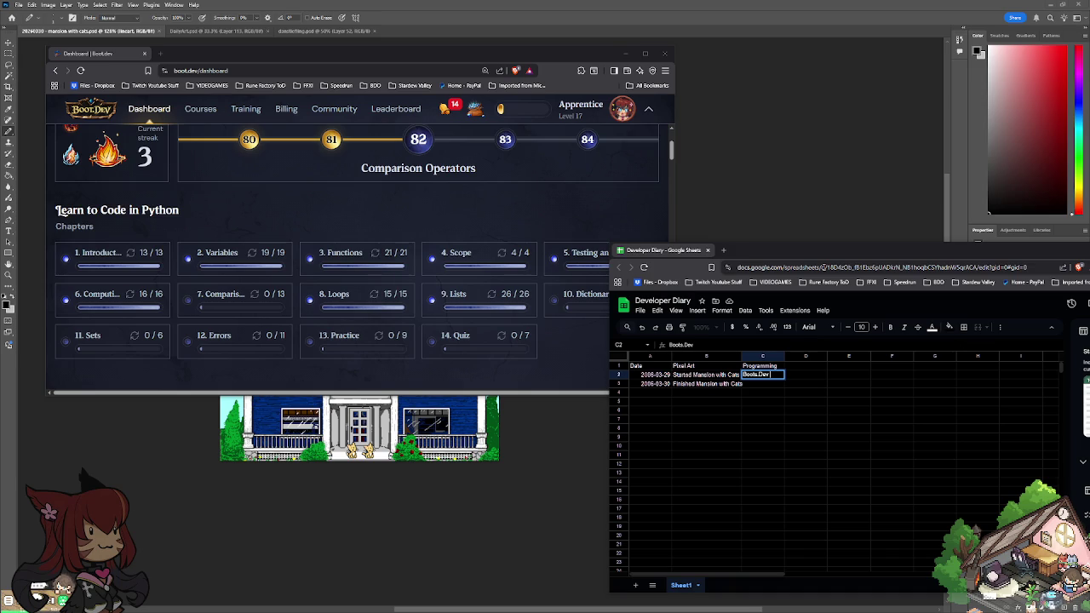
text( Learning)
text( to Code in Py)
text(thon Chap)
text(ters 1)
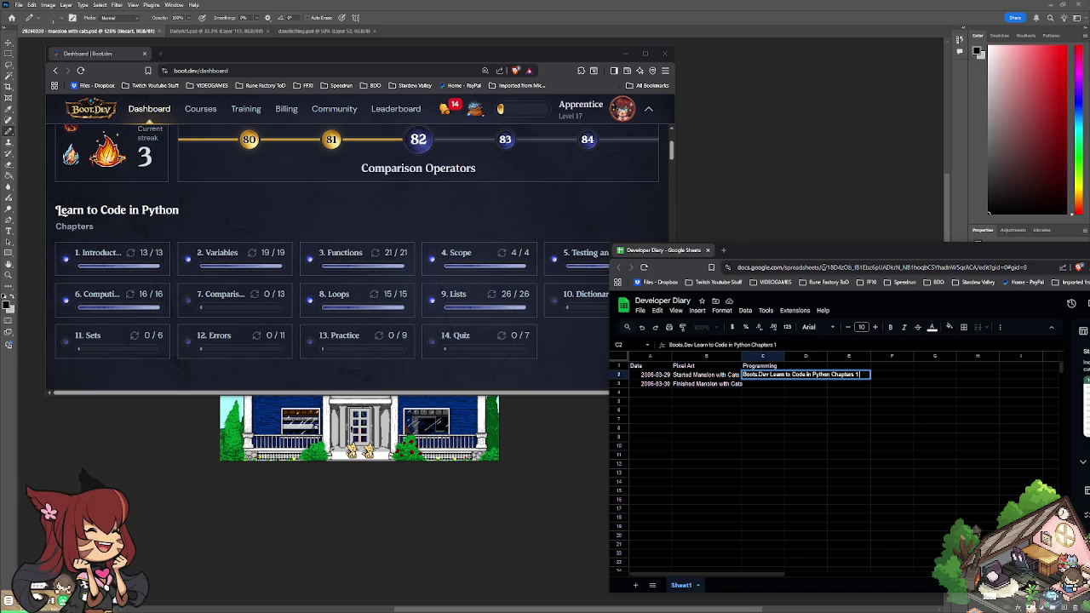
text( through 9)
key(Return)
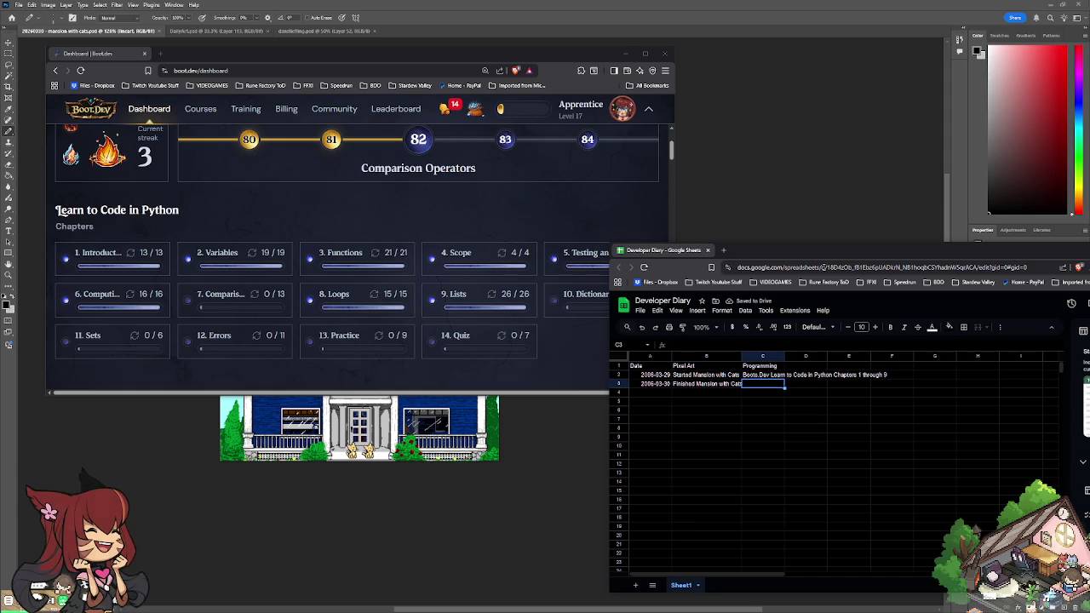
text(Boots.Dev)
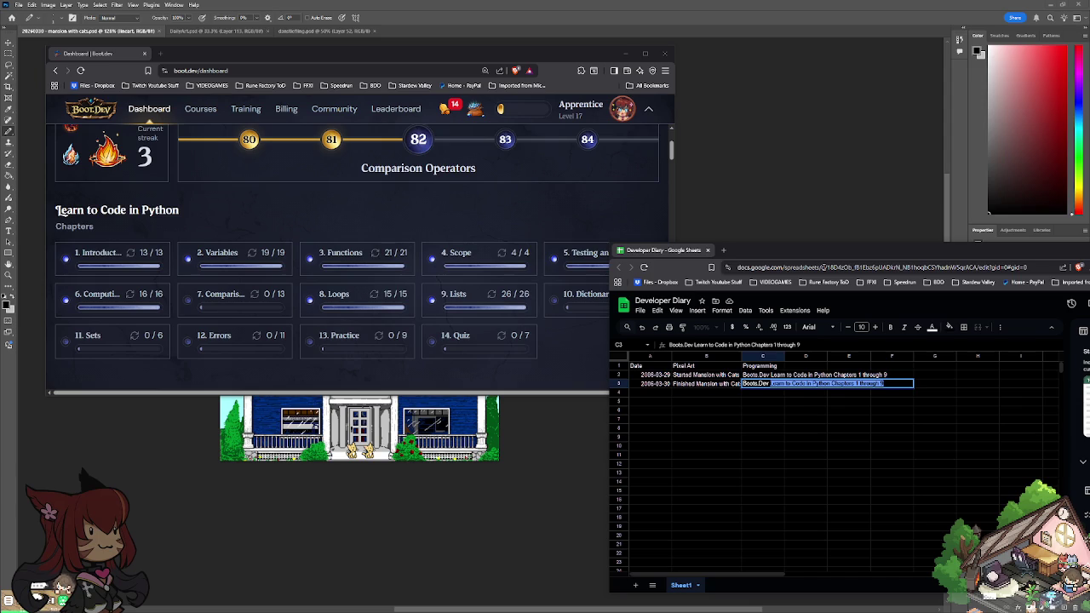
text(Retesting C)
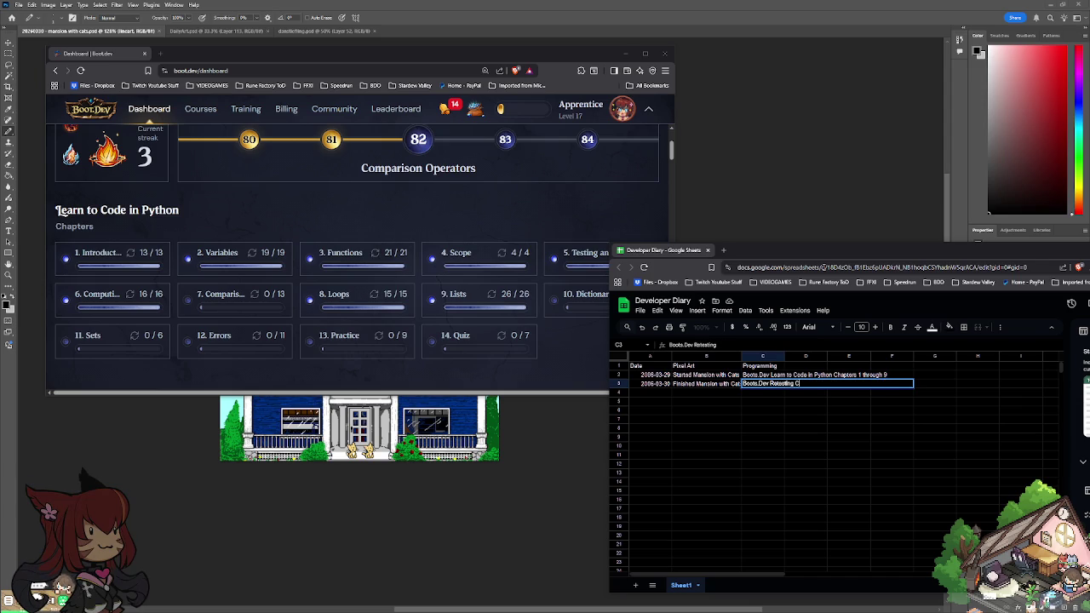
text(hapters 1 through)
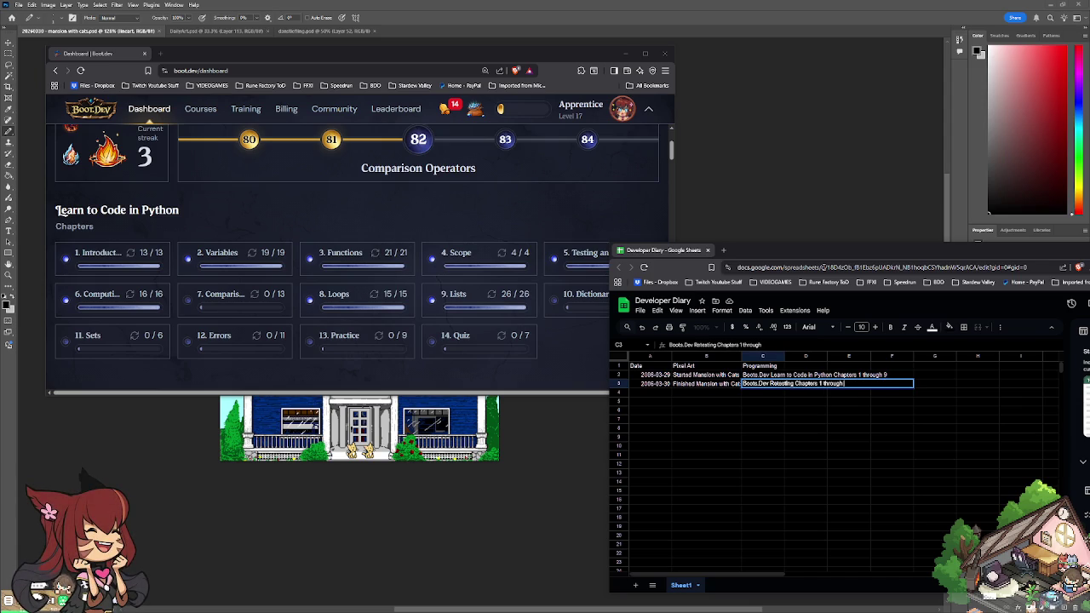
text( 9)
key(Return)
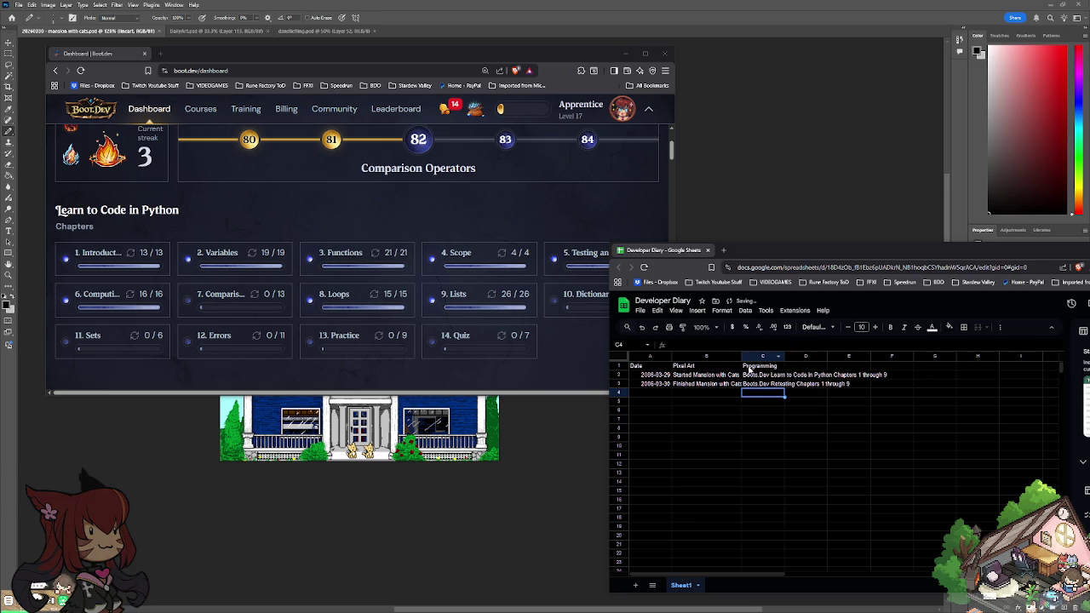
drag(741, 356, 897, 355)
click(672, 398)
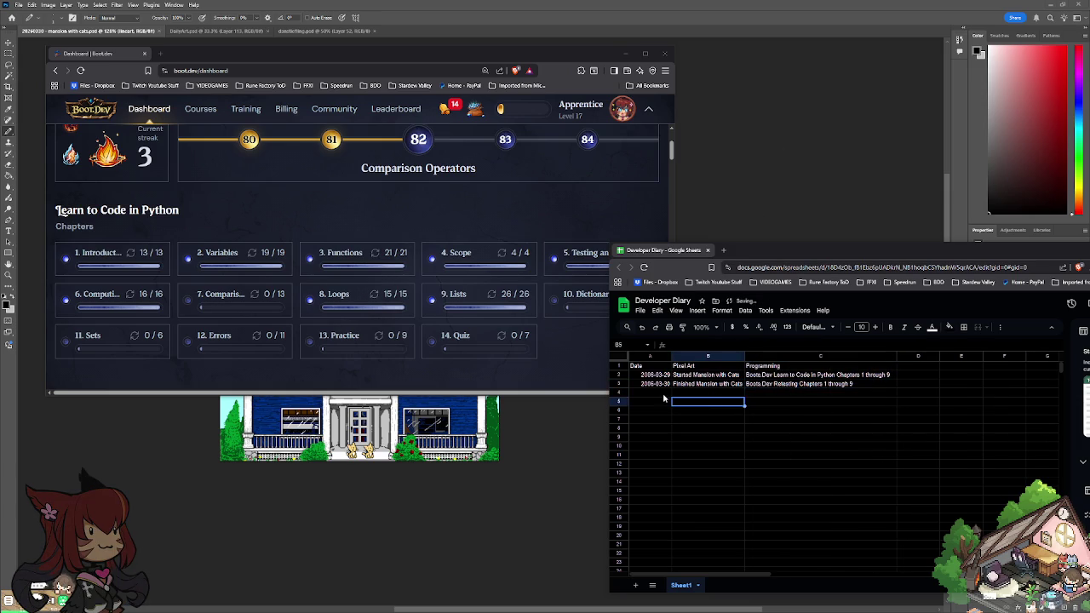
Step: Correct the A2 date to 2026-03-29
click(670, 397)
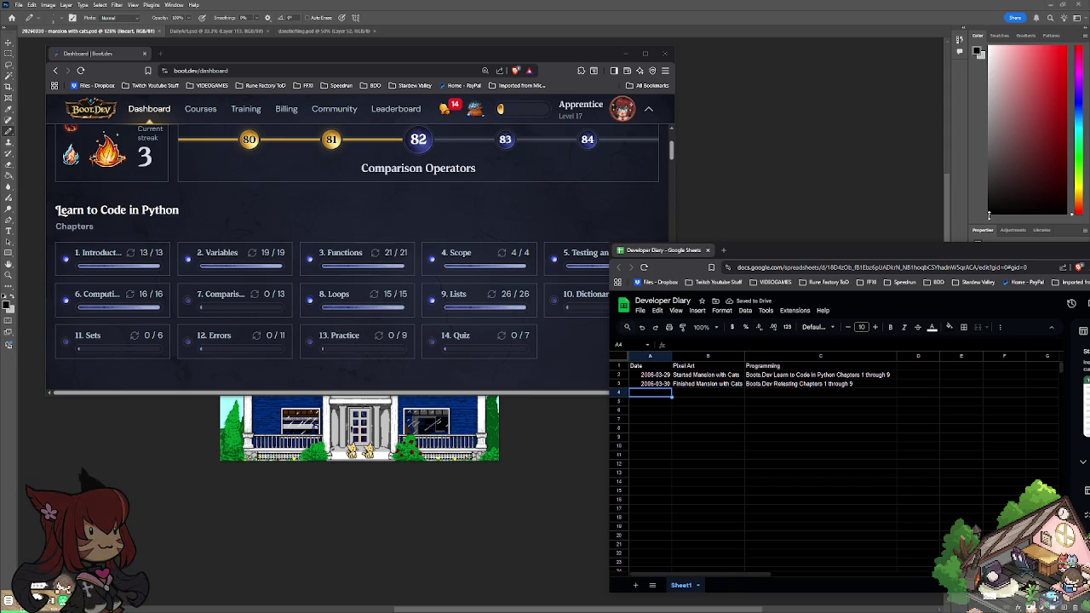
key(Up)
key(Up)
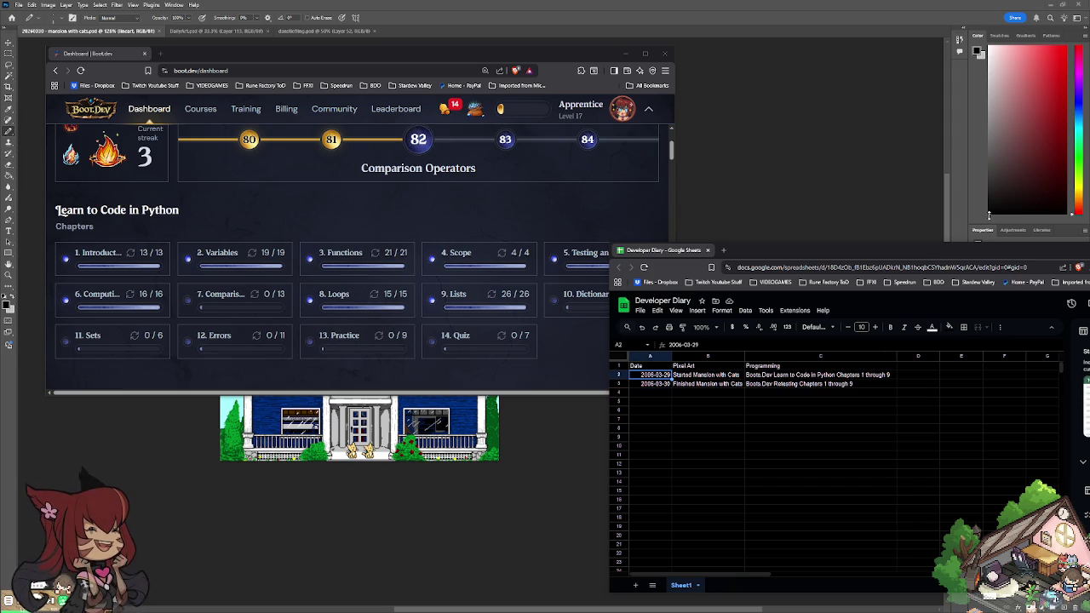
key(Return)
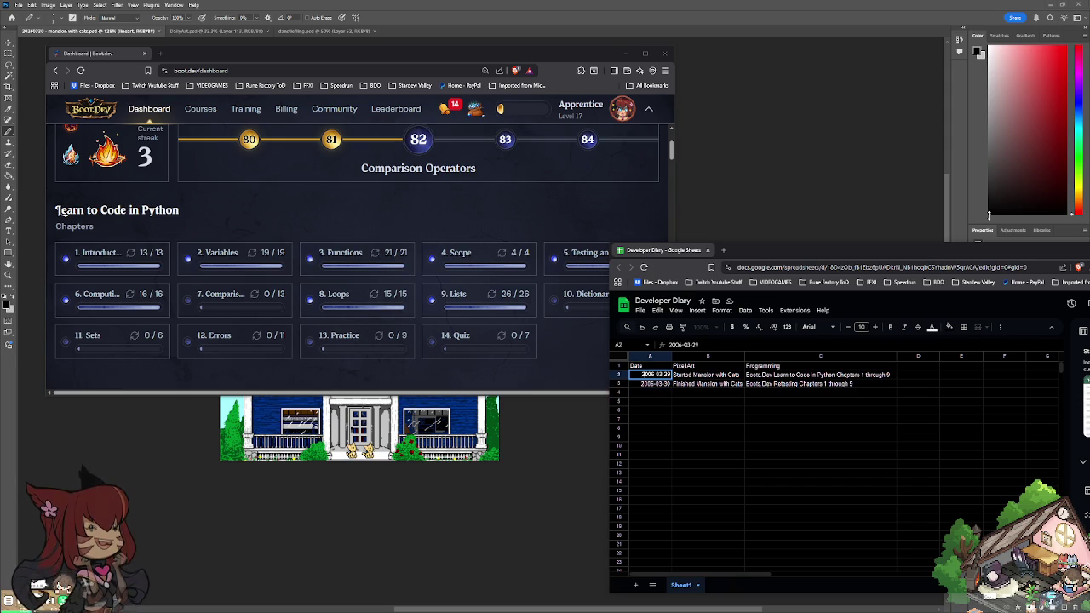
text(2026-03-29)
key(Return)
Step: Enter 2026-03-31 as the new date in A4
key(Down)
text(2026-03-29)
key(Return)
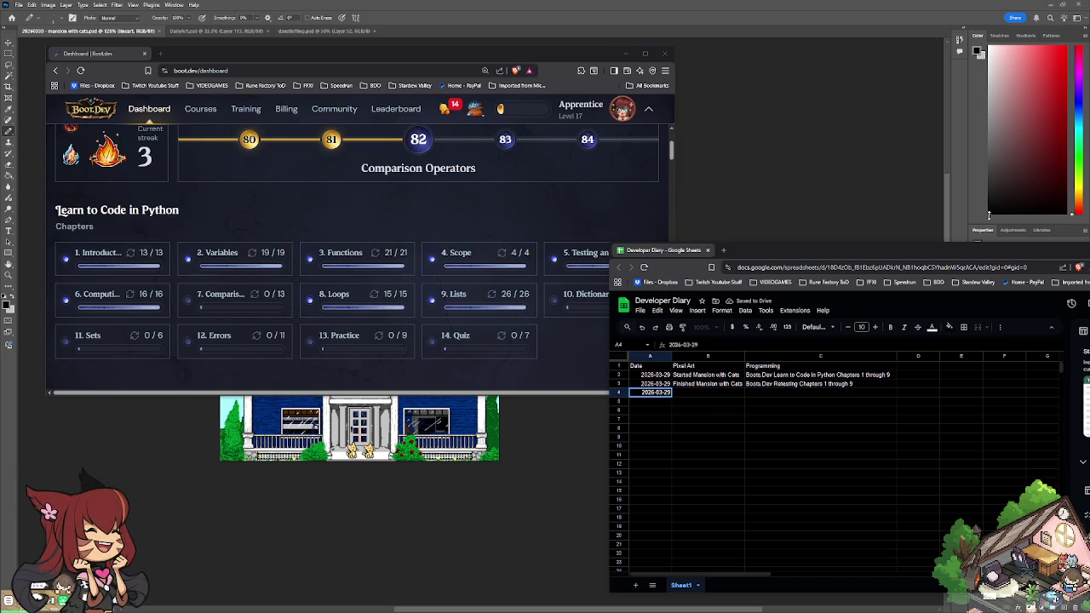
key(BackSpace)
key(BackSpace)
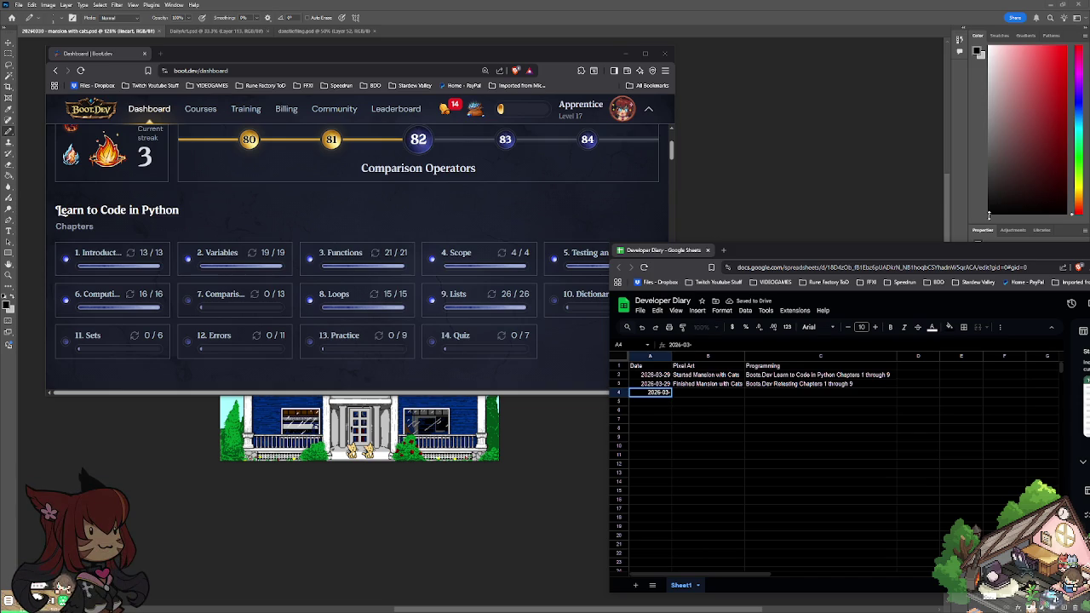
key(Return)
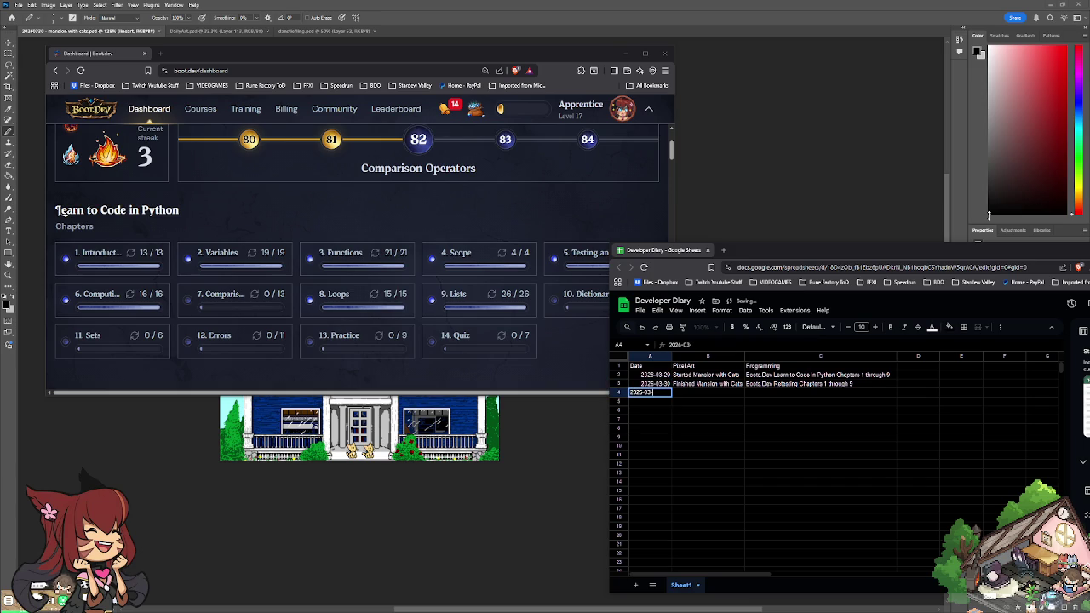
text(31)
key(Tab)
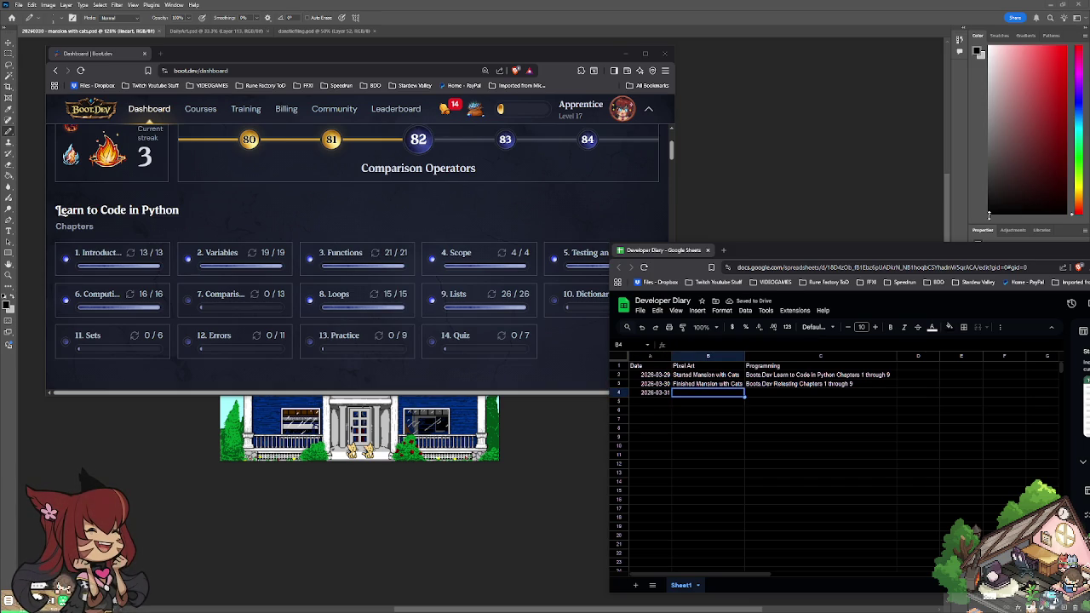
Step: Add the reminder 'DON'T FORGET APPOINTMENT. CHECK UBER' in B4 and dock Sheets into the browser
text(R)
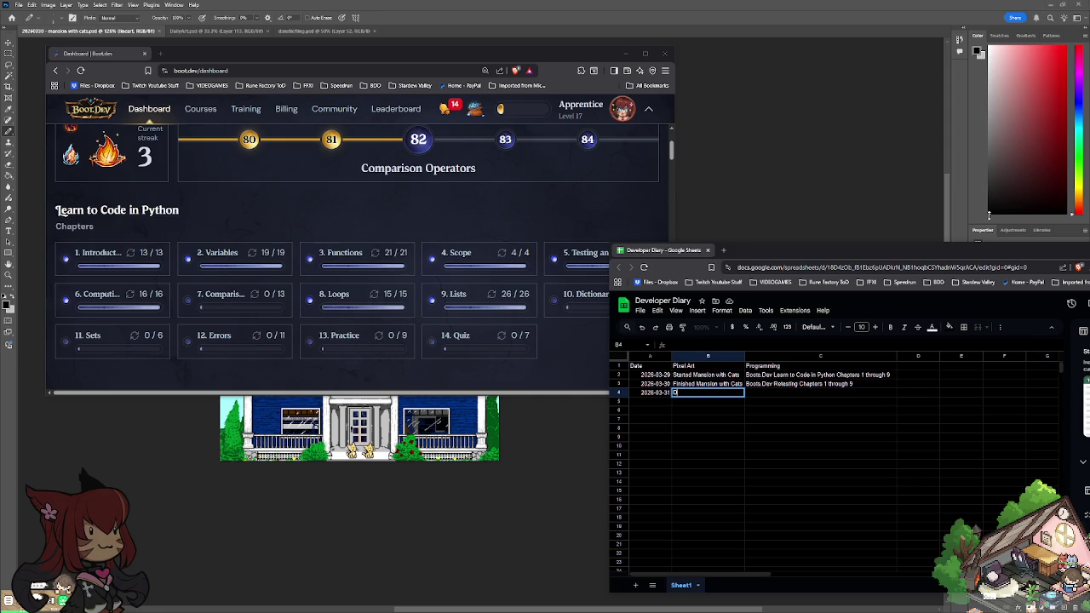
text(ON'T FORGET A)
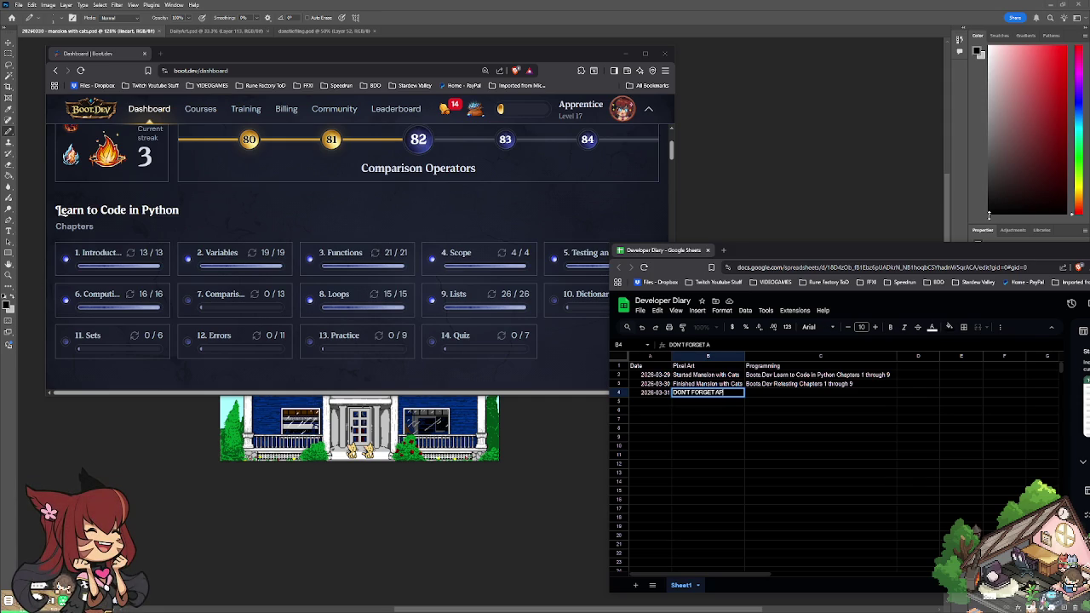
text(TMENT)
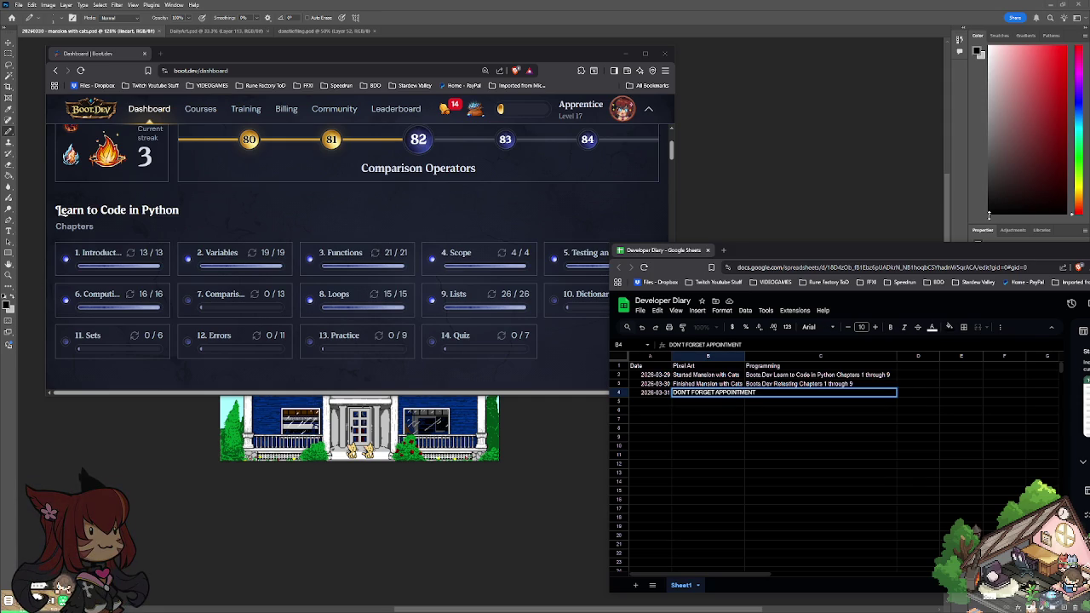
text(K UP)
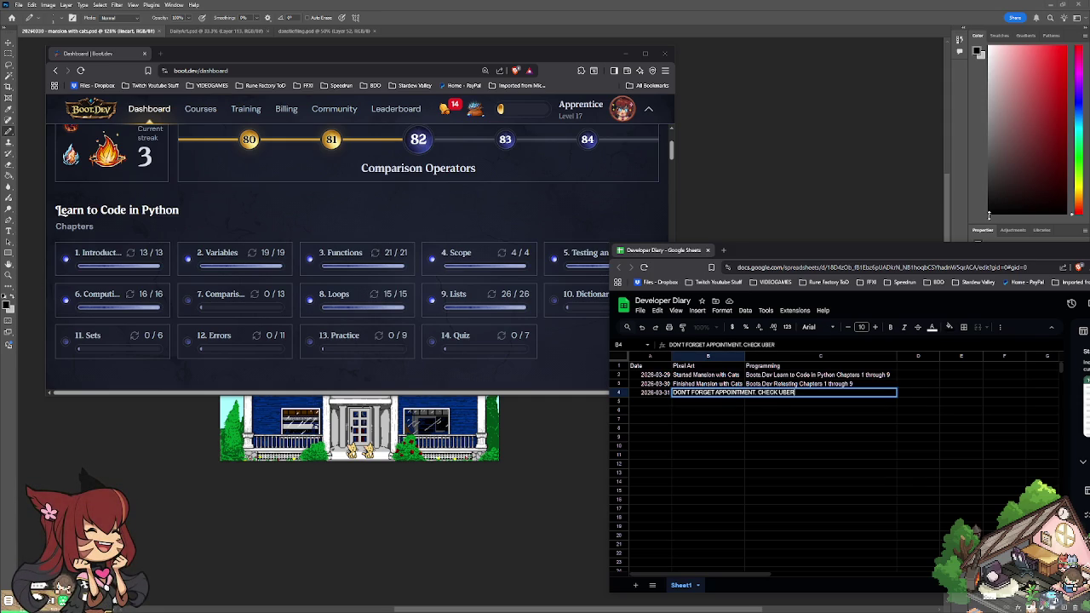
key(Return)
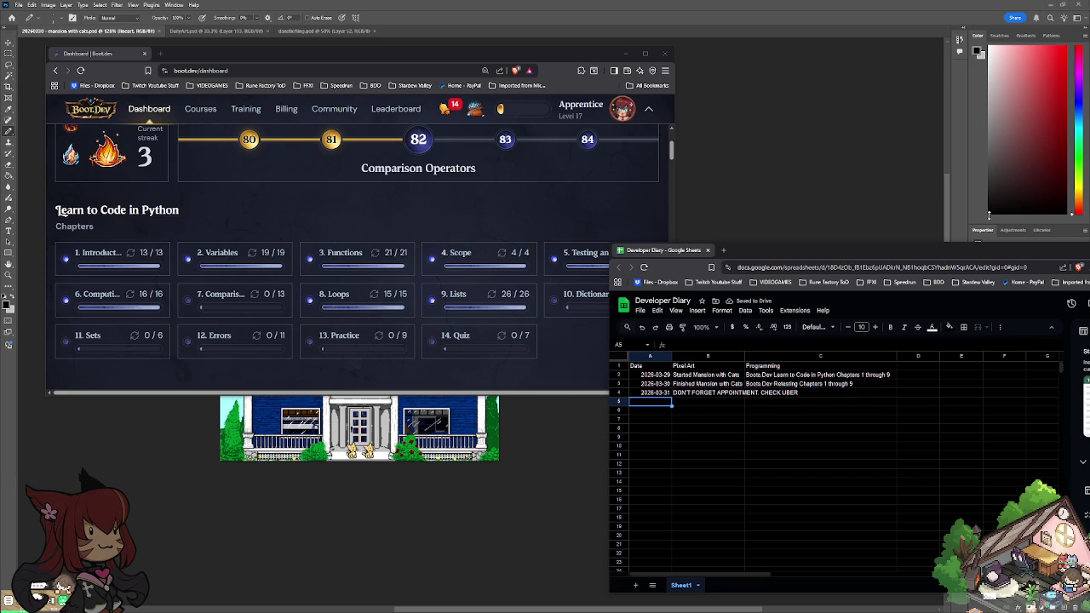
key(Up)
key(Right)
key(Right)
key(Right)
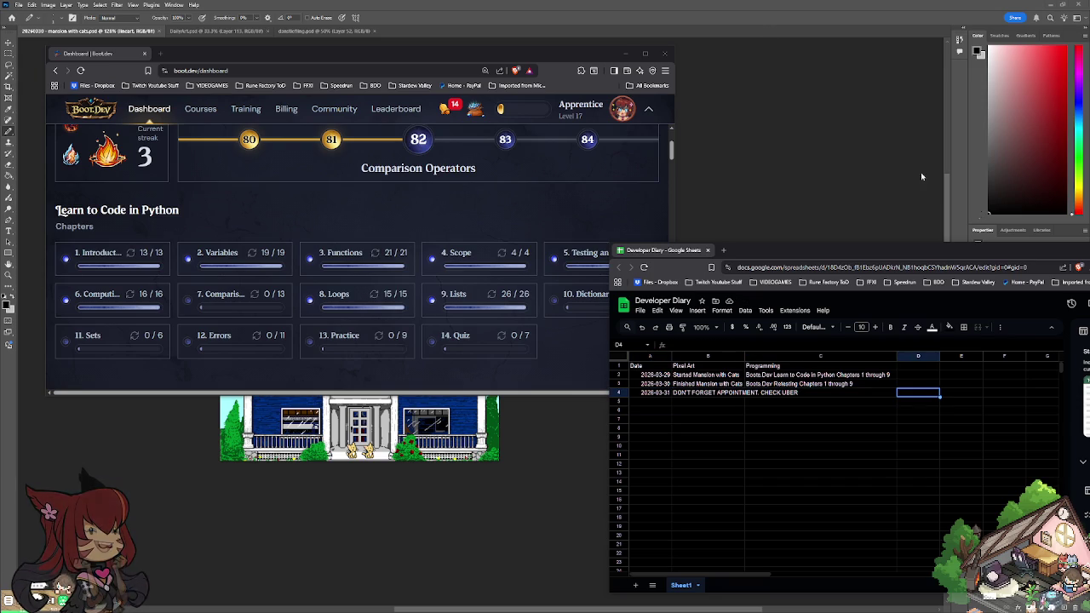
drag(717, 260, 205, 54)
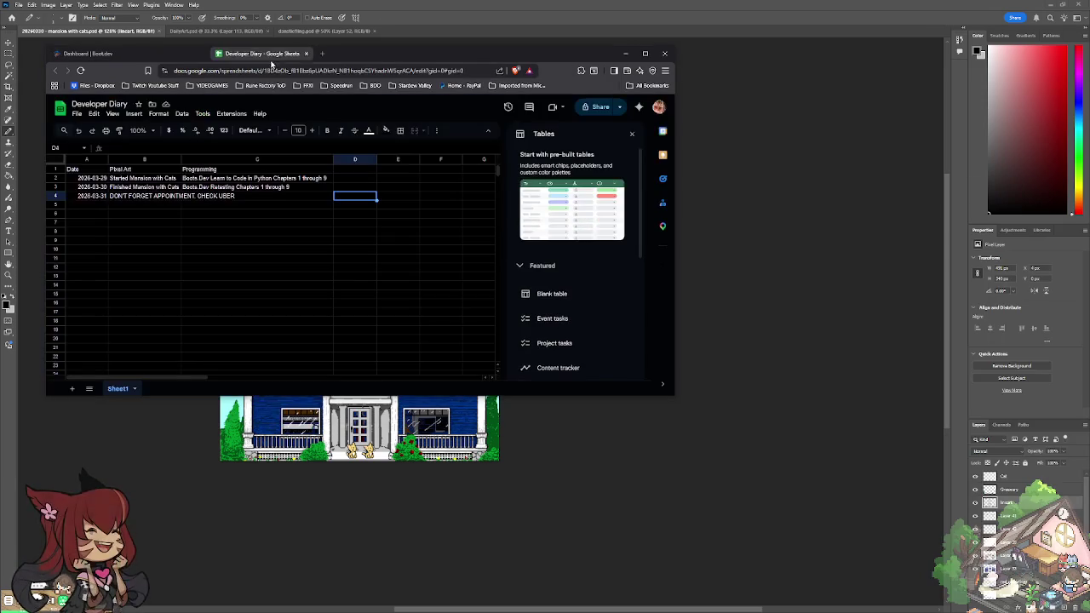
Step: Open the Comparisons chapter's first lesson in a maximised browser window
click(136, 56)
mouse_move(246, 109)
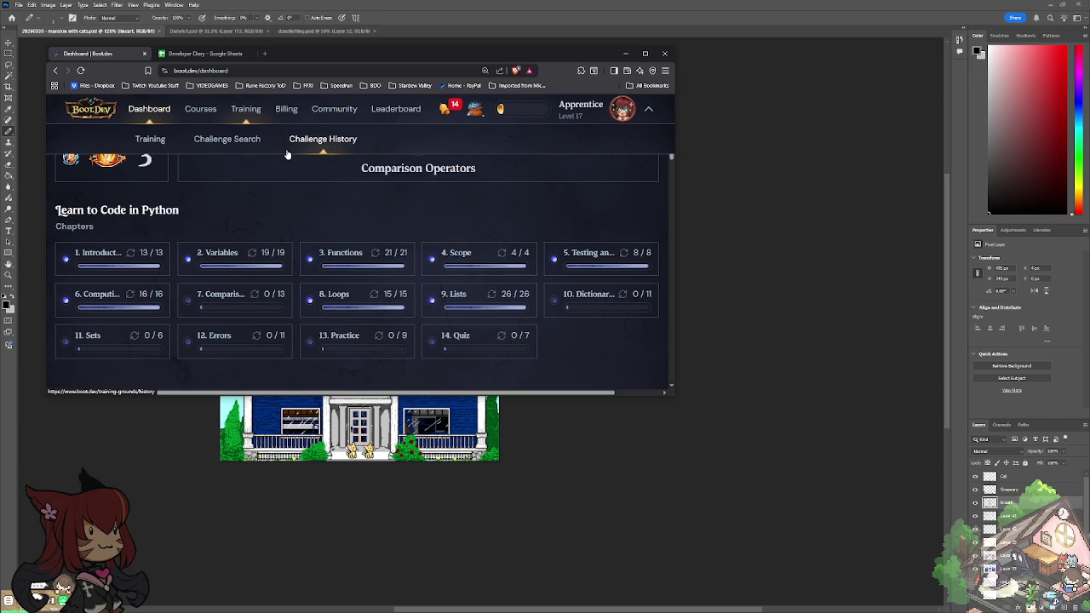
click(227, 308)
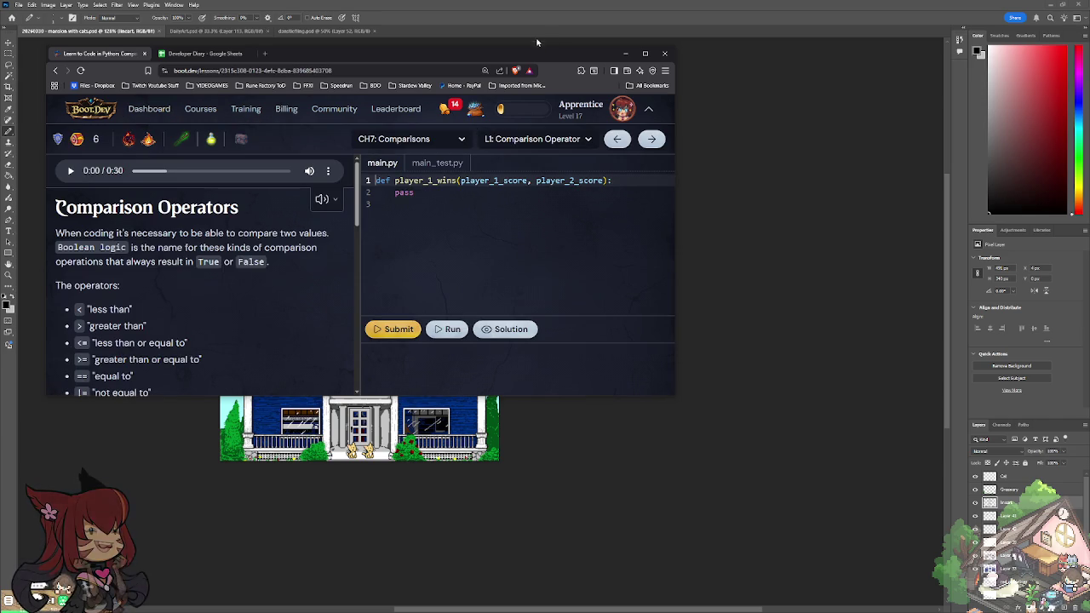
mouse_move(524, 55)
mouse_down()
mouse_move(562, 46)
mouse_move(737, 100)
mouse_up()
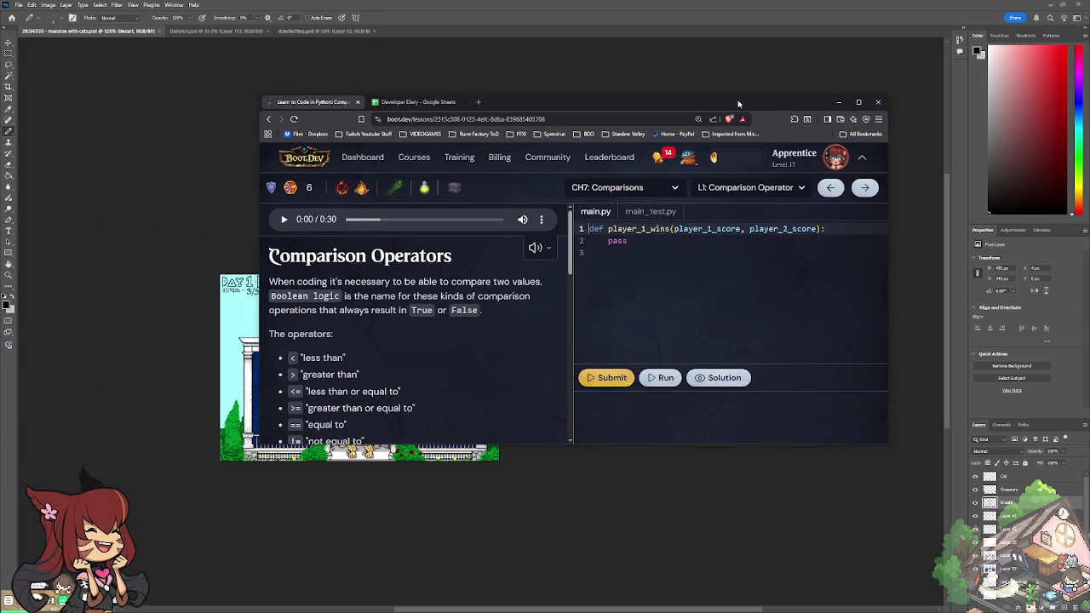
double_click(738, 99)
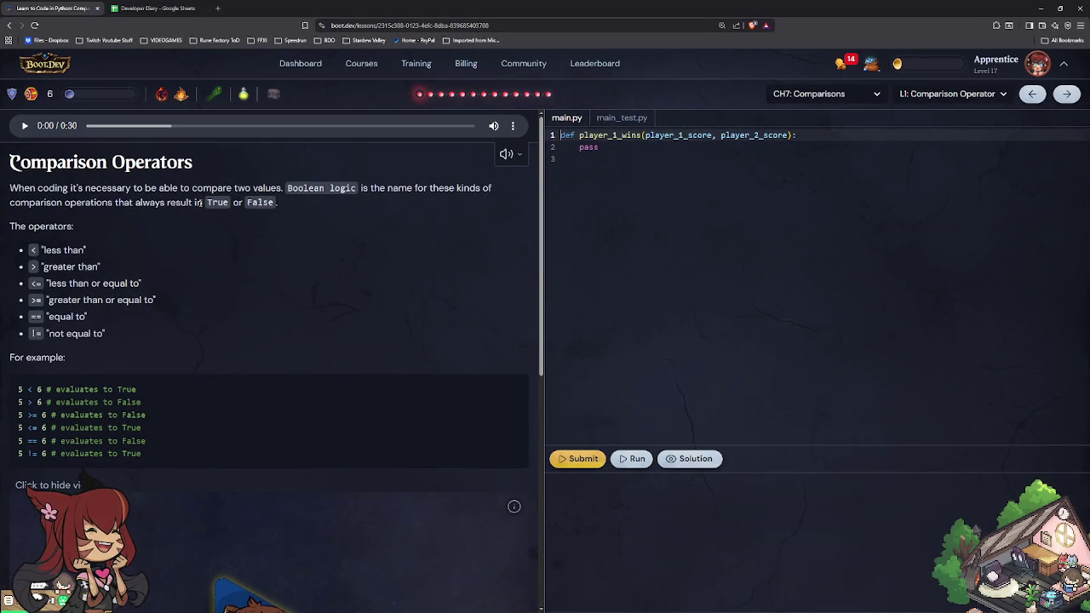
scroll(148, 220, down, 3)
scroll(147, 220, down, 2)
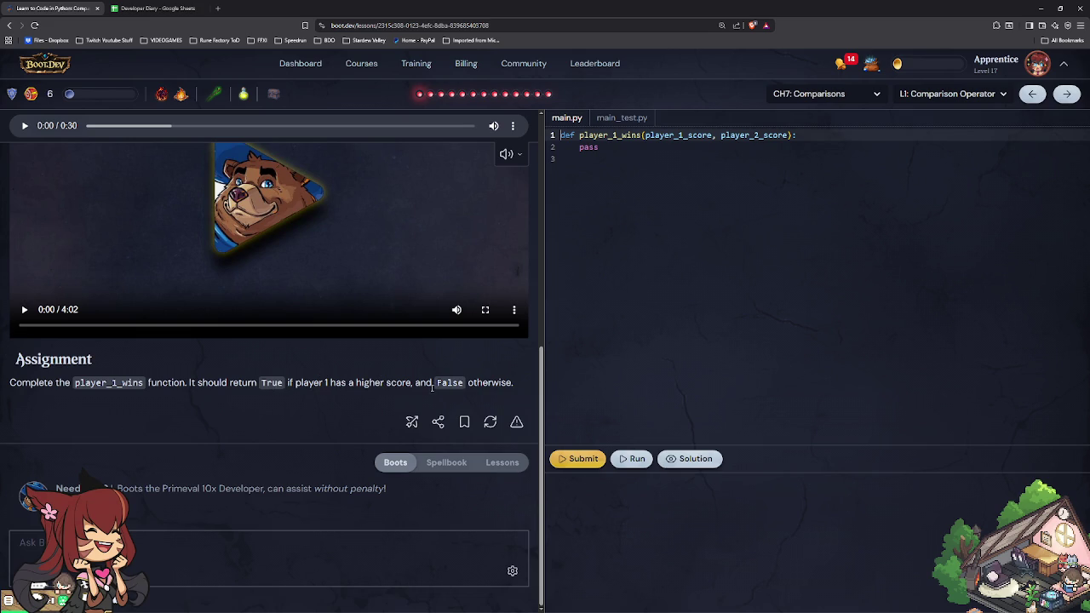
Step: Replace pass with return player_1_score > player_2_score, then run, submit and check the solution
click(615, 152)
key(BackSpace)
key(BackSpace)
key(BackSpace)
key(BackSpace)
text(return )
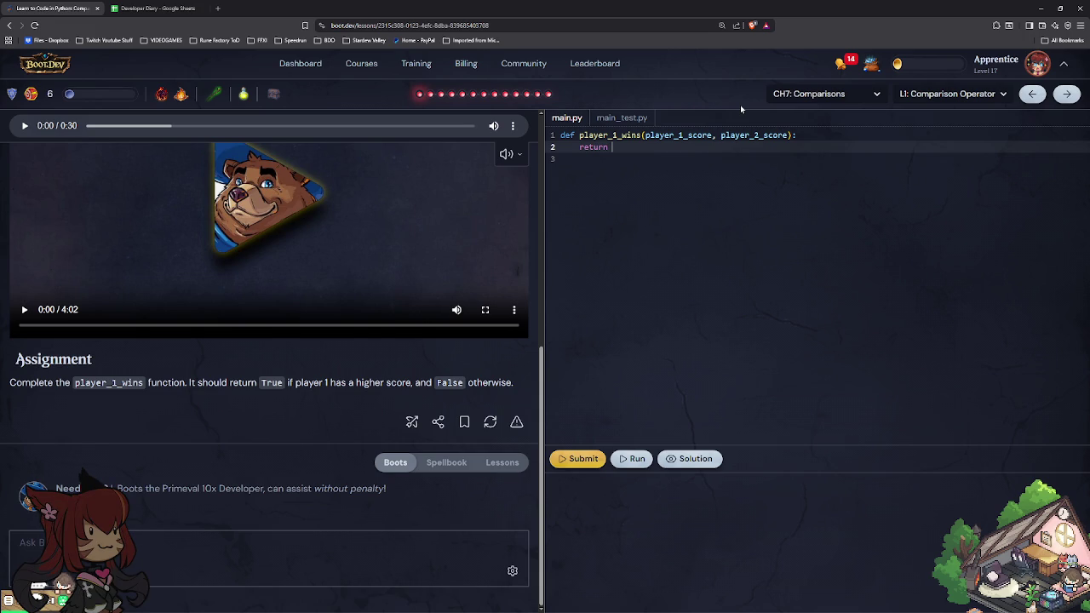
text(player)
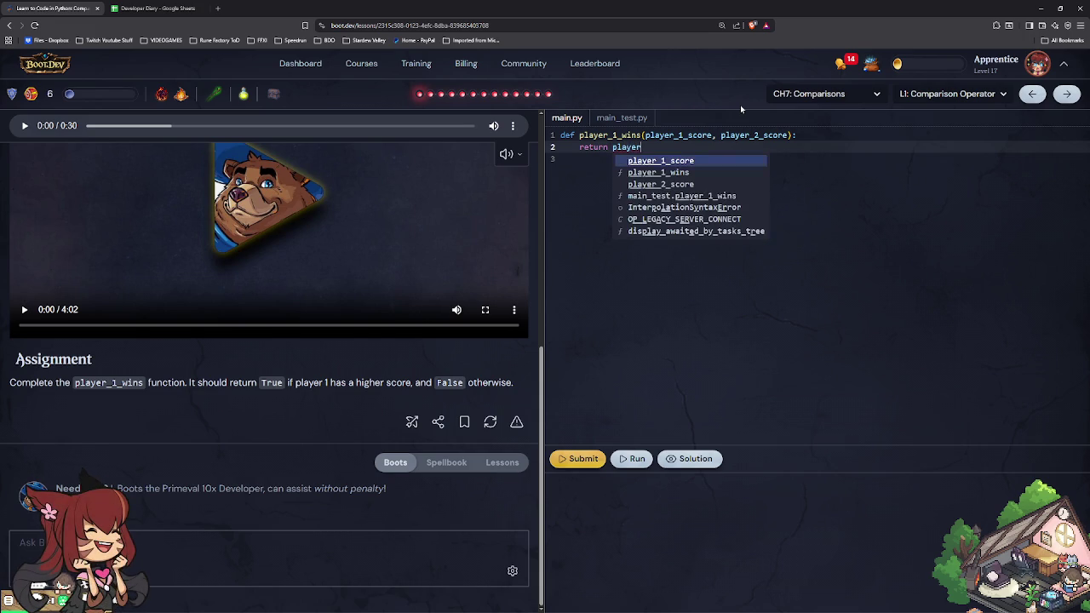
text(_1_score > player_2_score)
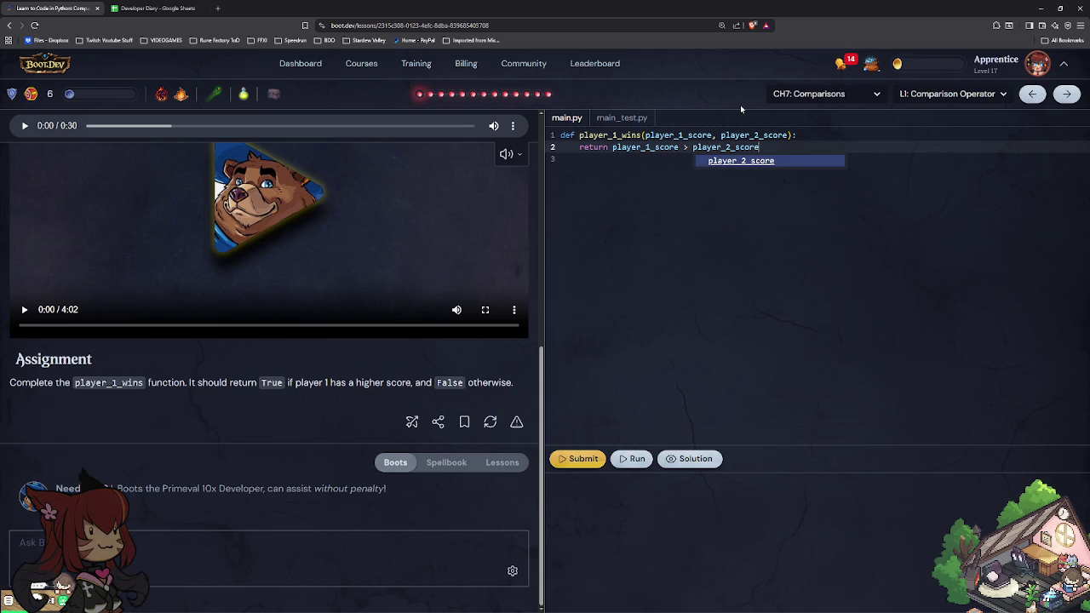
key(Escape)
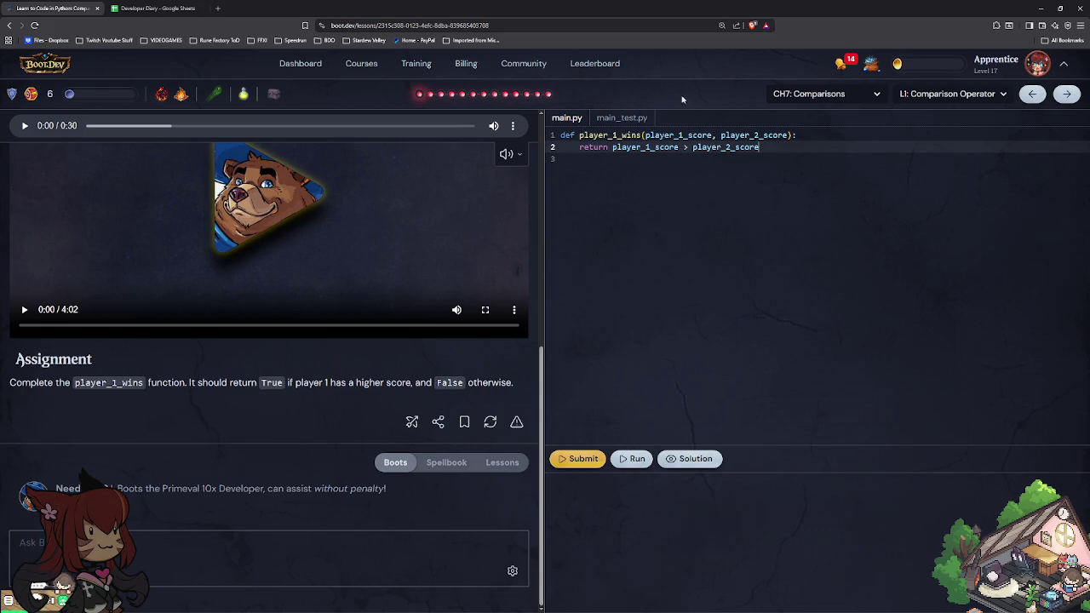
click(622, 459)
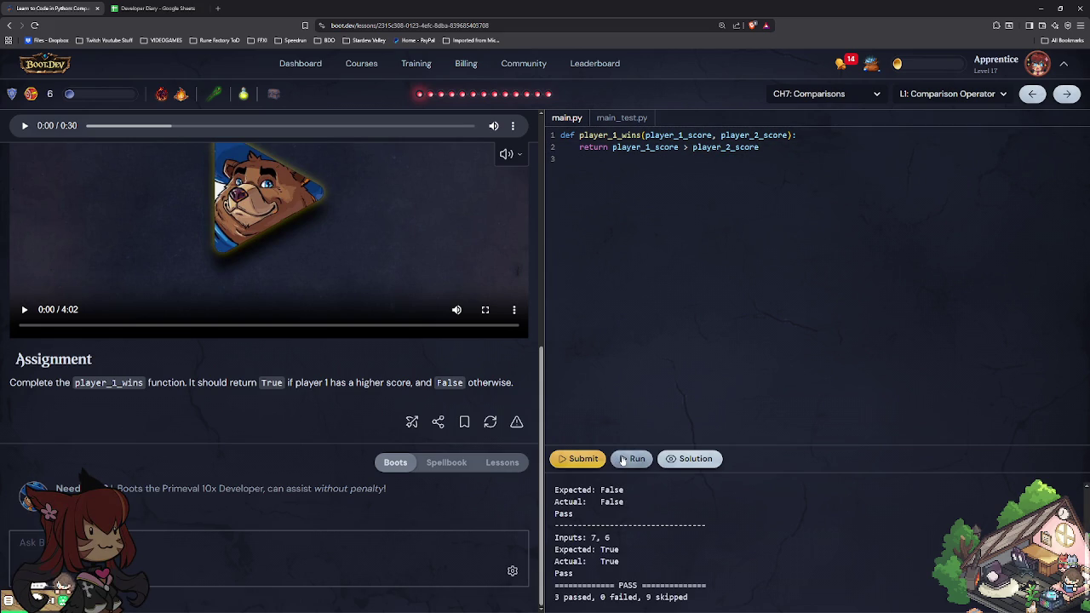
click(579, 459)
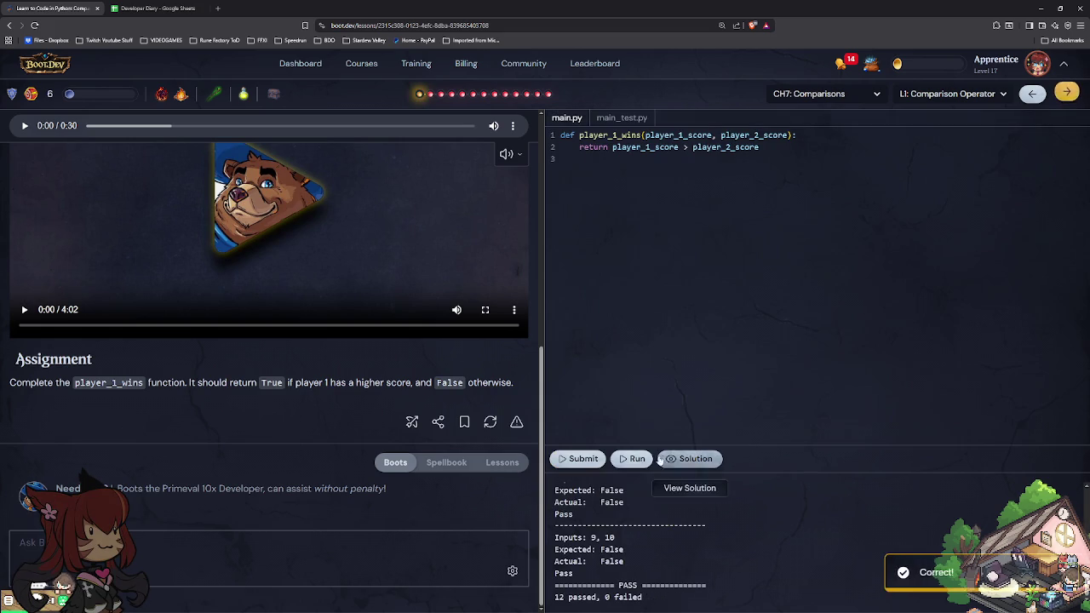
click(685, 459)
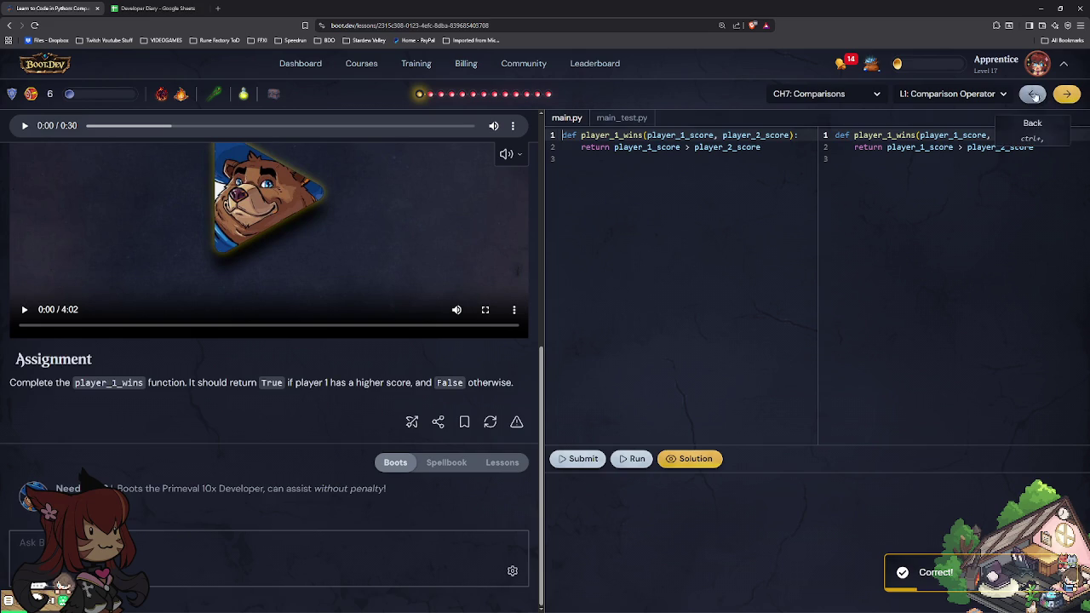
click(1065, 94)
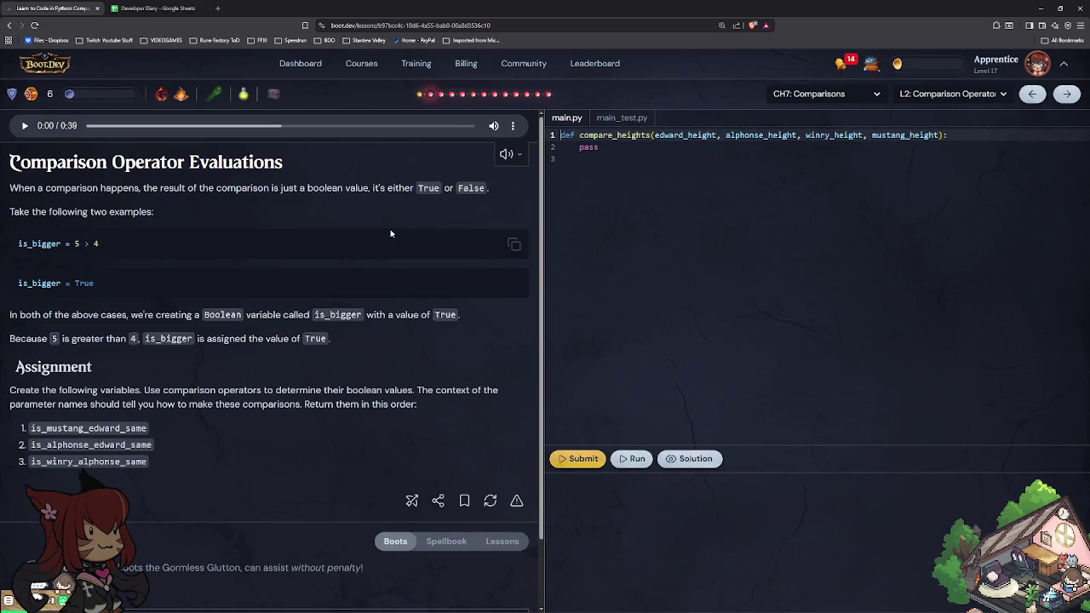
Step: Replace pass with is_mustang_edward_same = edward_height == mustang_height
scroll(298, 238, down, 1)
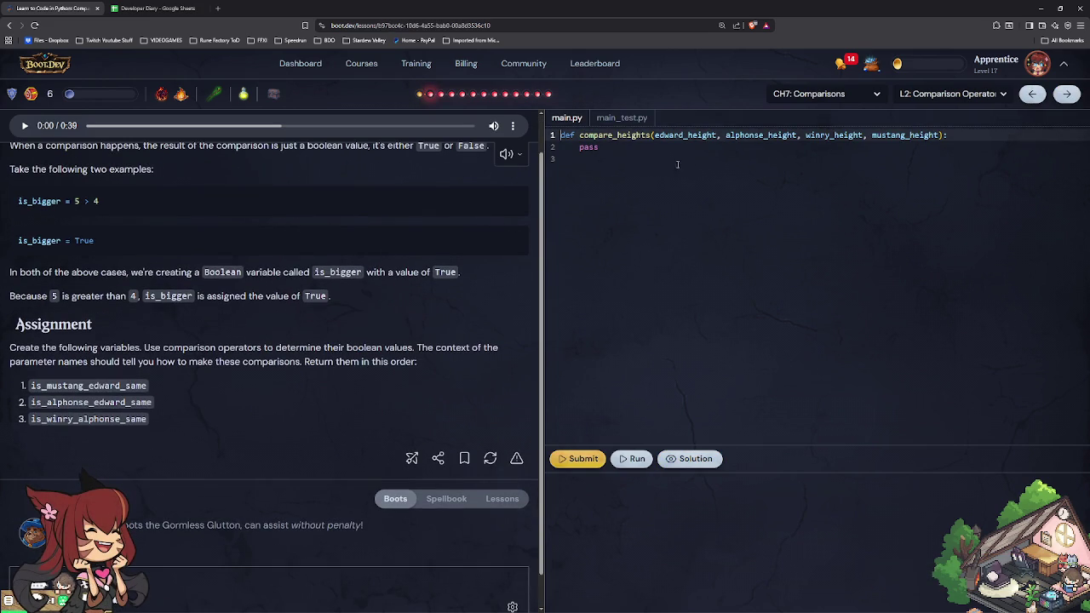
click(647, 165)
key(Left)
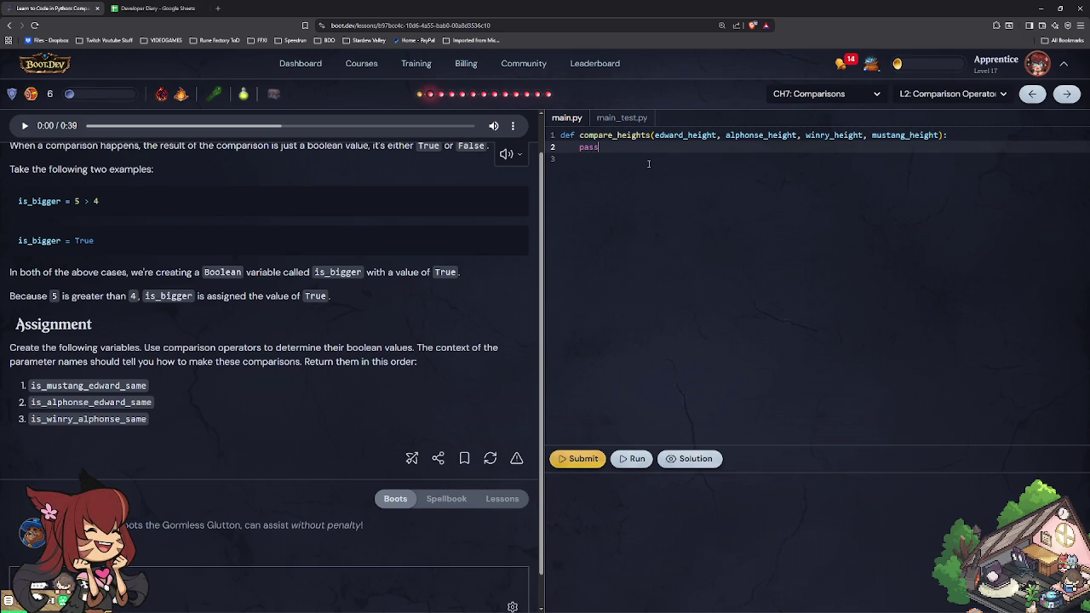
key(BackSpace)
key(BackSpace)
key(BackSpace)
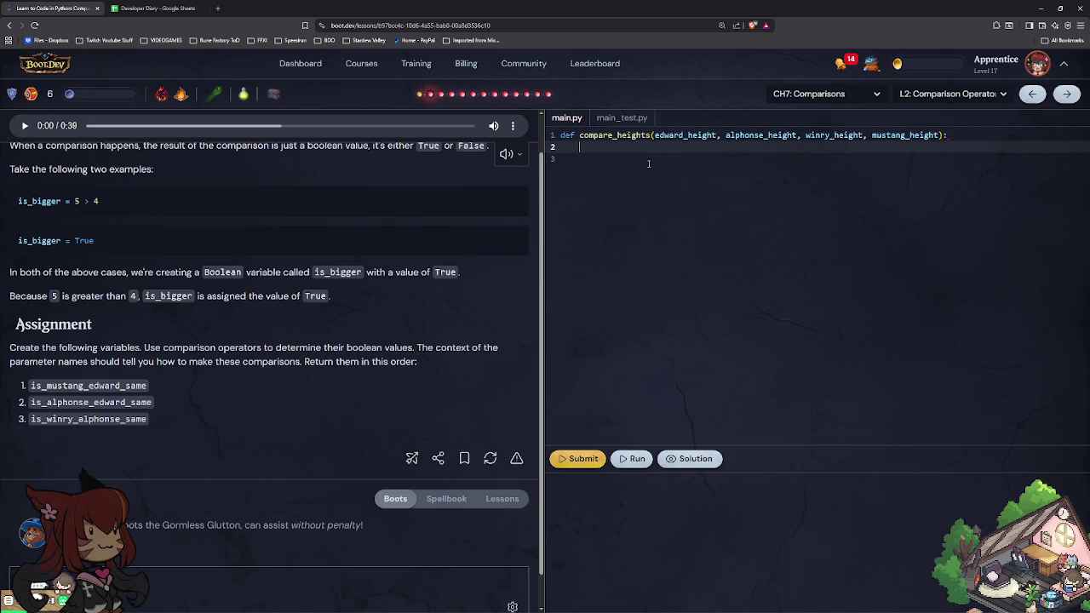
text(is_mu)
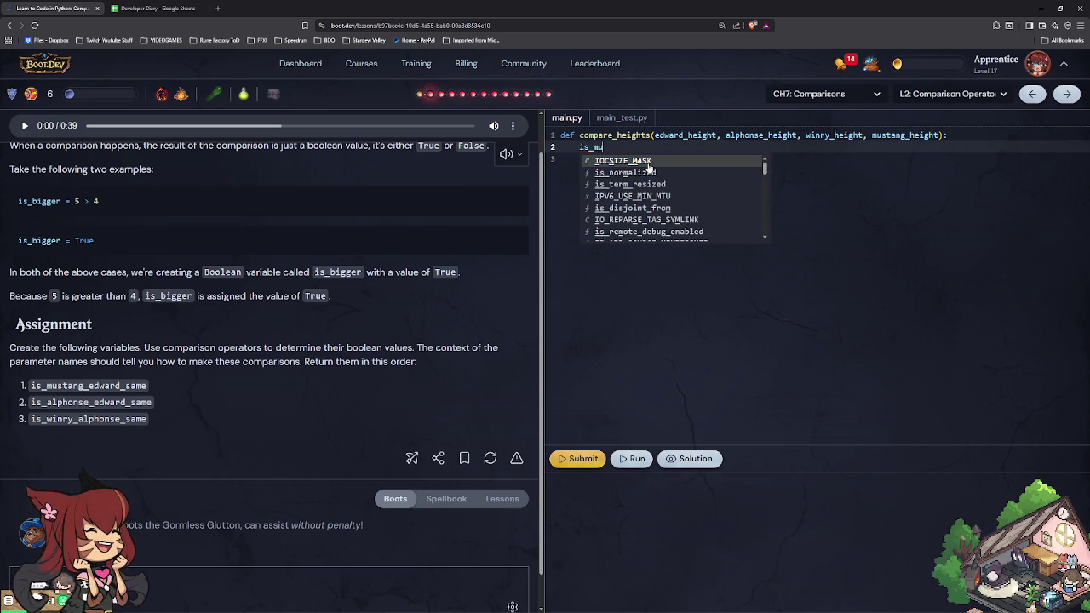
text(stang_edward_same = e)
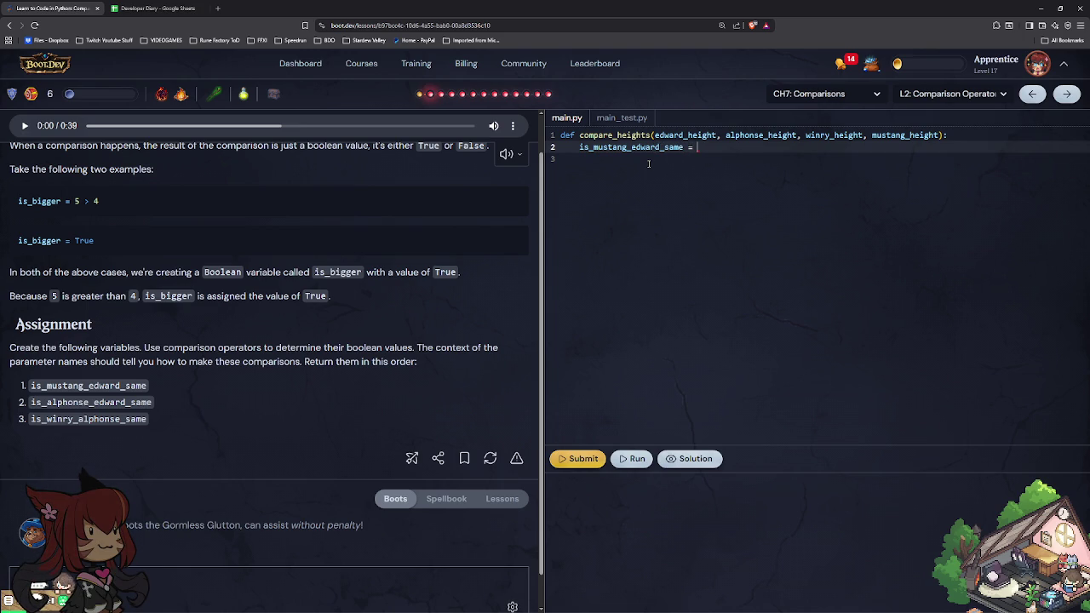
text(dward_height)
text(= edward_height )
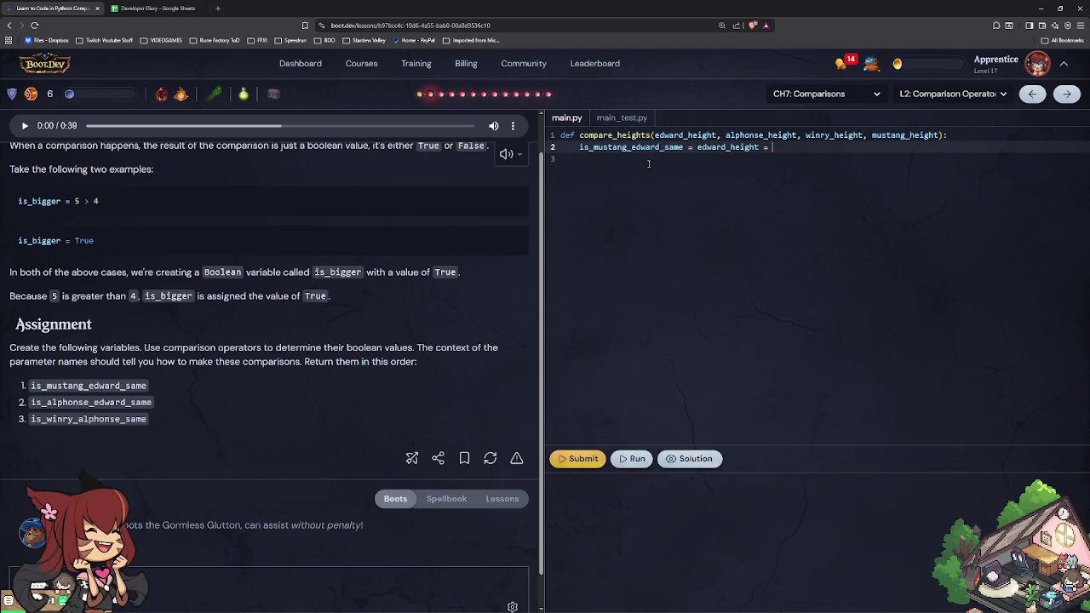
text(== musta)
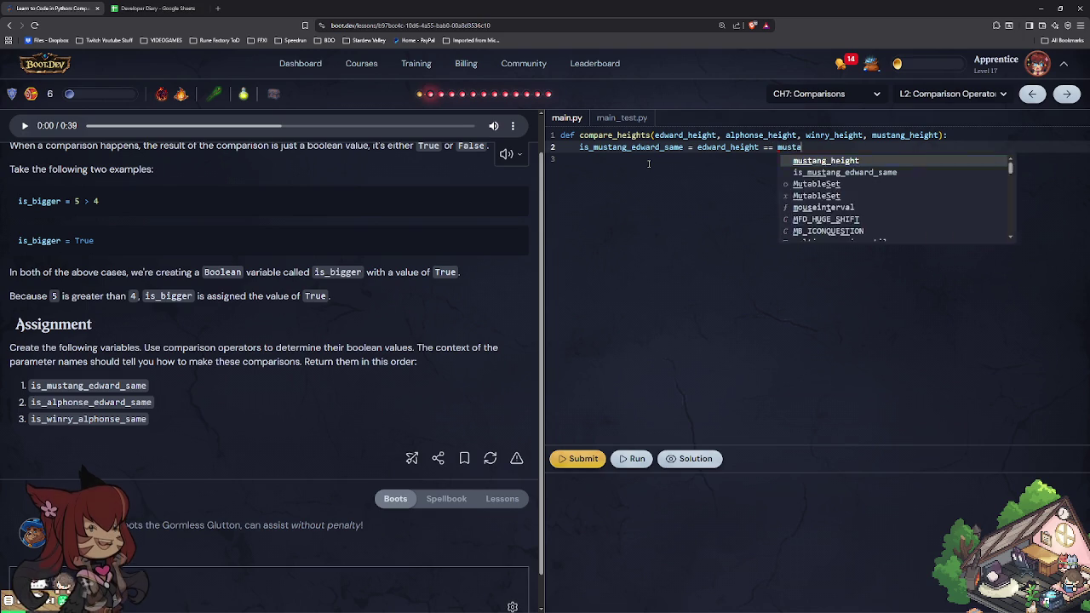
text(ng_height)
key(Escape)
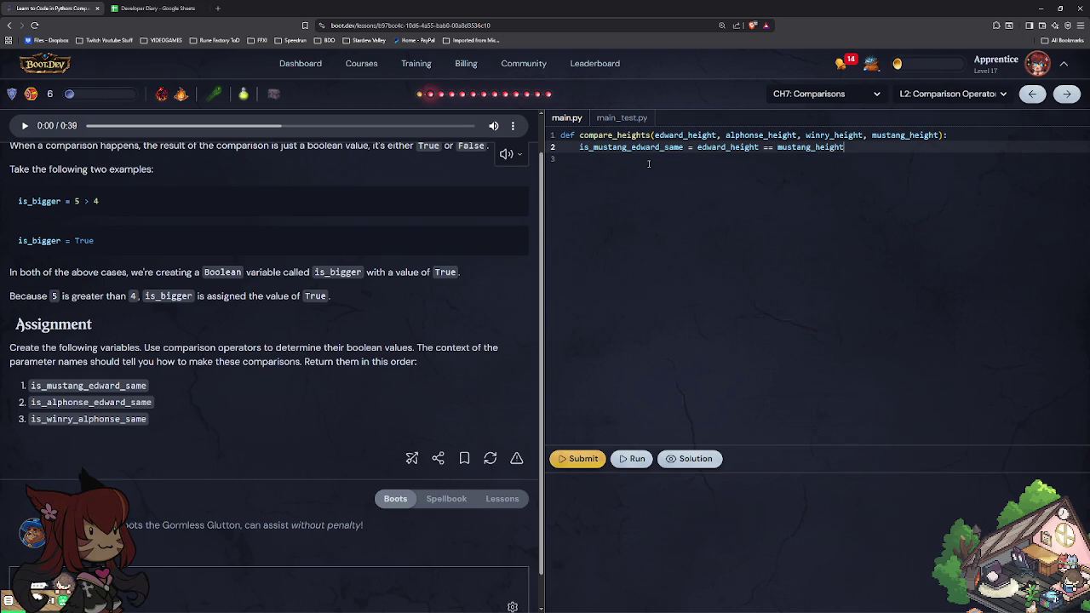
key(Return)
Step: Start the next variable and select is_alphonse_edward_same and is_winry_alphonse_same from the instructions
text(is_alphonse_height)
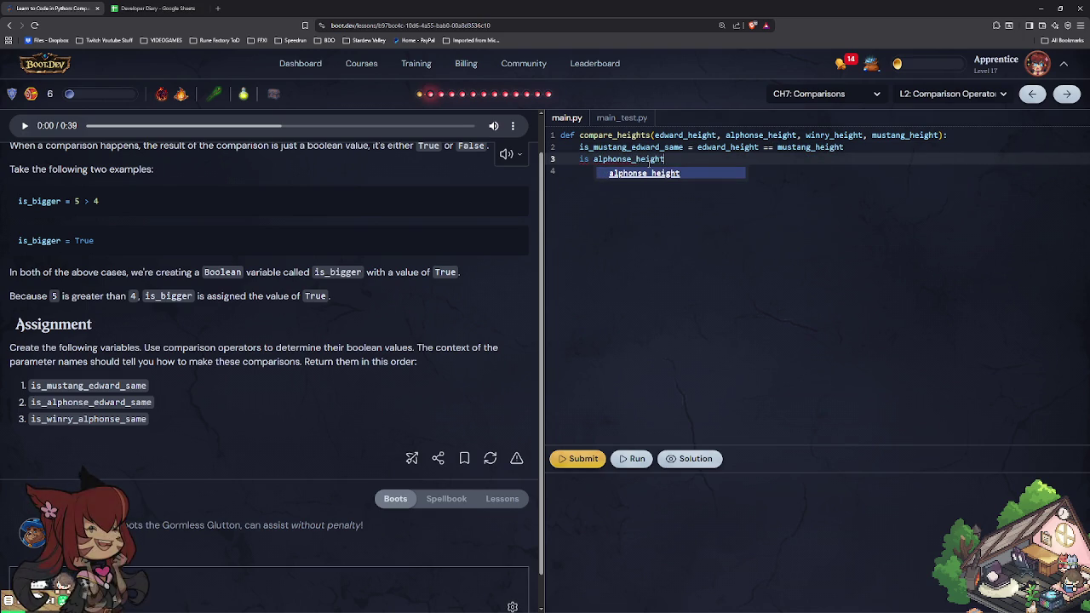
key(Return)
text(same)
key(BackSpace)
key(BackSpace)
key(BackSpace)
key(BackSpace)
key(BackSpace)
key(BackSpace)
text(_edward)
key(BackSpace)
key(BackSpace)
key(BackSpace)
key(BackSpace)
key(BackSpace)
key(BackSpace)
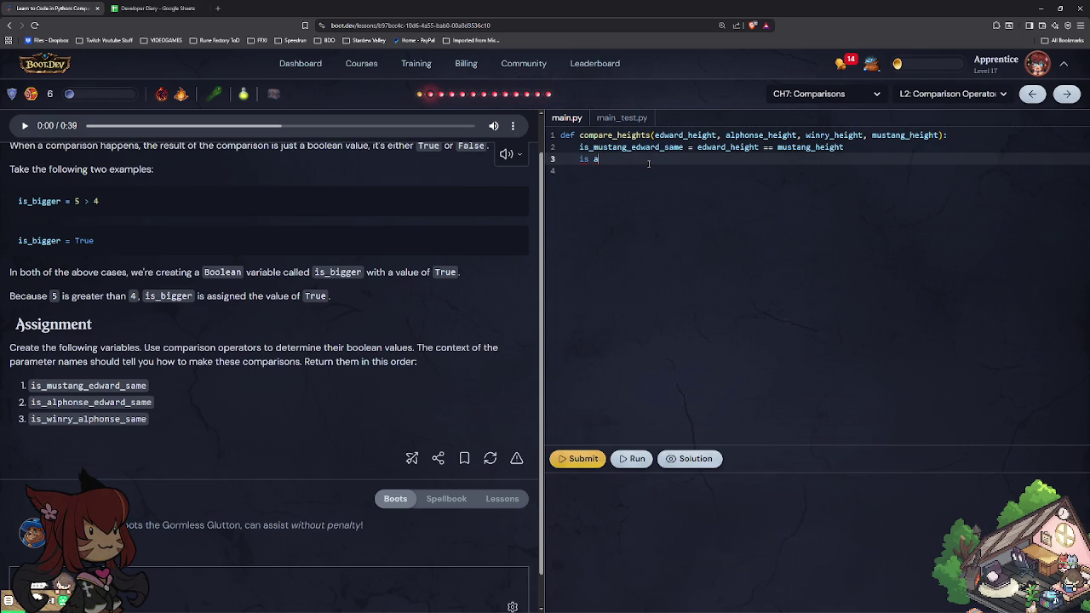
text(_alphonse)
key(BackSpace)
key(BackSpace)
key(BackSpace)
key(BackSpace)
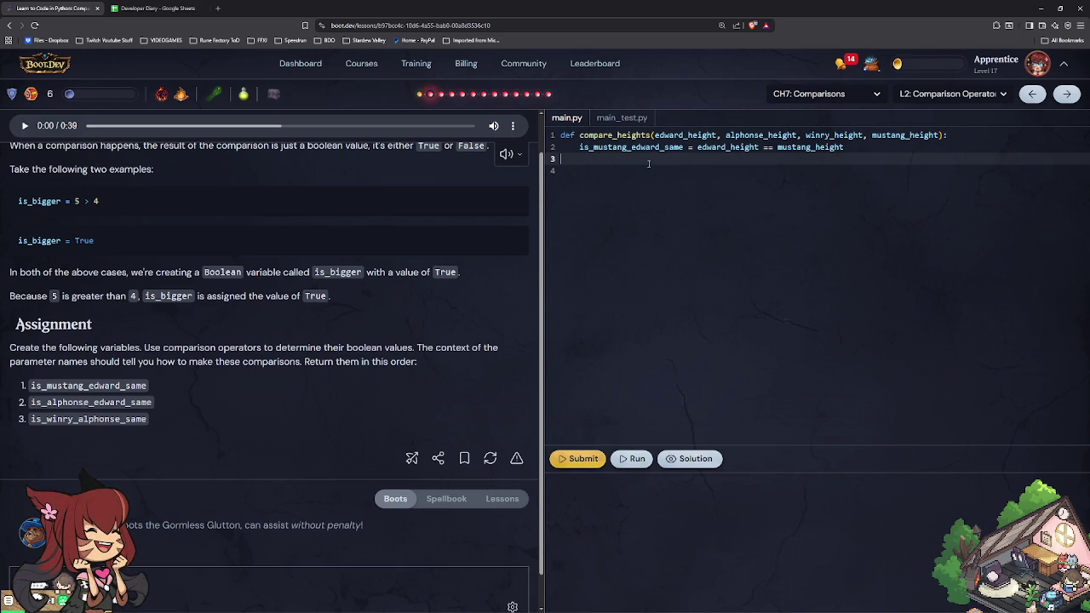
mouse_move(149, 420)
mouse_down()
mouse_move(77, 403)
mouse_move(28, 409)
mouse_up()
Step: Paste is_alphonse_edward_same and is_winry_alphonse_same onto lines 3–4, indented into the function
key(ctrl+c)
click(613, 173)
key(ctrl+v)
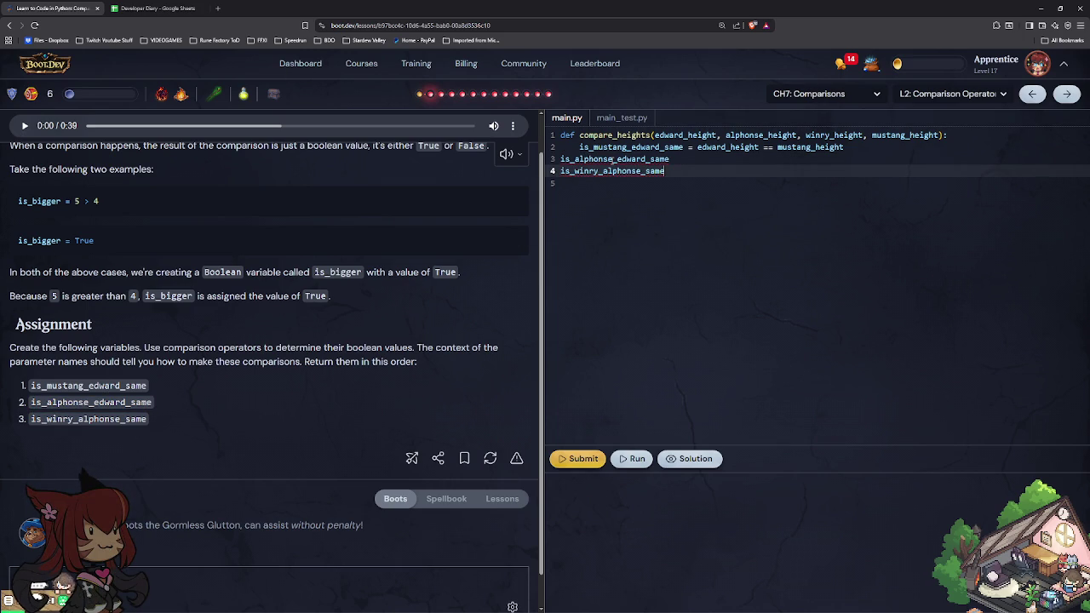
key(Up)
key(Home)
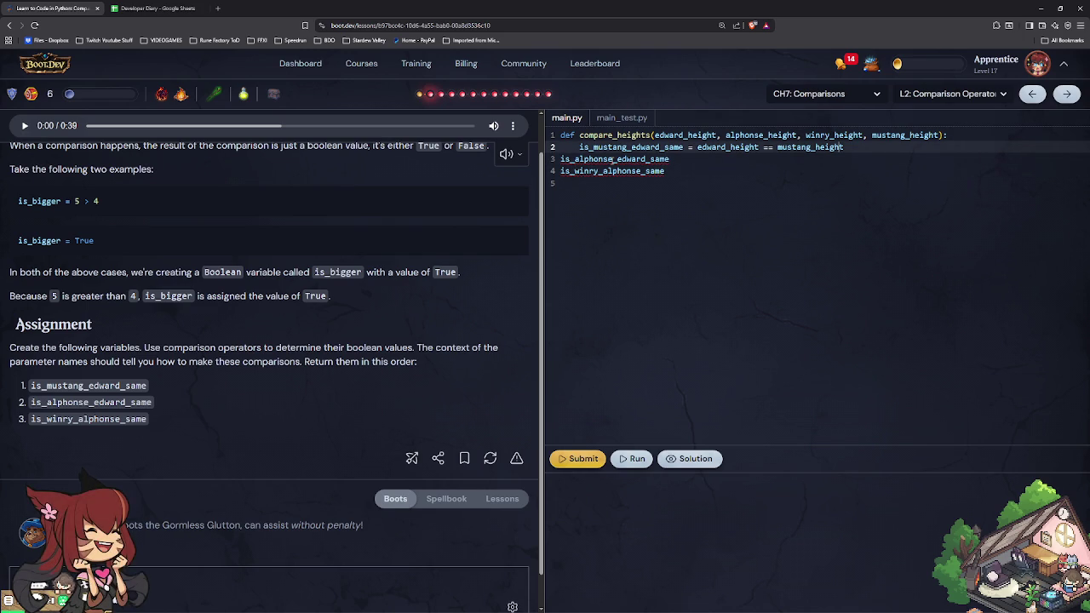
key(Tab)
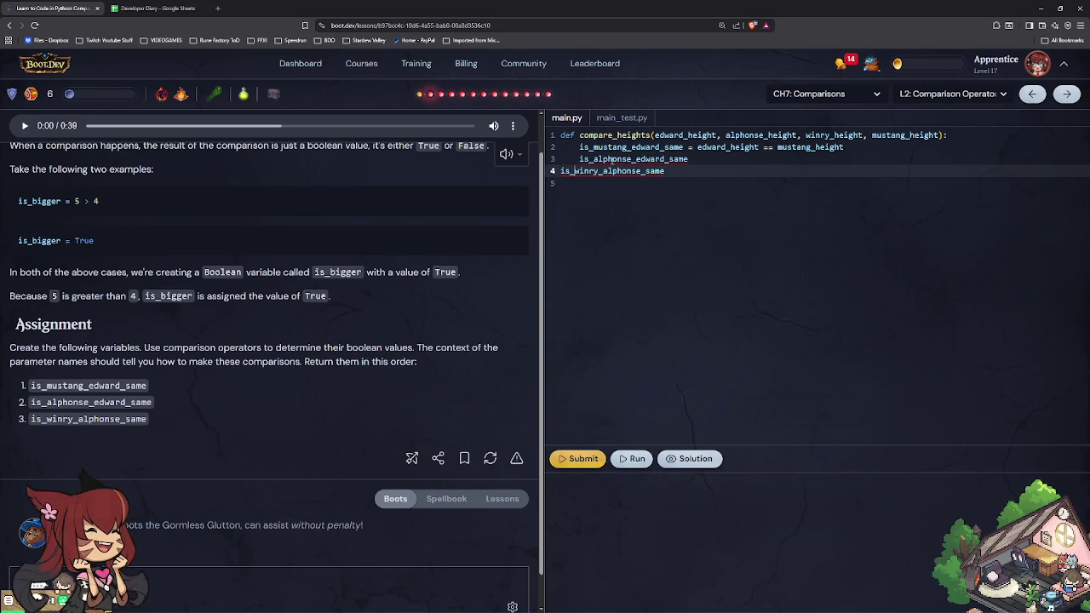
key(Down)
key(Home)
key(Tab)
key(End)
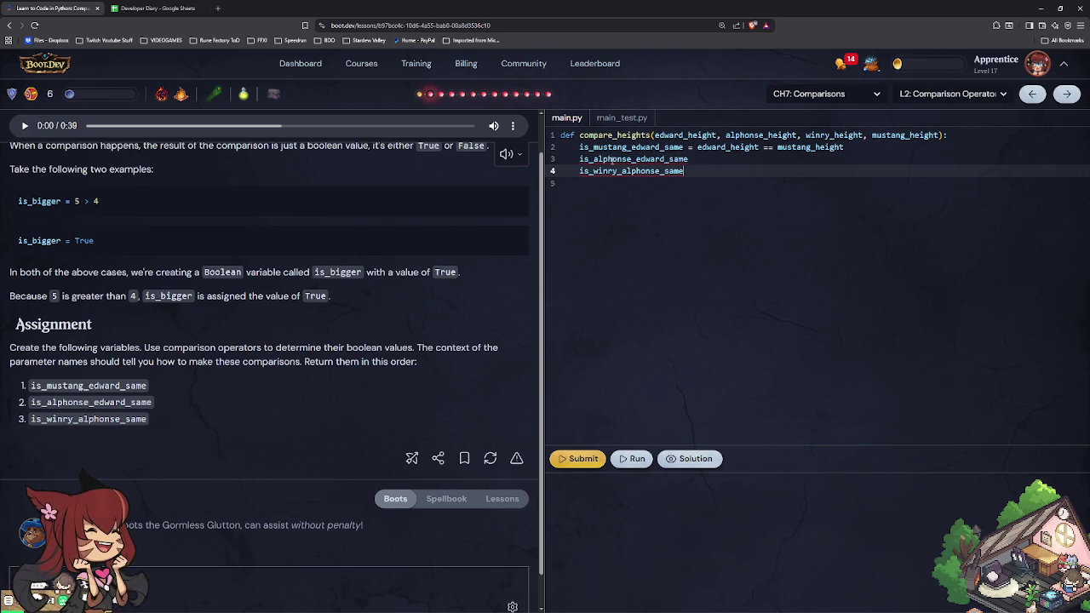
key(Up)
key(End)
Step: Assign alphonse_height == edward_height and winry_height == alphonse_height to them, and run the tests
text(= )
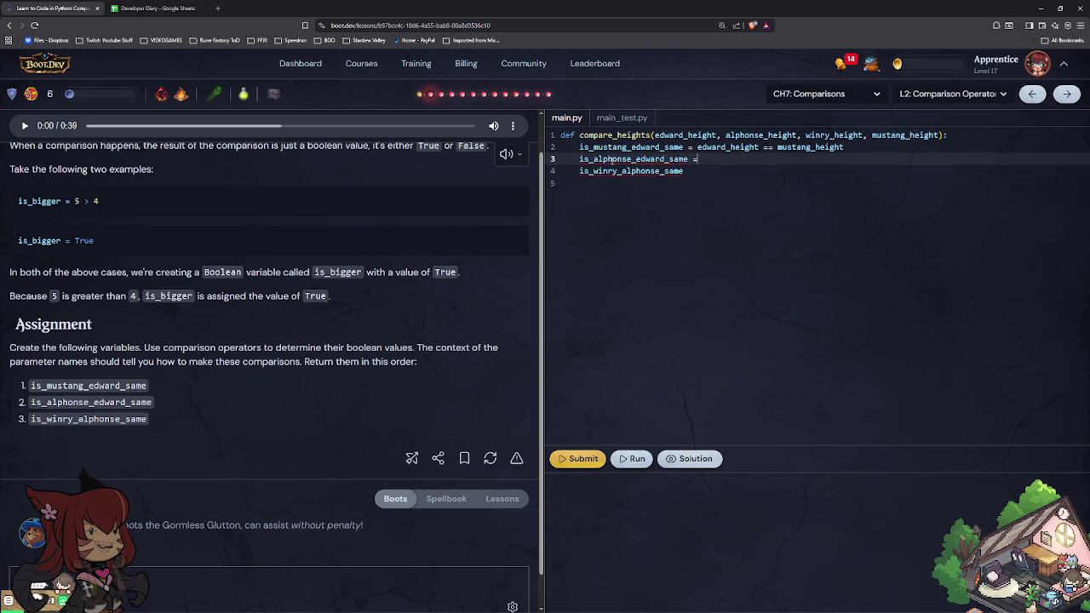
text(alphon)
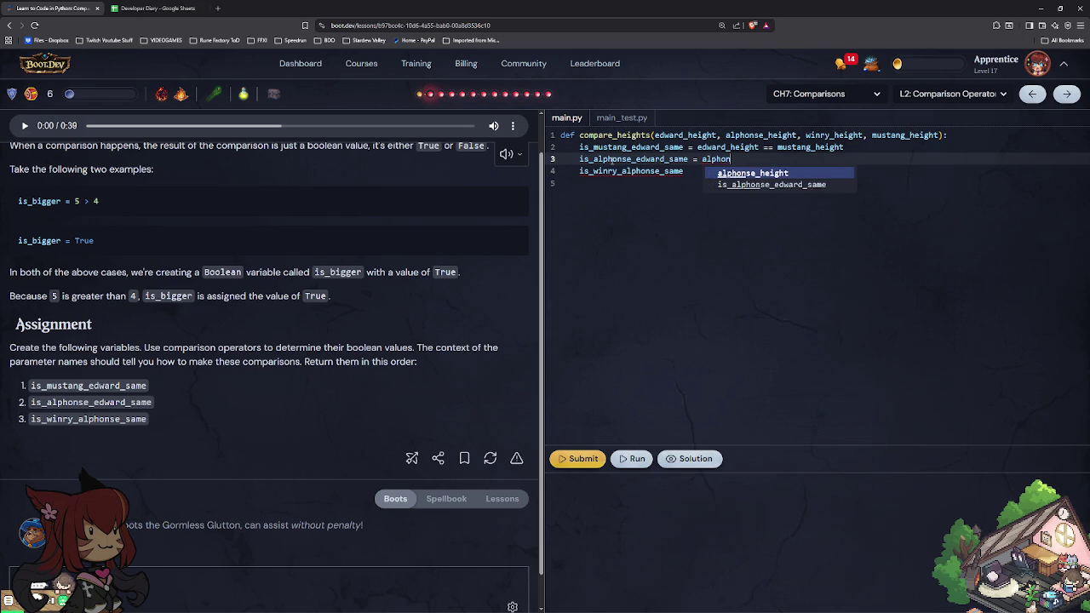
key(Tab)
text(== edwar)
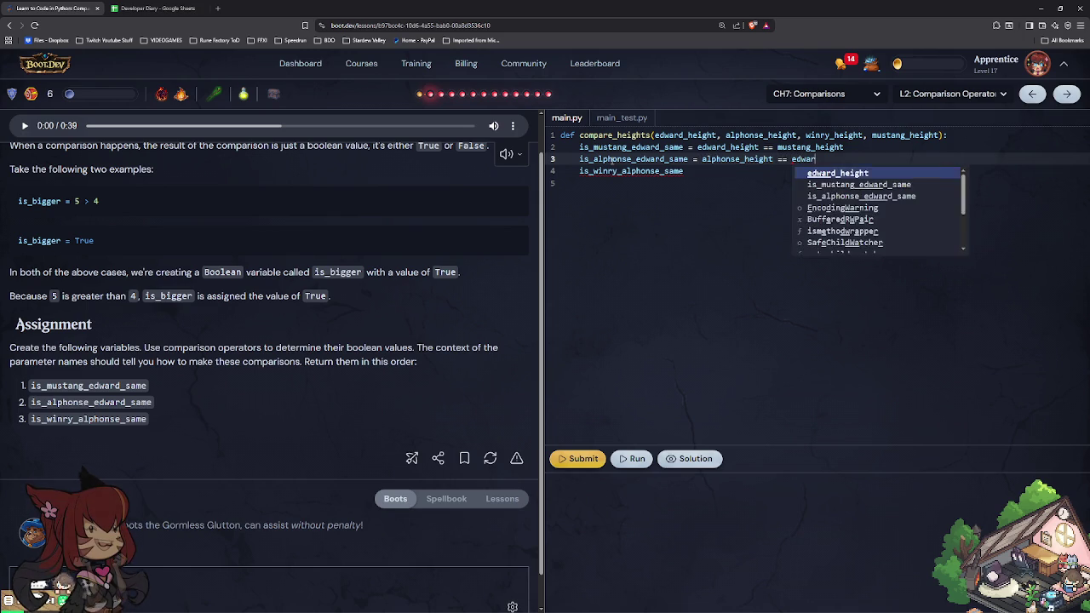
text(d)
key(Tab)
key(Down)
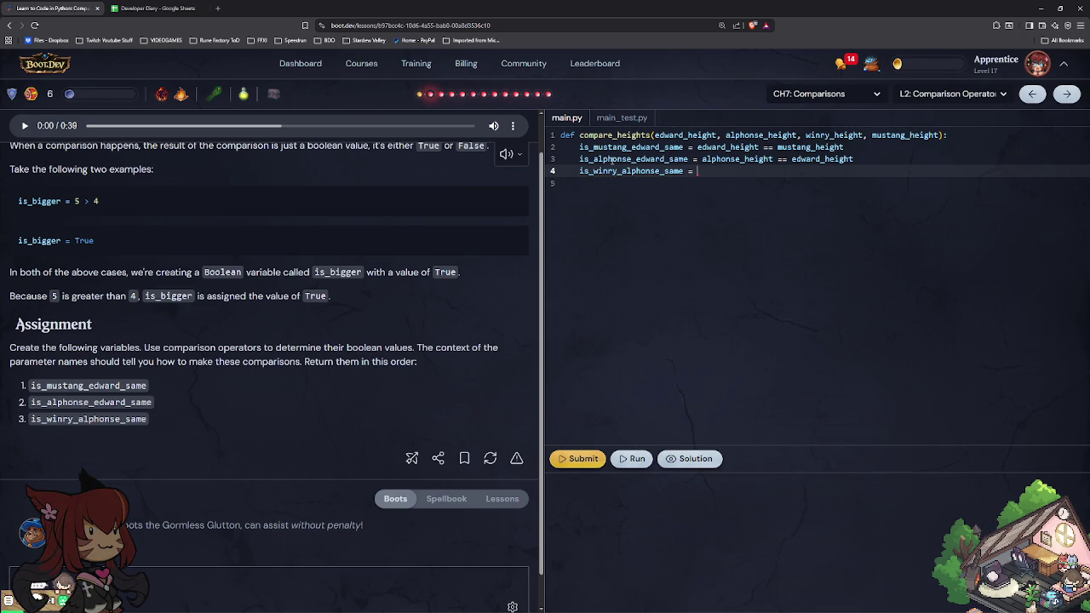
text(winry)
key(Tab)
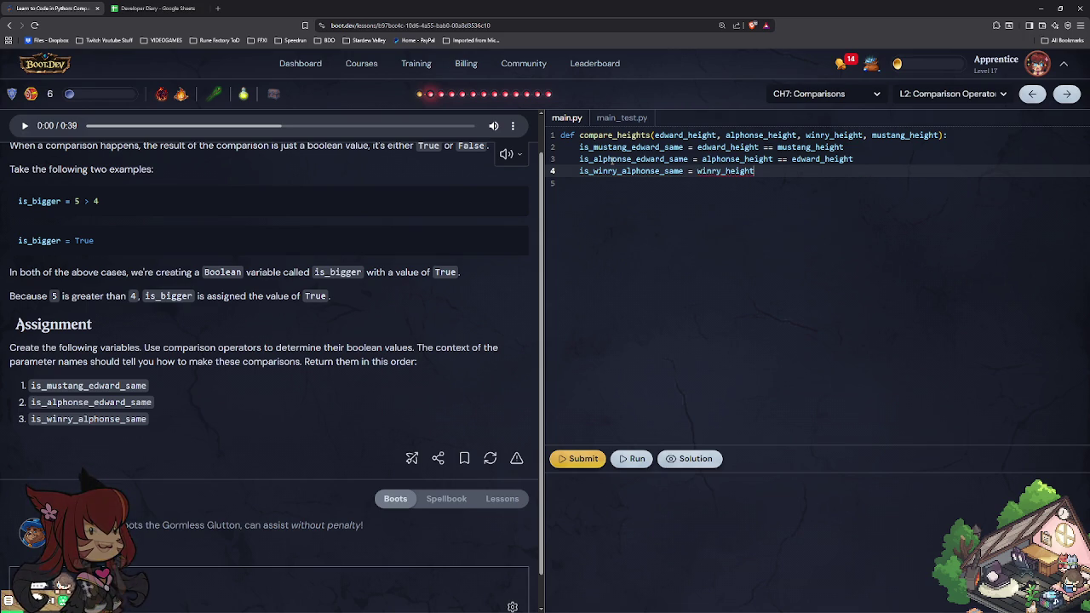
text( =)
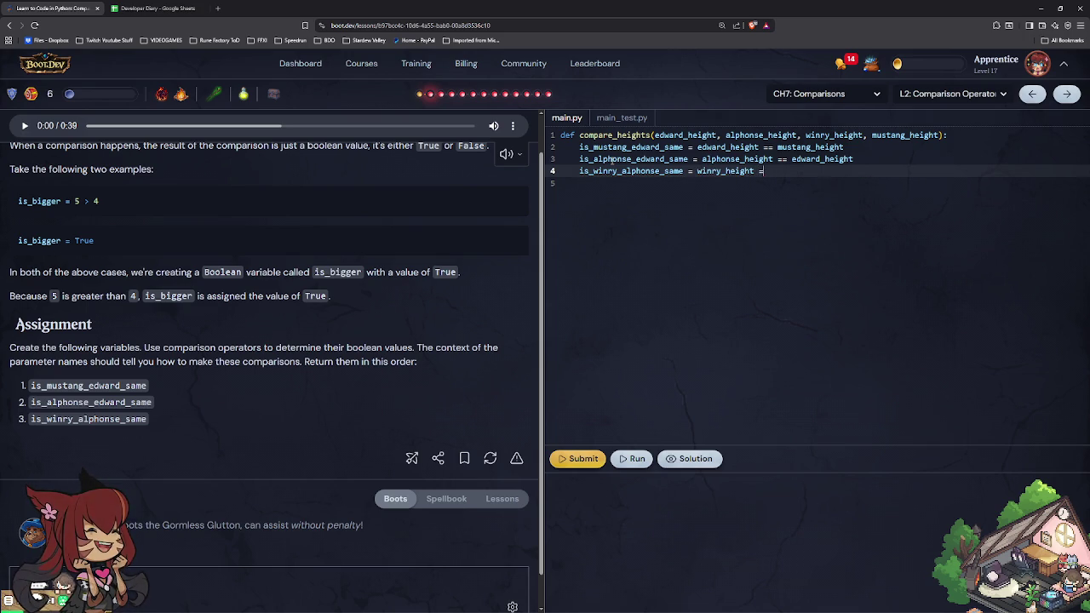
text(= alphonse)
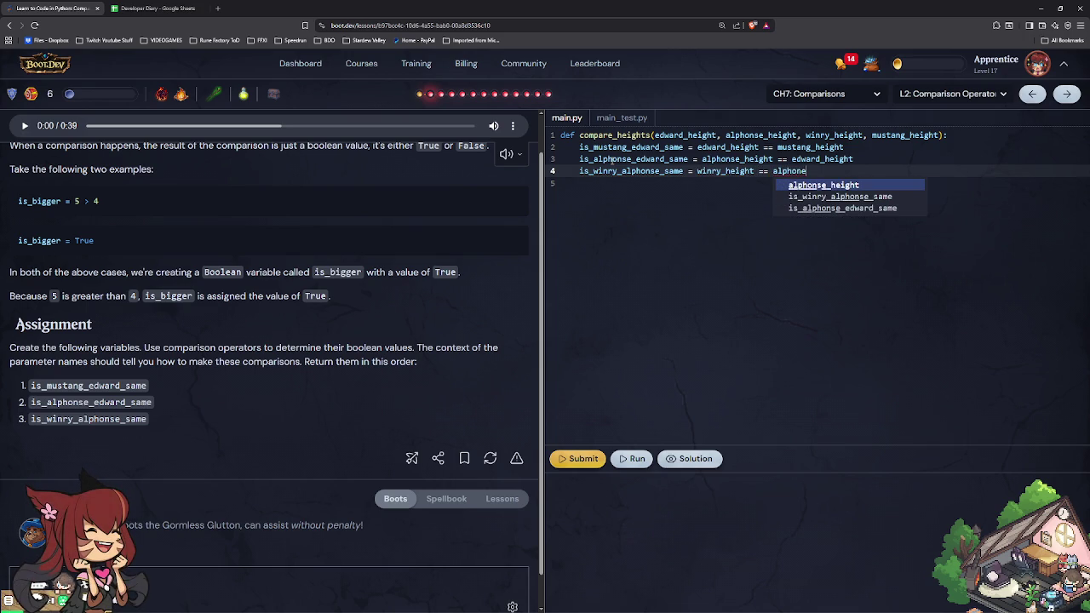
key(Tab)
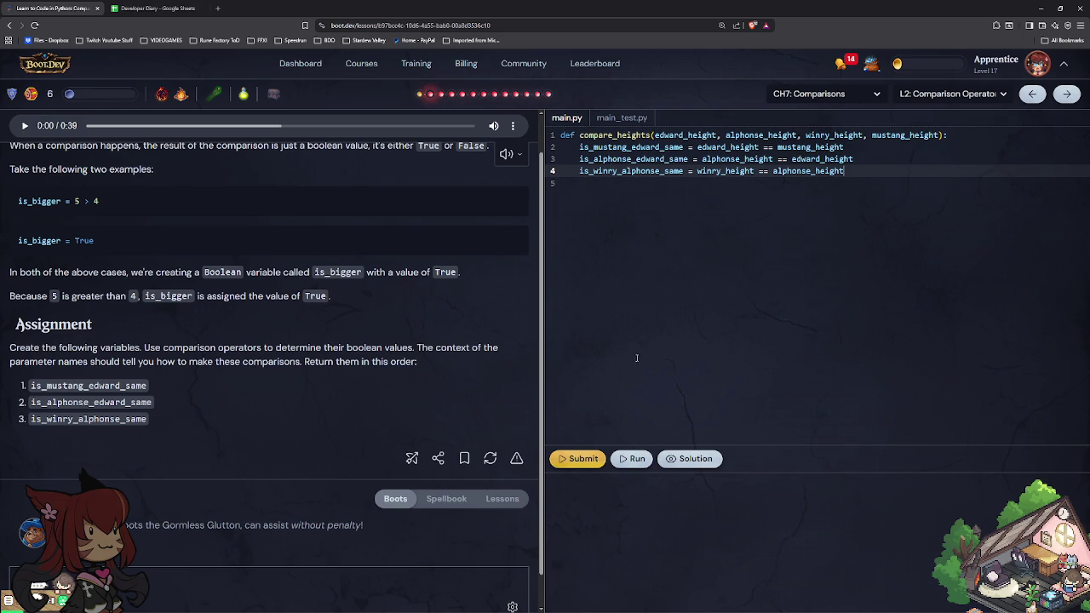
click(630, 459)
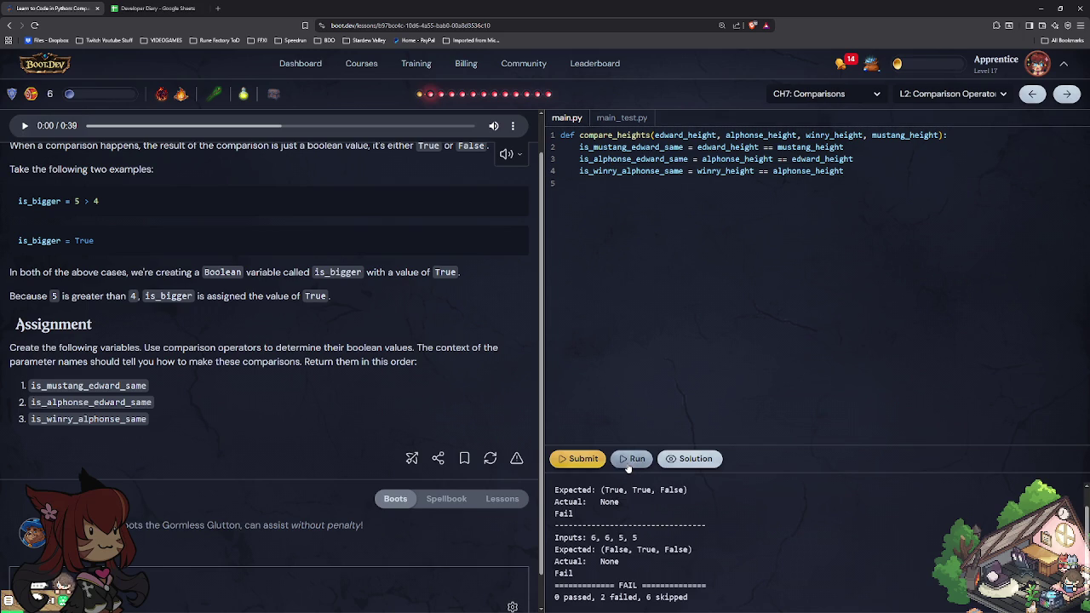
Step: Return is_mustang_edward_same, is_alphonse_edward_same and is_winry_alphonse_same on line 5
click(850, 194)
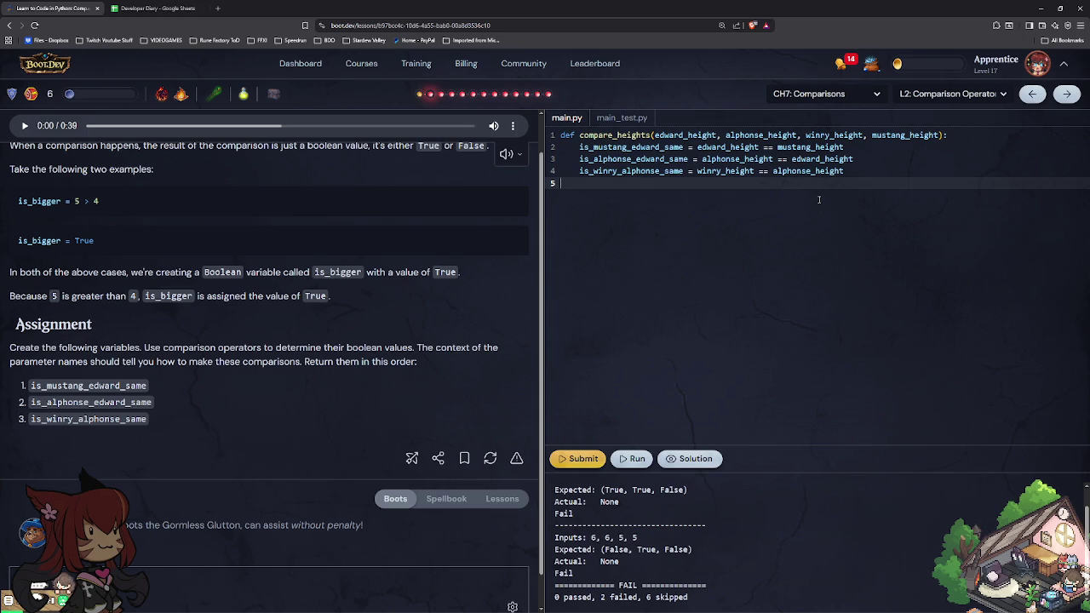
key(Tab)
text(return)
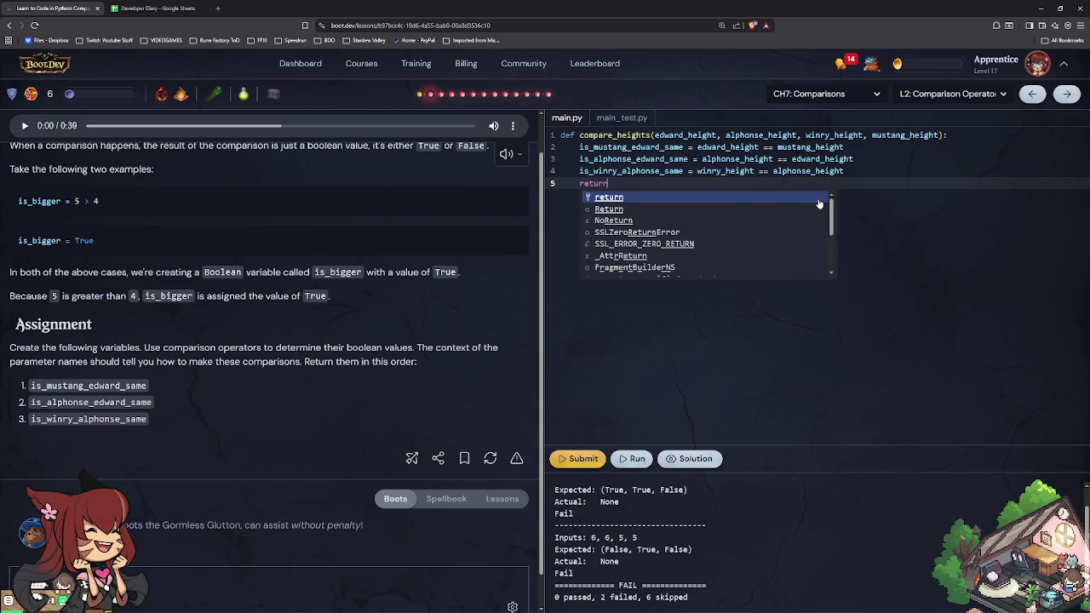
key(Escape)
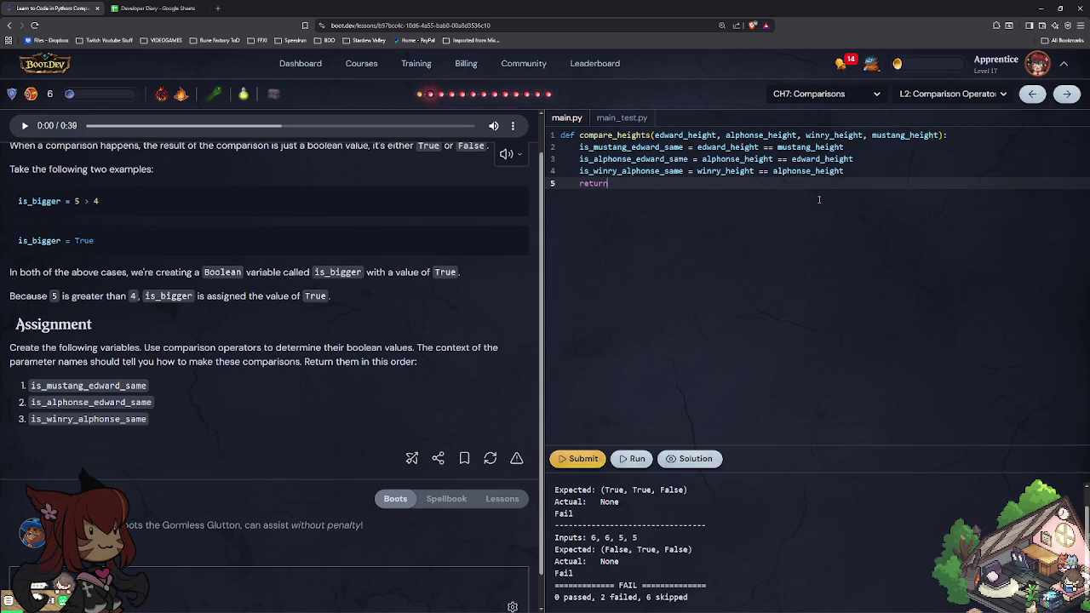
text(is_mu)
key(Tab)
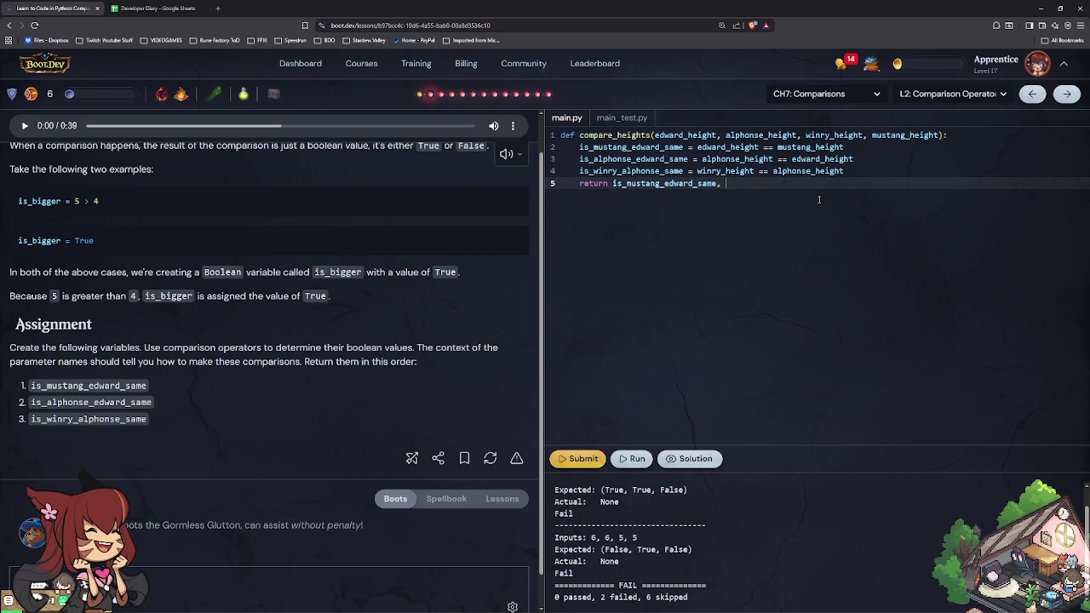
text(is_alp)
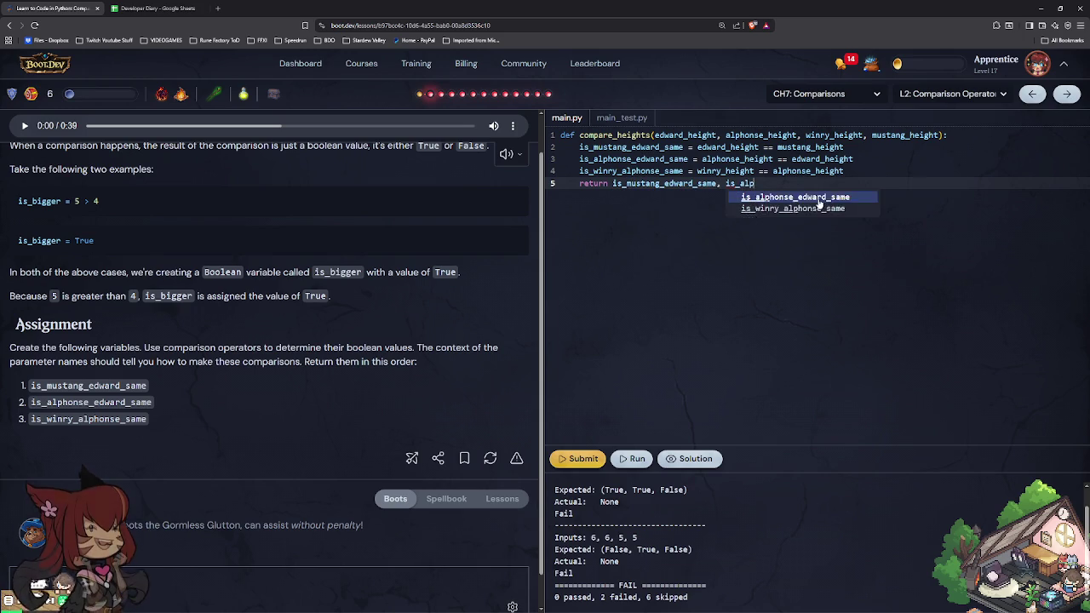
key(Tab)
text(, is)
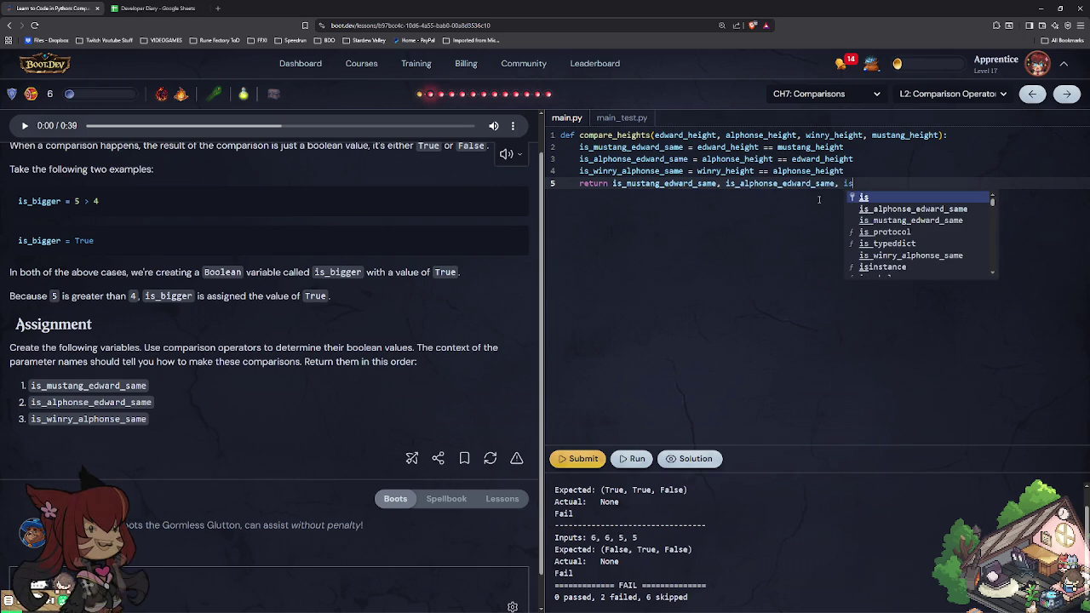
text(_win)
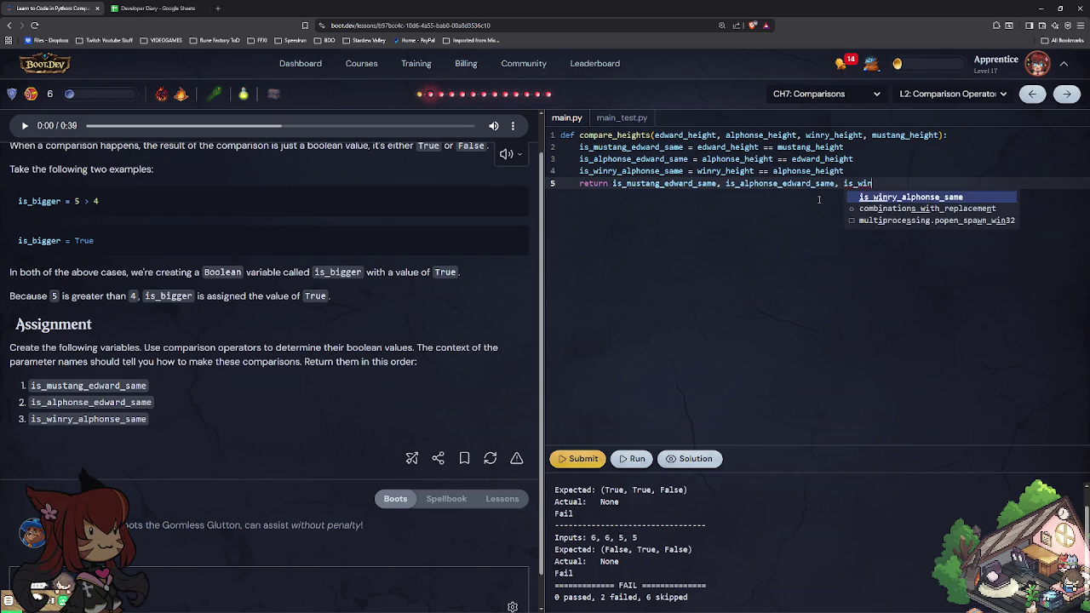
key(Tab)
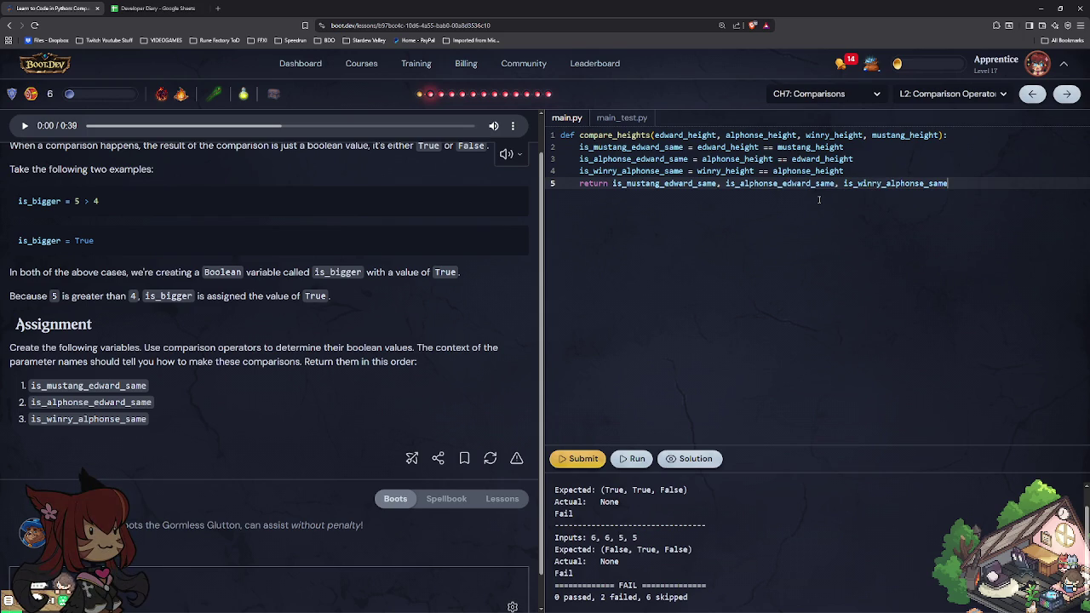
Step: Rerun and submit compare_heights with all 8 tests passing
click(630, 460)
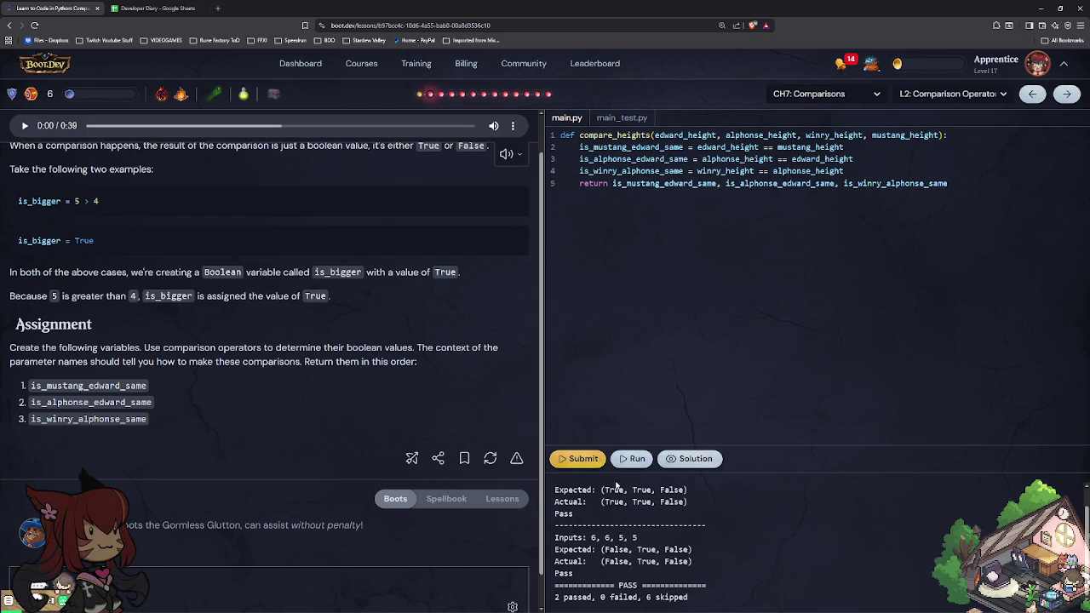
click(579, 459)
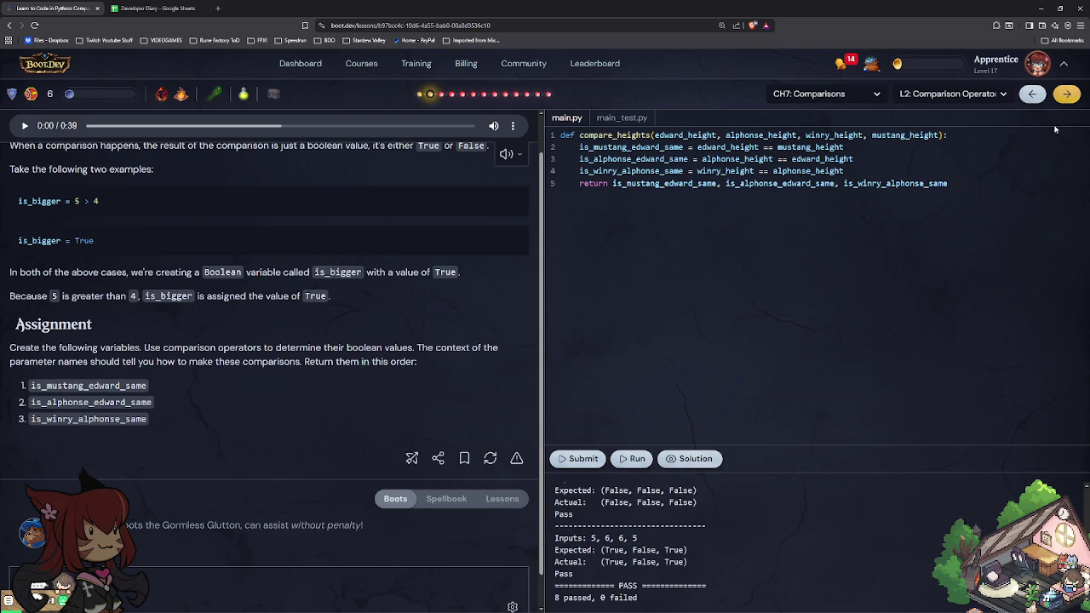
click(1066, 96)
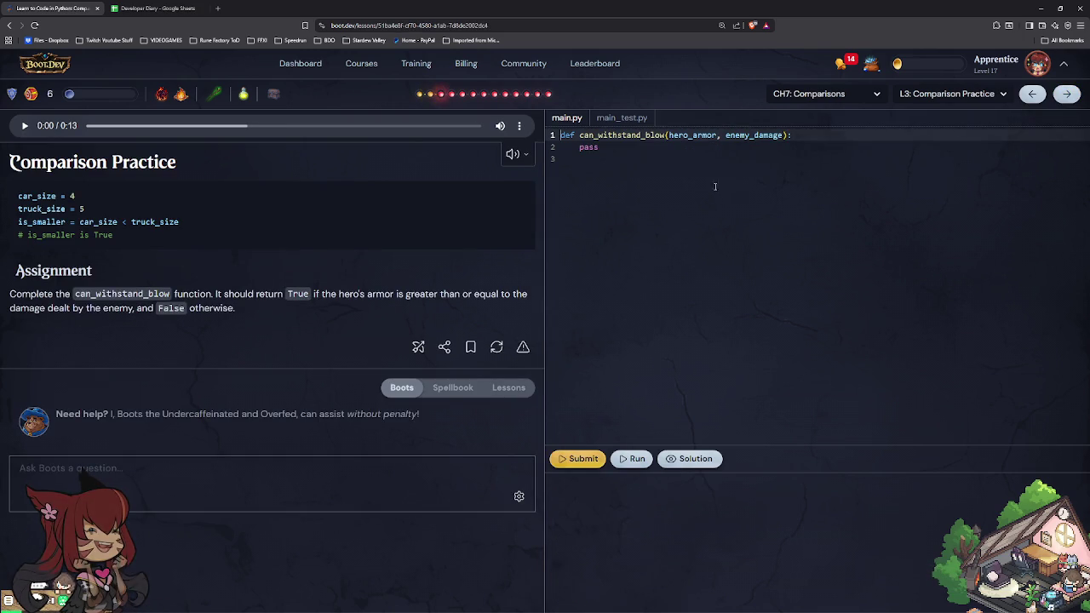
Step: Replace pass with return hero_armor >= enemy_damage, then run and submit with 7 tests passing
click(710, 146)
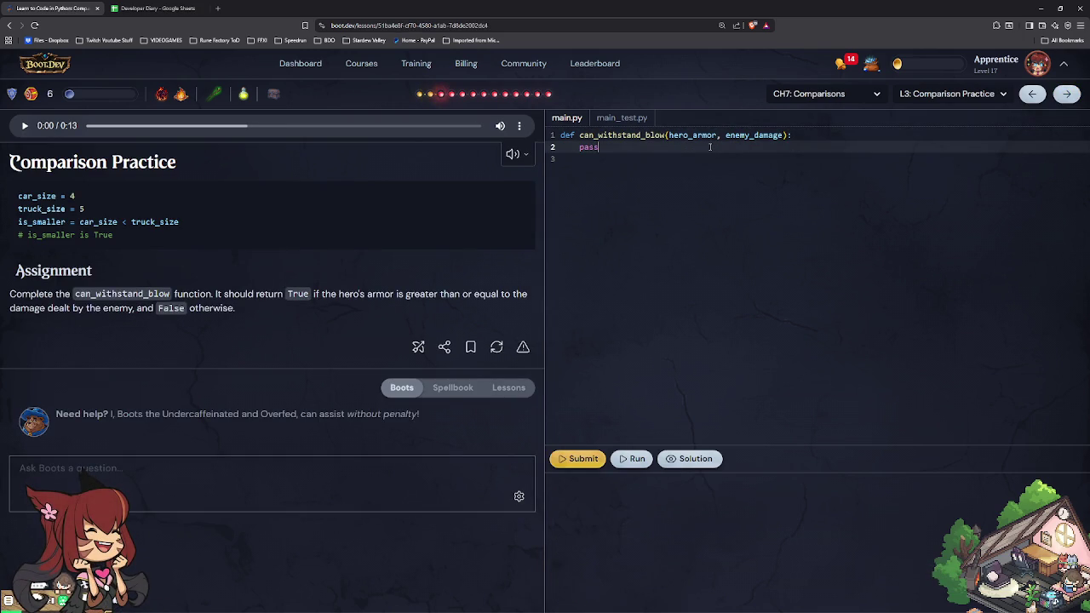
key(BackSpace)
key(BackSpace)
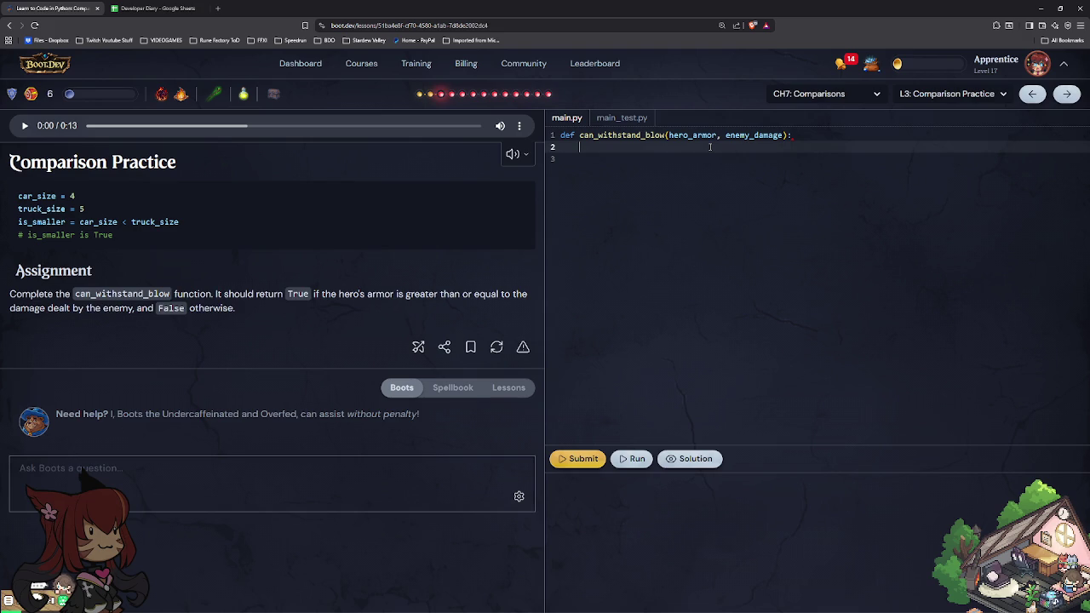
text(return)
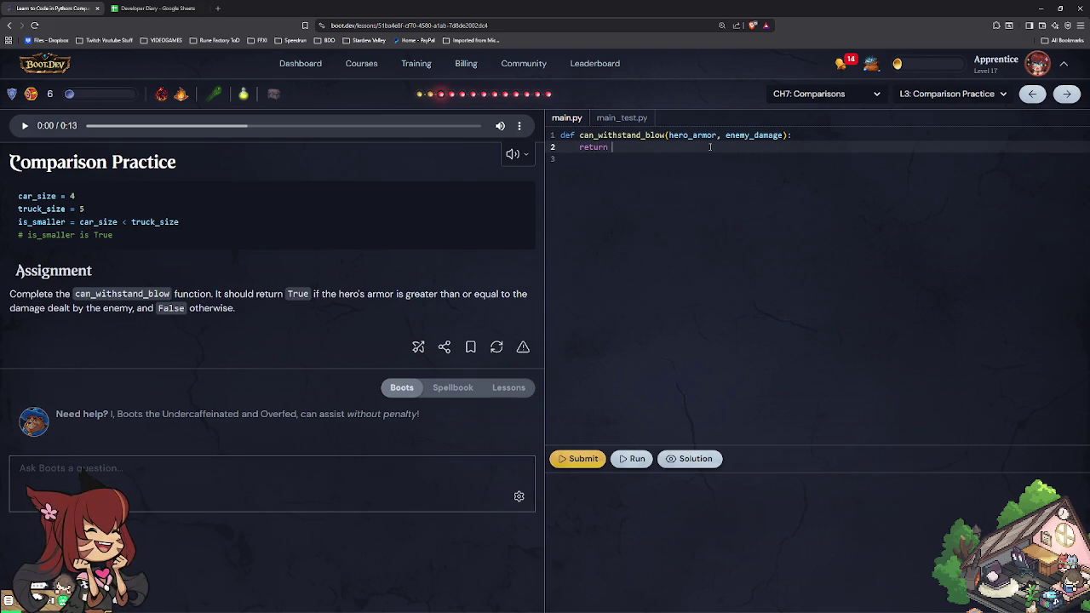
text( hero)
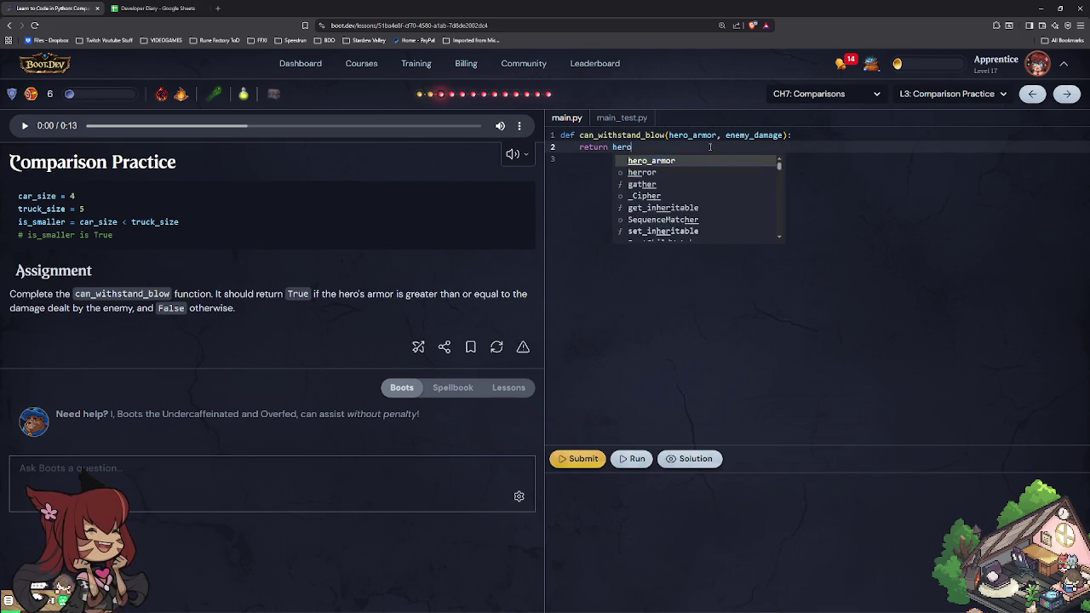
text(_armor >=)
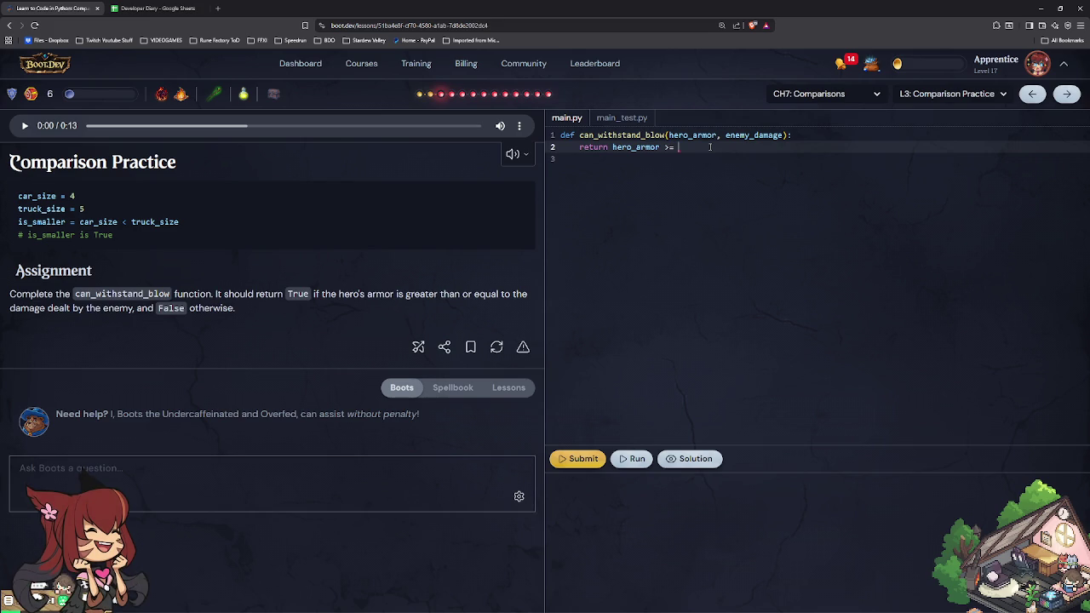
text( enemy_damage)
click(634, 459)
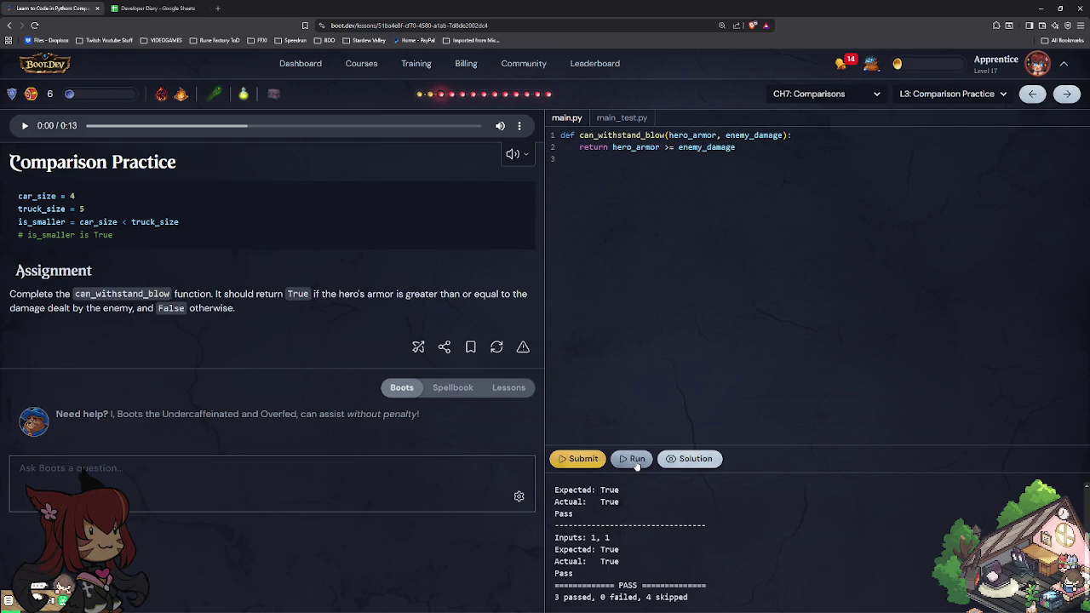
click(579, 458)
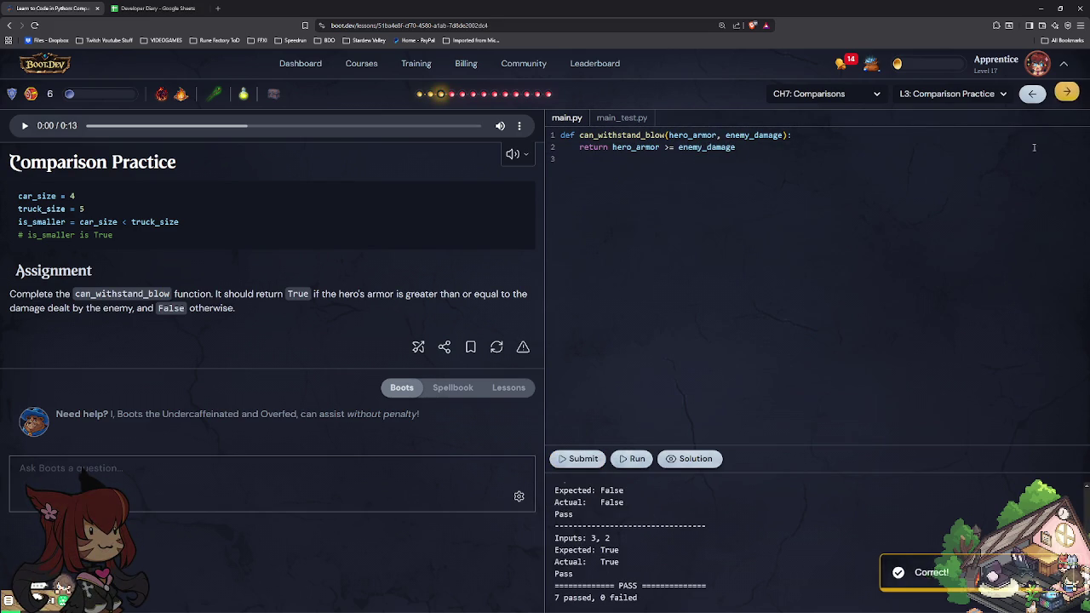
click(1067, 95)
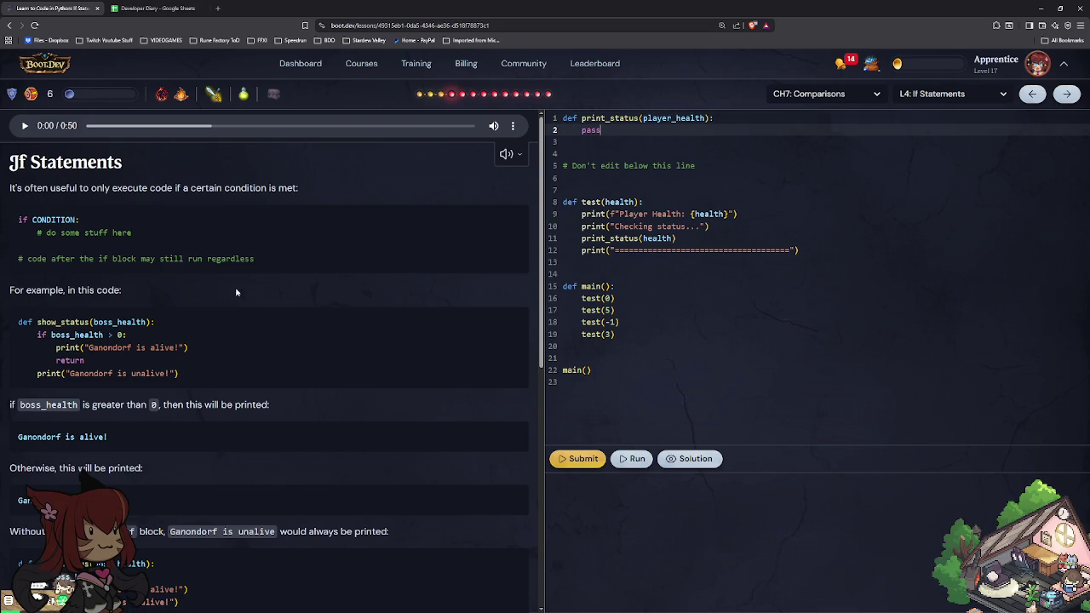
Step: Replace pass with if player_health <= 0: print("dead")
scroll(253, 286, down, 5)
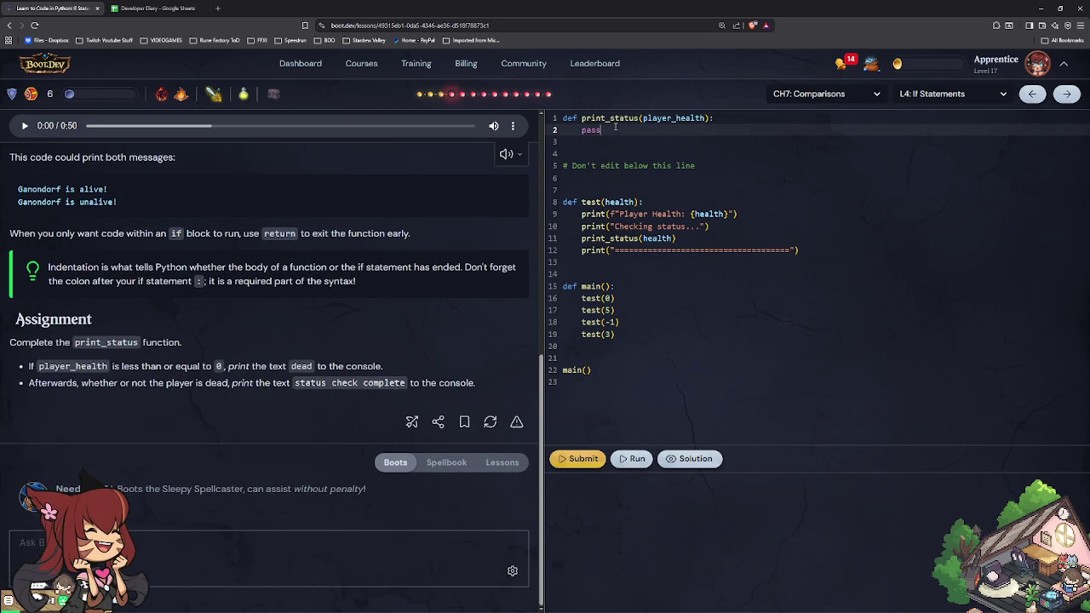
key(BackSpace)
key(BackSpace)
key(BackSpace)
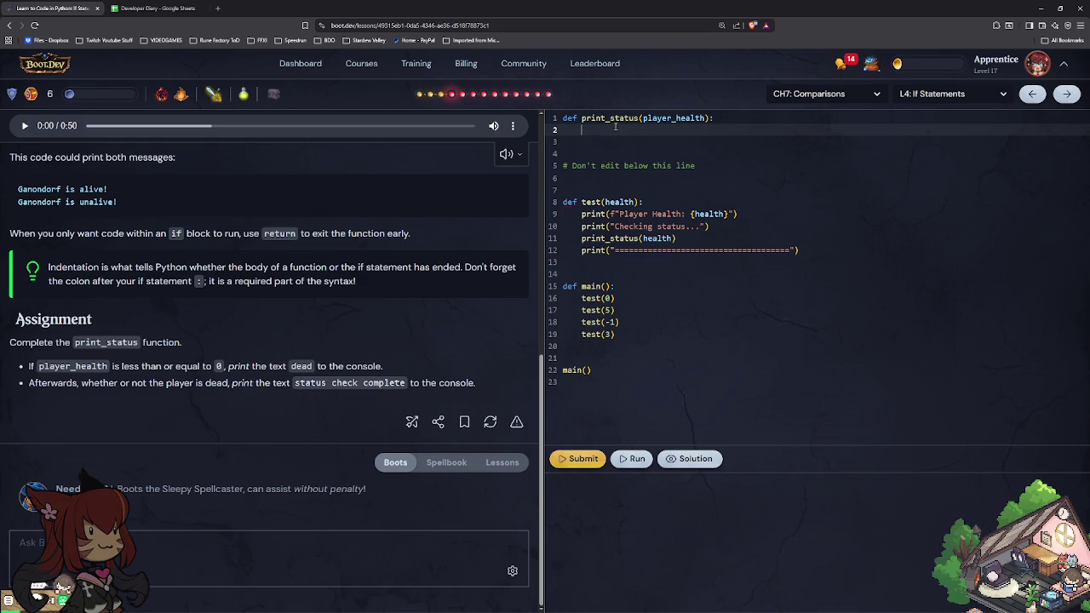
text(if player_health <)
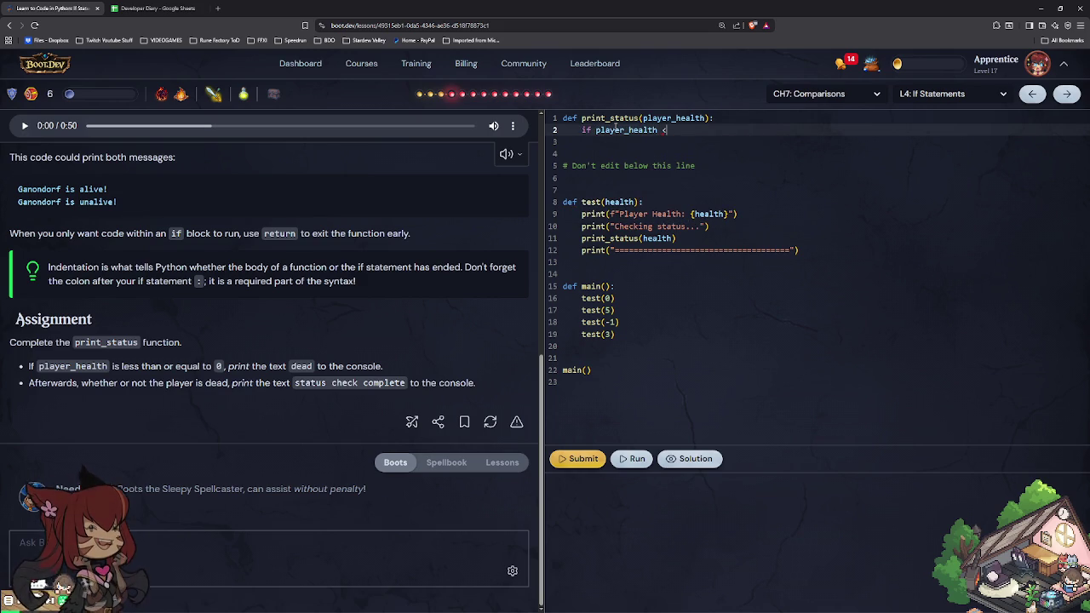
text(=)
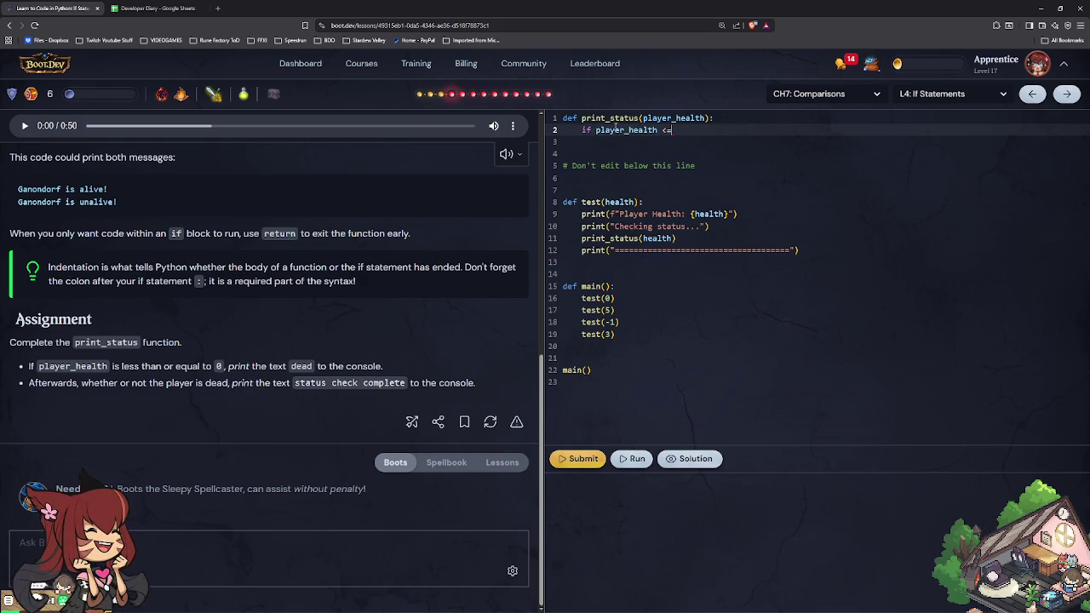
text( 0)
key(Return)
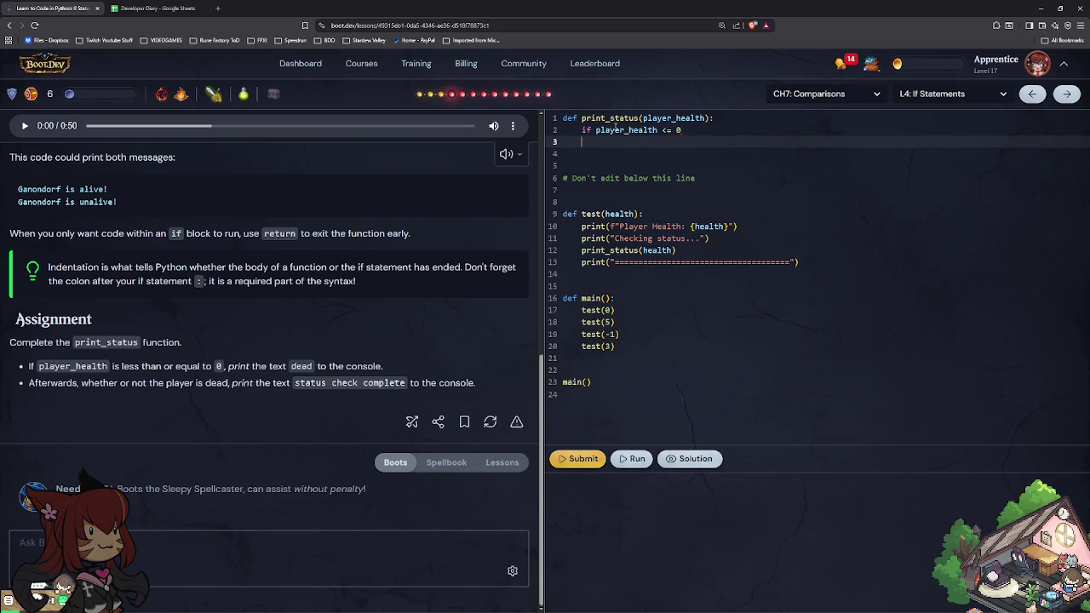
key(BackSpace)
text(:)
key(Return)
text(print)
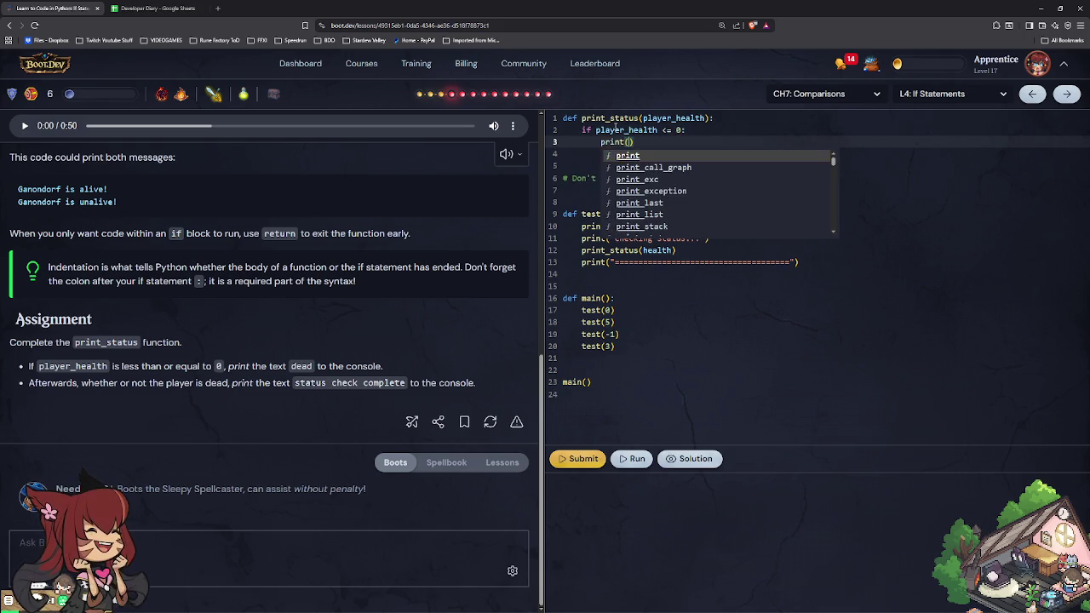
text(("dead")
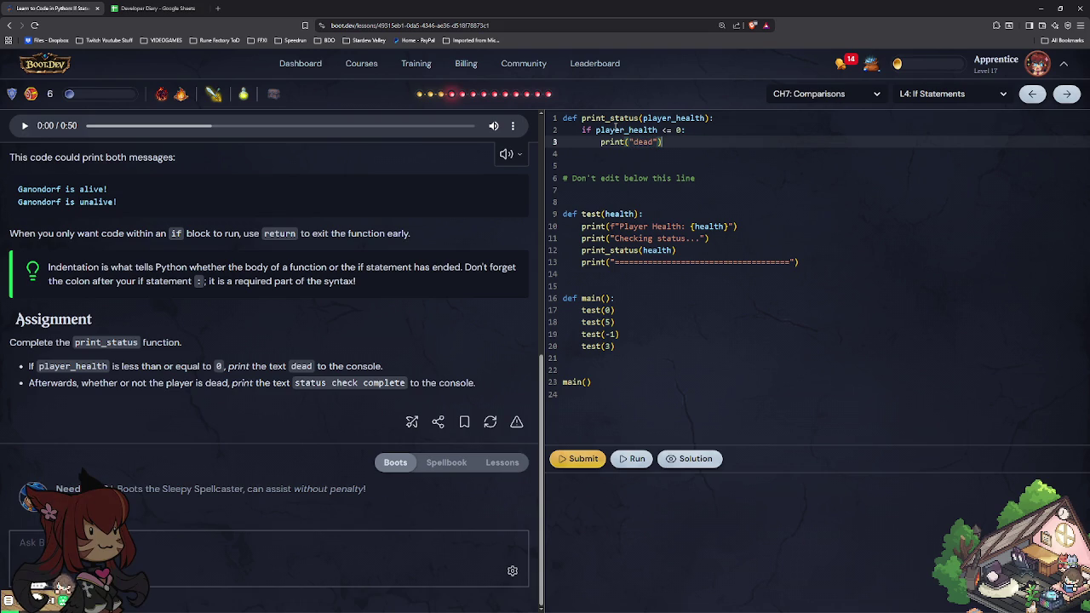
key(Return)
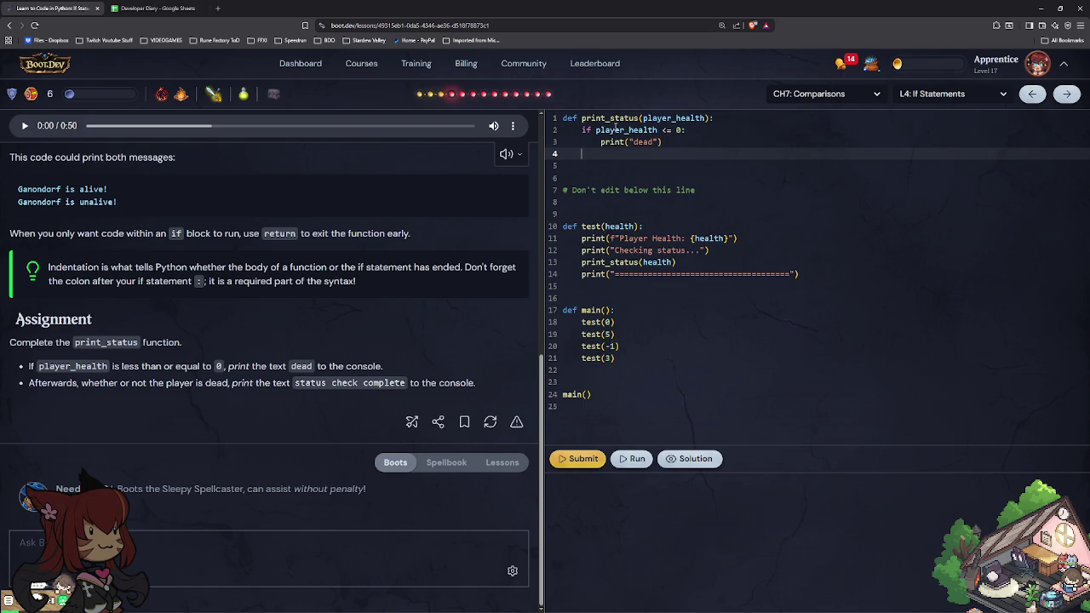
Step: Add print("status check complete") after the if block, then run and submit
text(print)
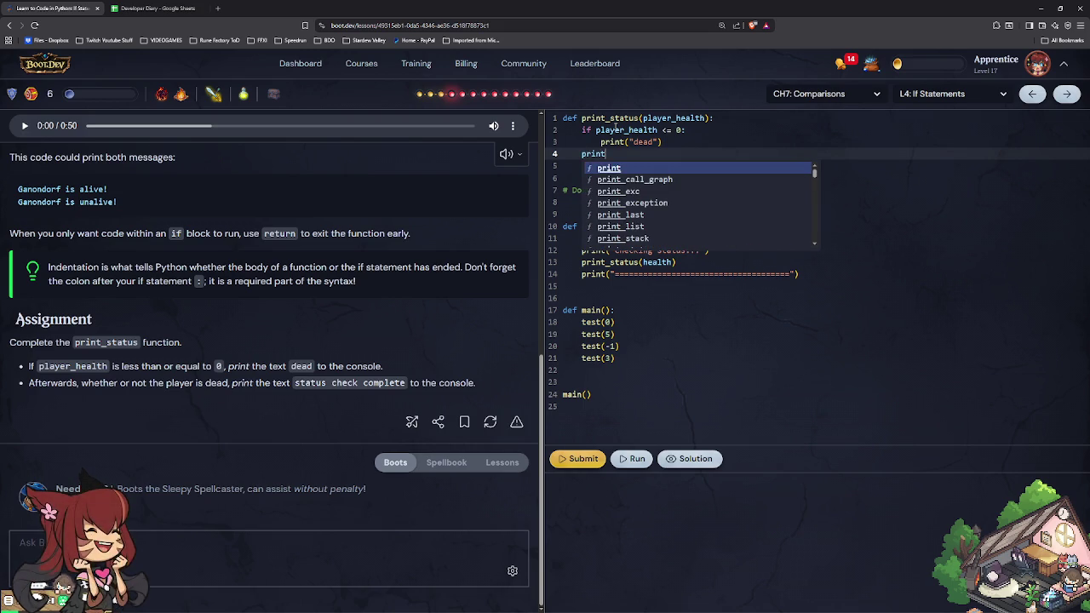
text(()
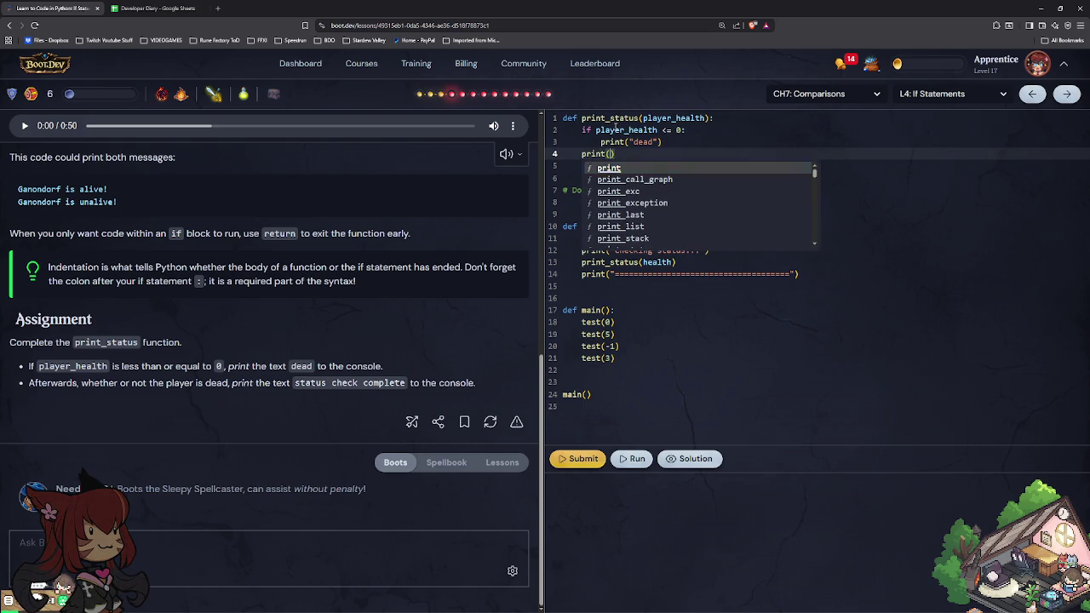
text(status)
key(BackSpace)
key(BackSpace)
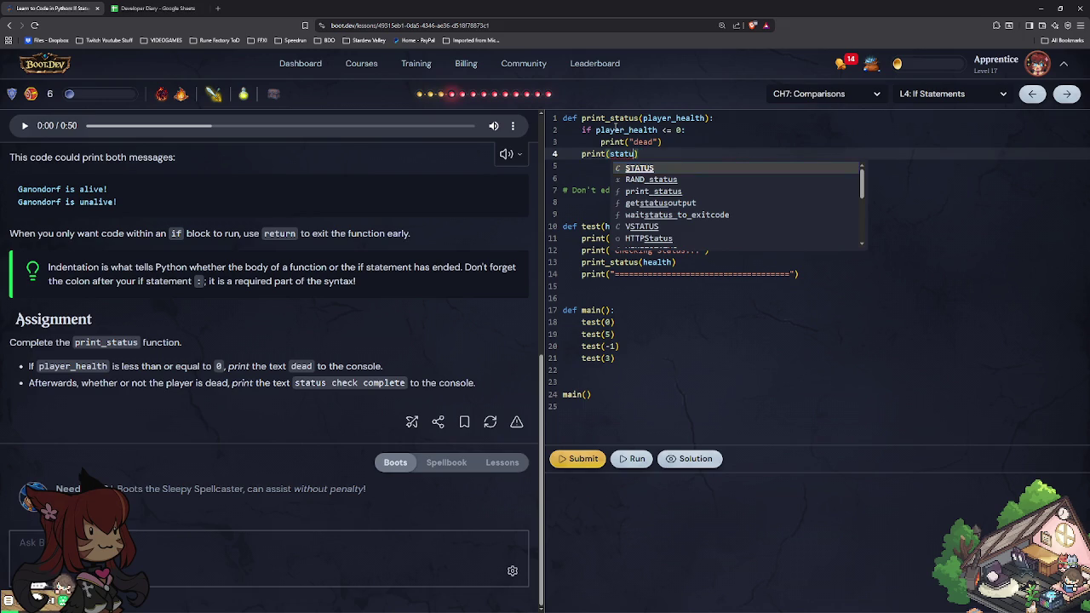
key(BackSpace)
key(BackSpace)
key(BackSpace)
key(BackSpace)
text("statu)
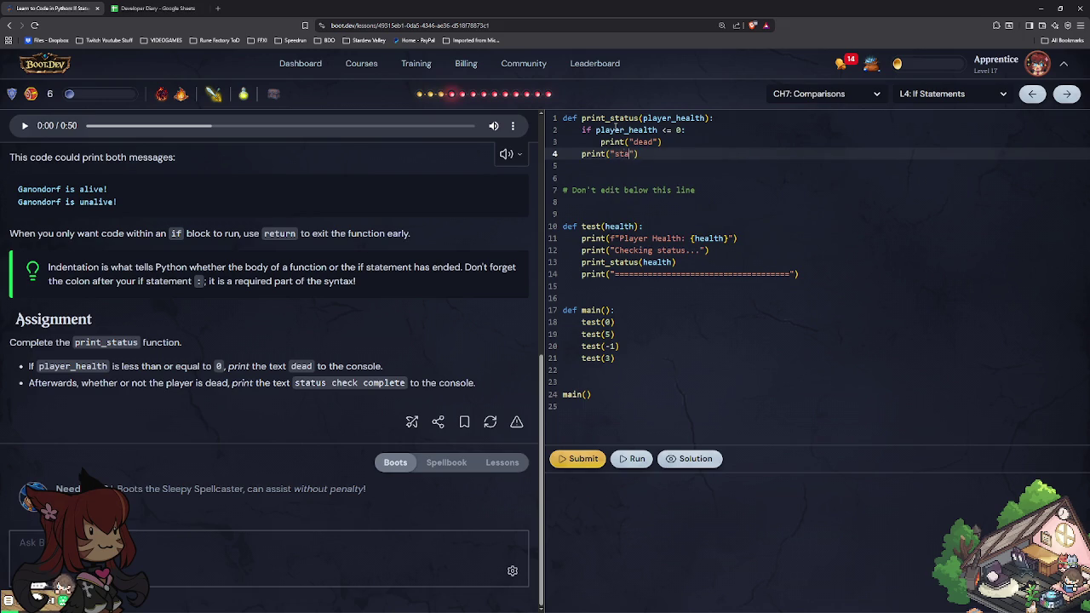
text(s check complete)
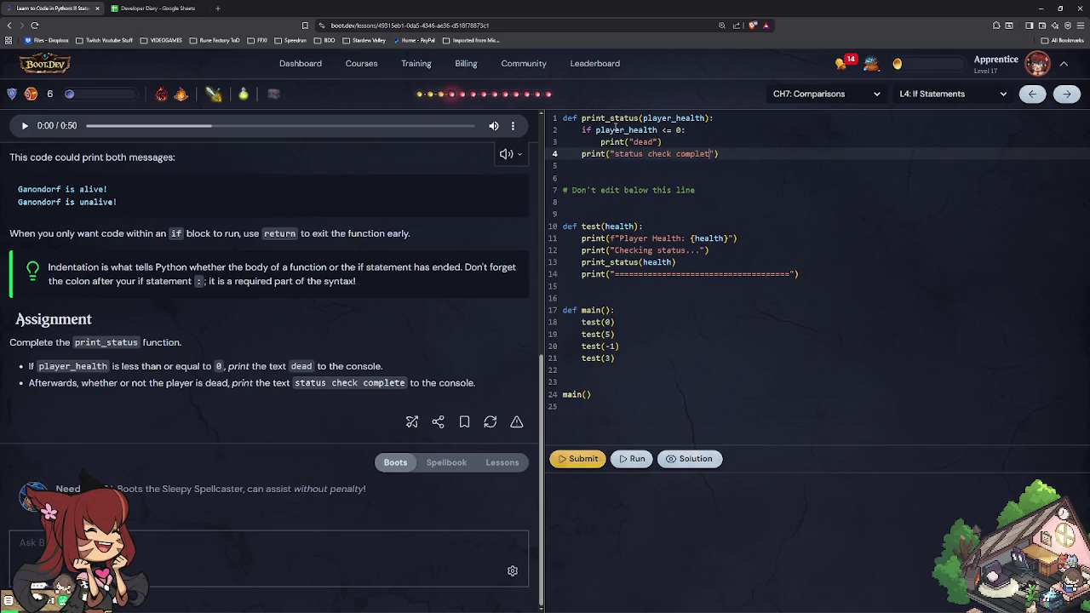
text(.)
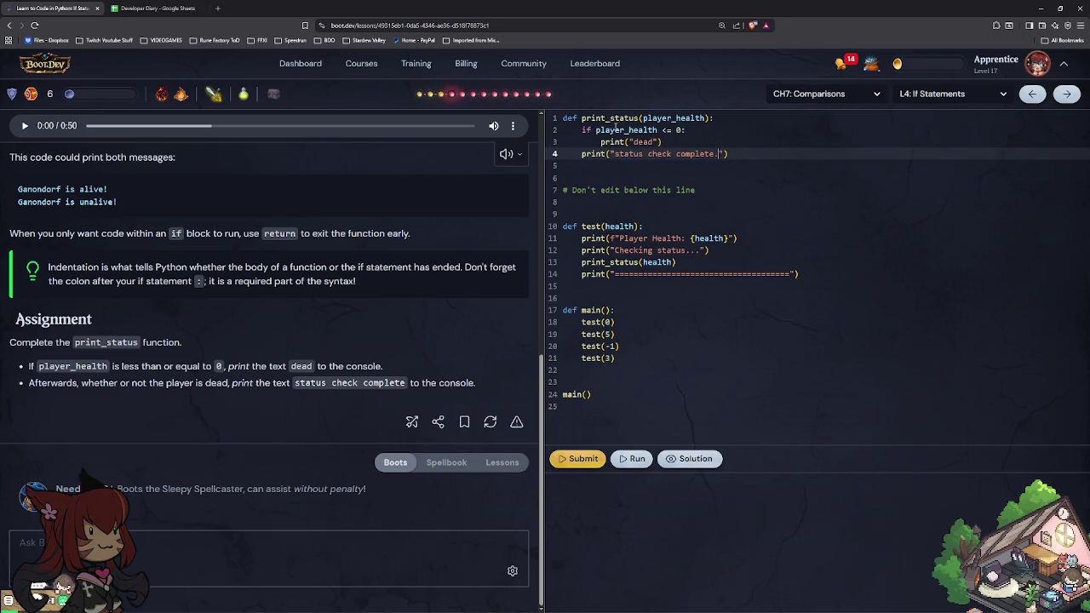
key(BackSpace)
click(632, 458)
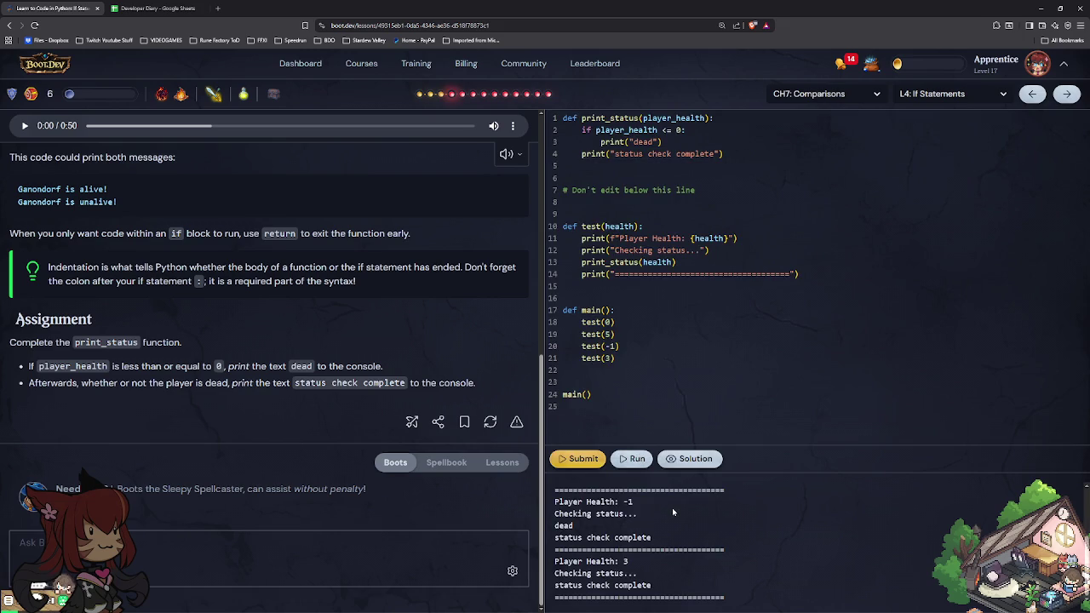
click(585, 458)
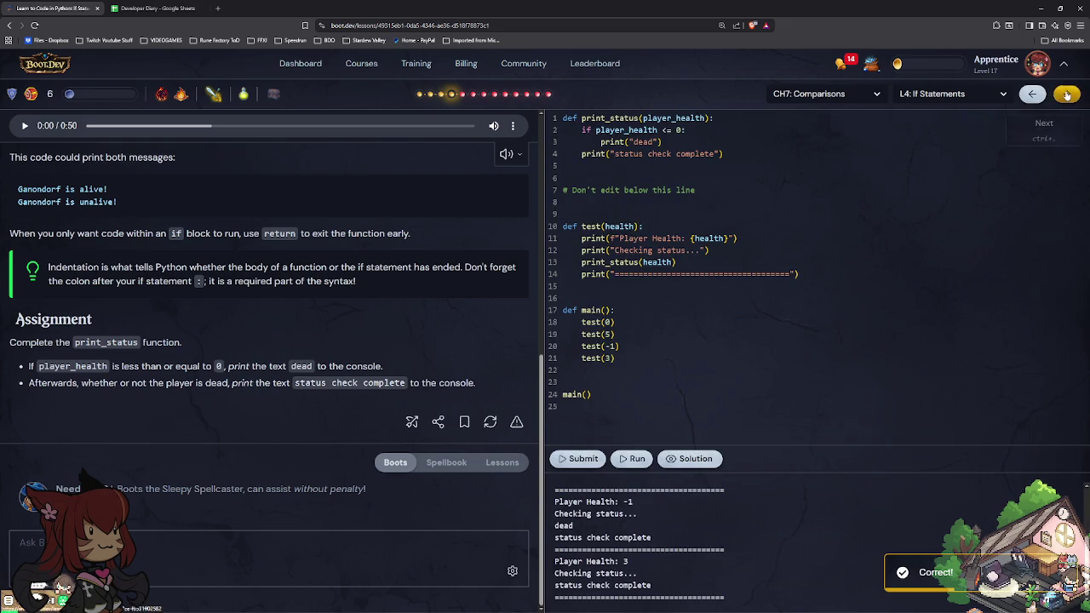
click(1066, 95)
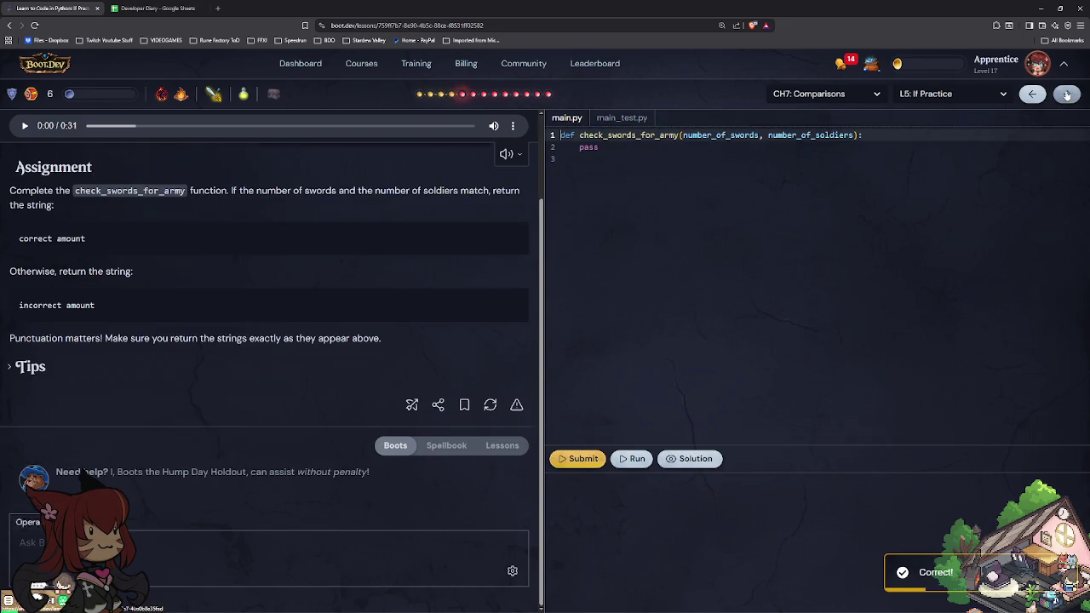
Step: Replace pass with the condition if number_of_swords == number_of_soldiers:
click(733, 149)
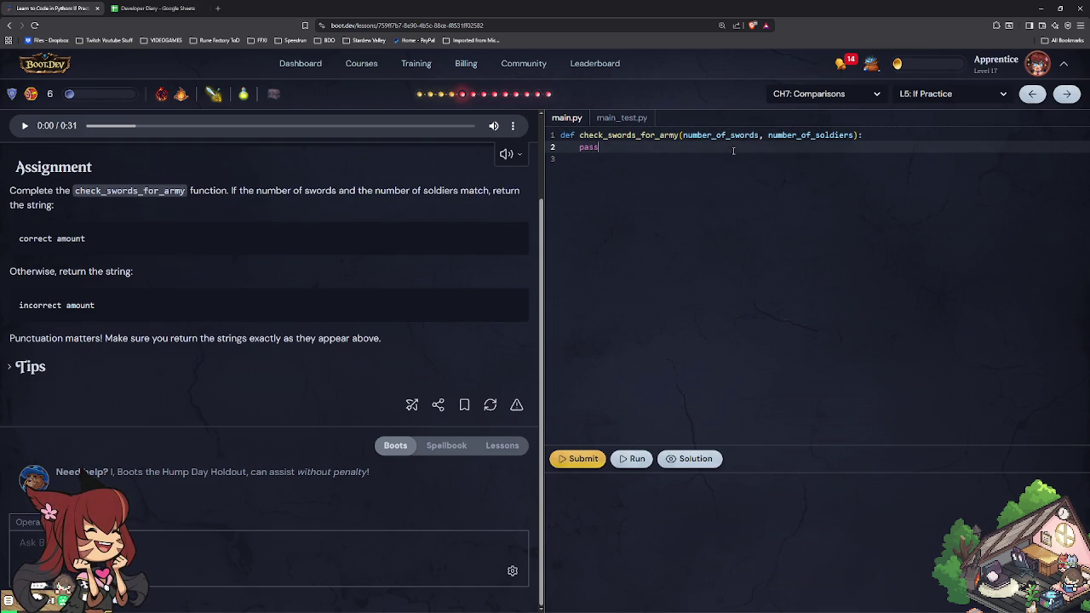
key(BackSpace)
key(BackSpace)
key(BackSpace)
key(BackSpace)
text(if )
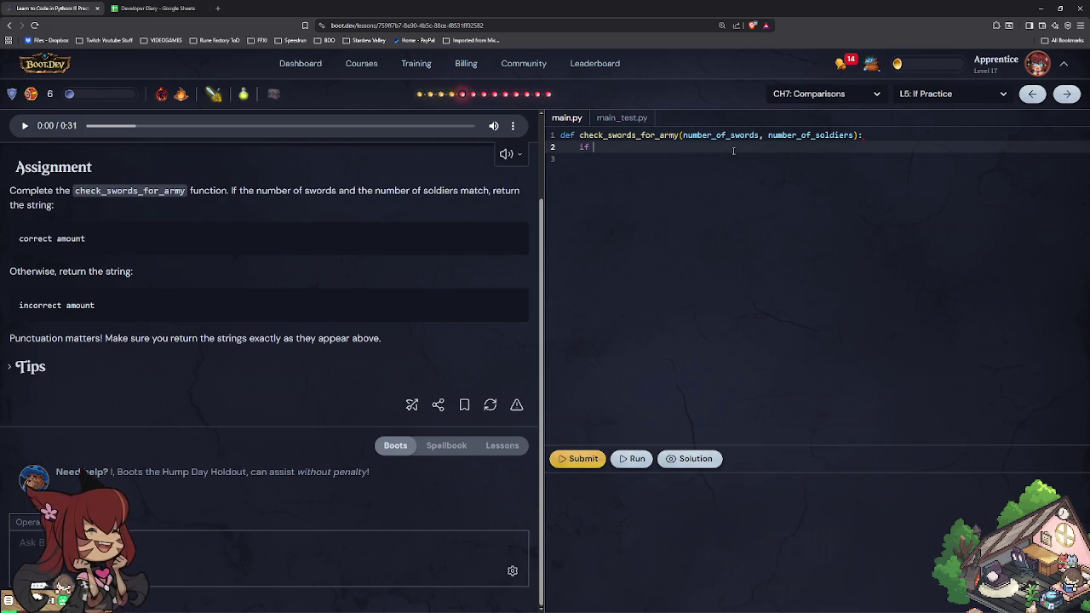
text(numbe)
text(r)
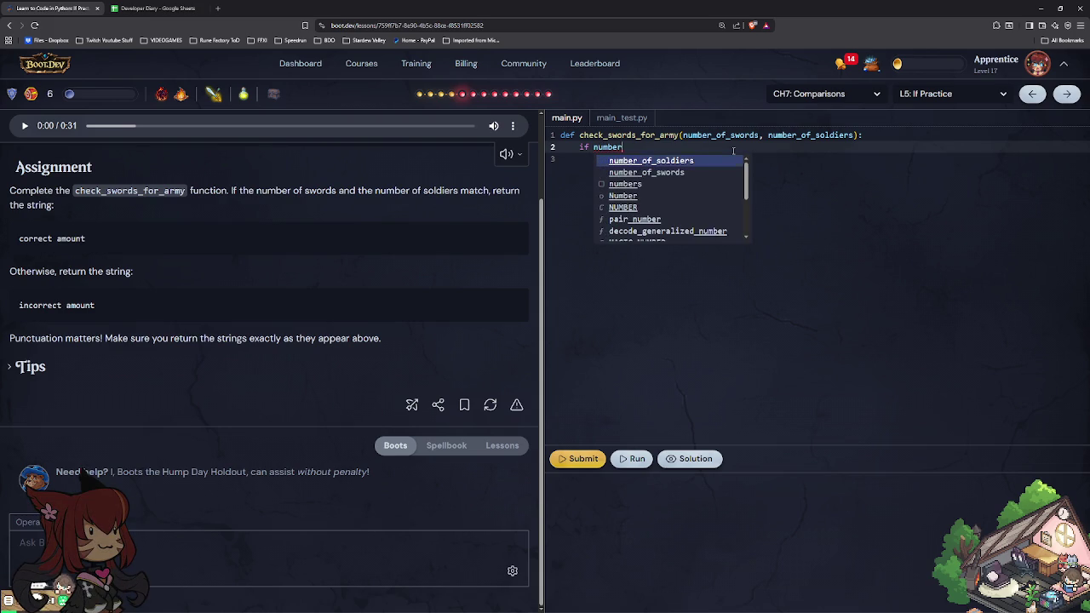
text(_of)
key(Down)
key(Return)
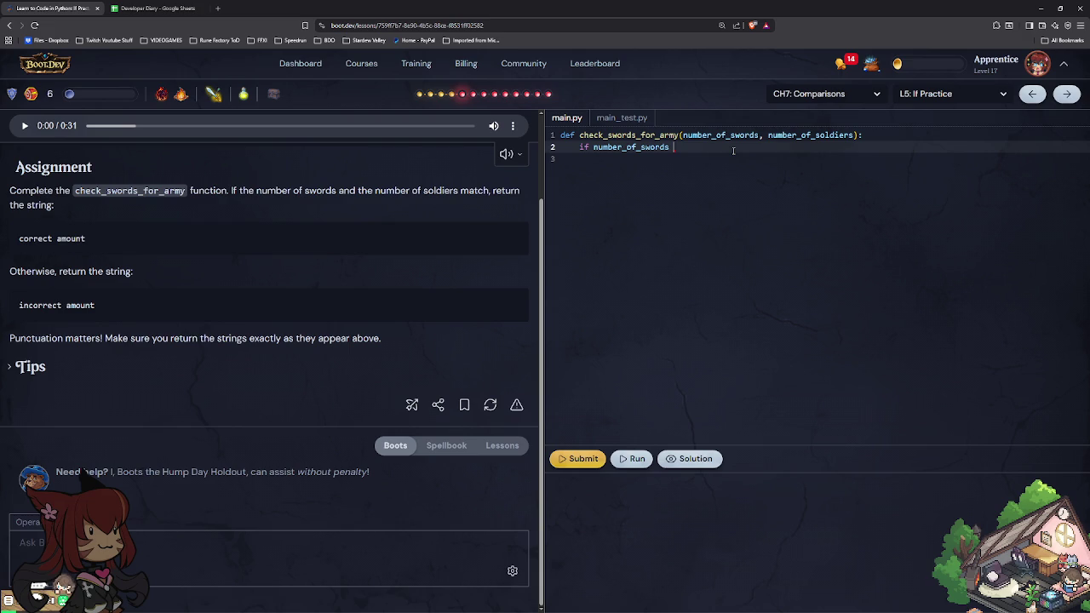
text(=)
text(= number_of_sol)
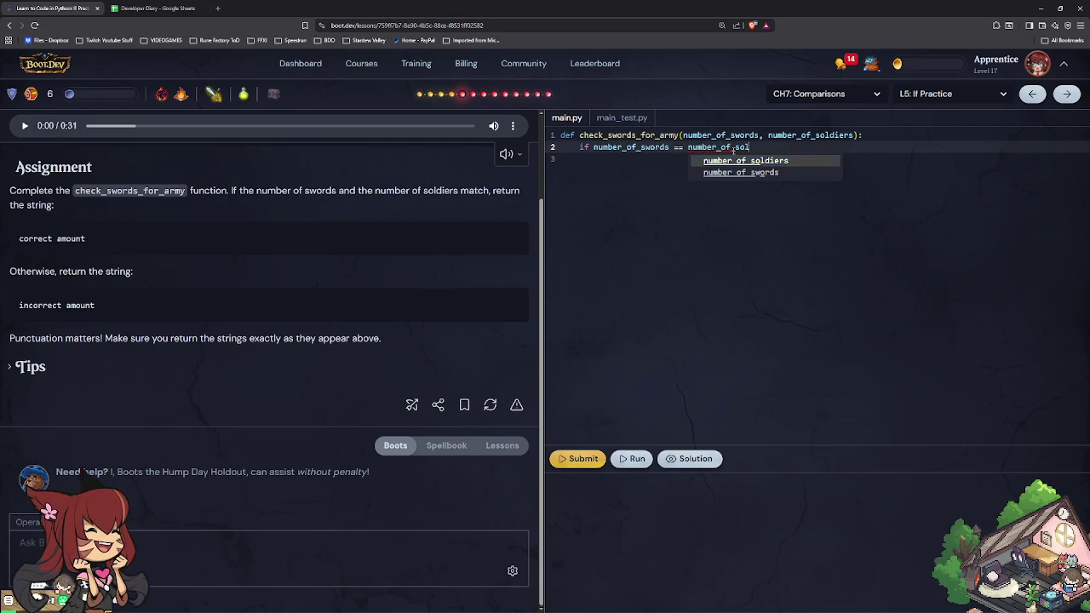
text(diers)
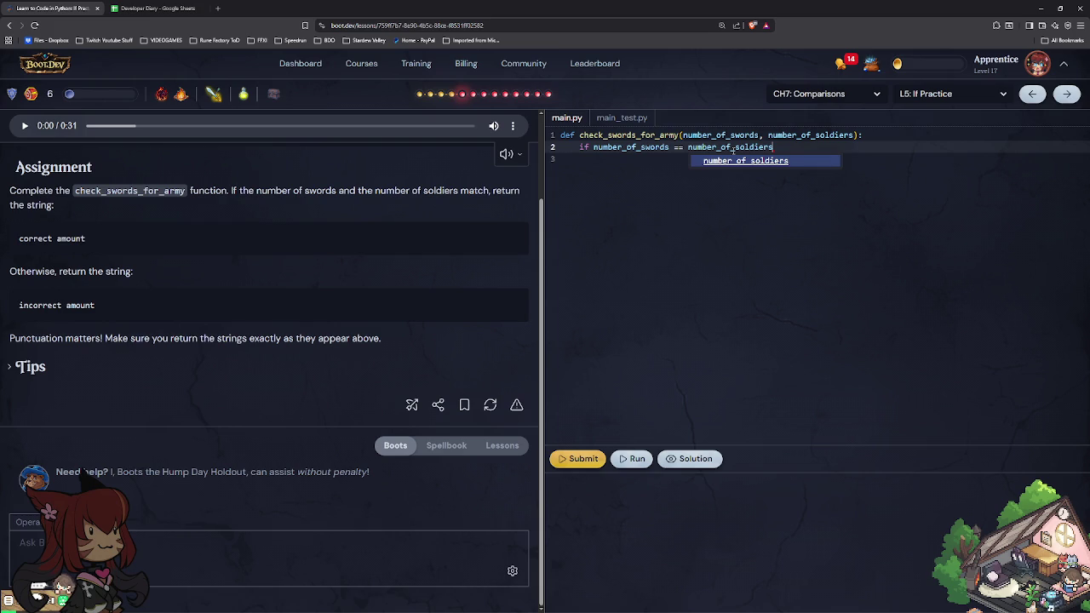
key(Escape)
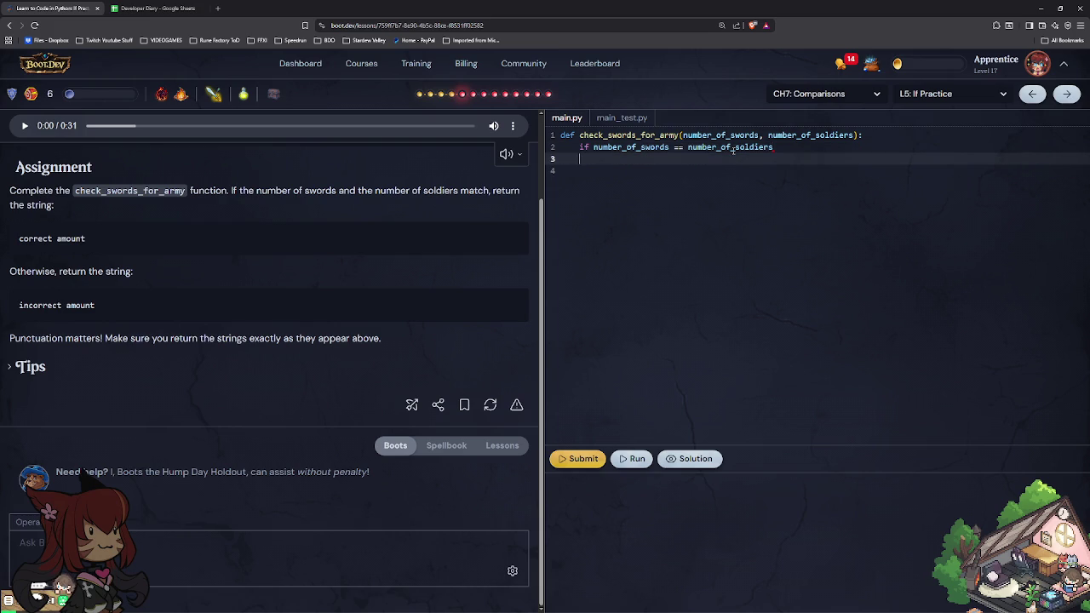
text(:)
Step: Return "correct amount" in the if branch and "incorrect amount" in else, then run and submit
key(Return)
text(return)
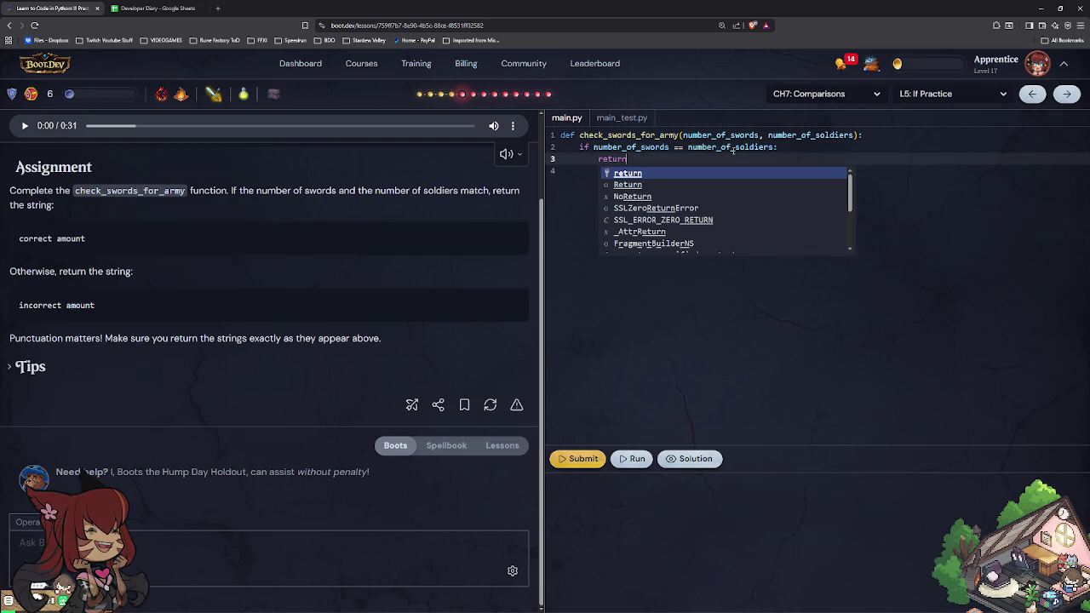
text( ")
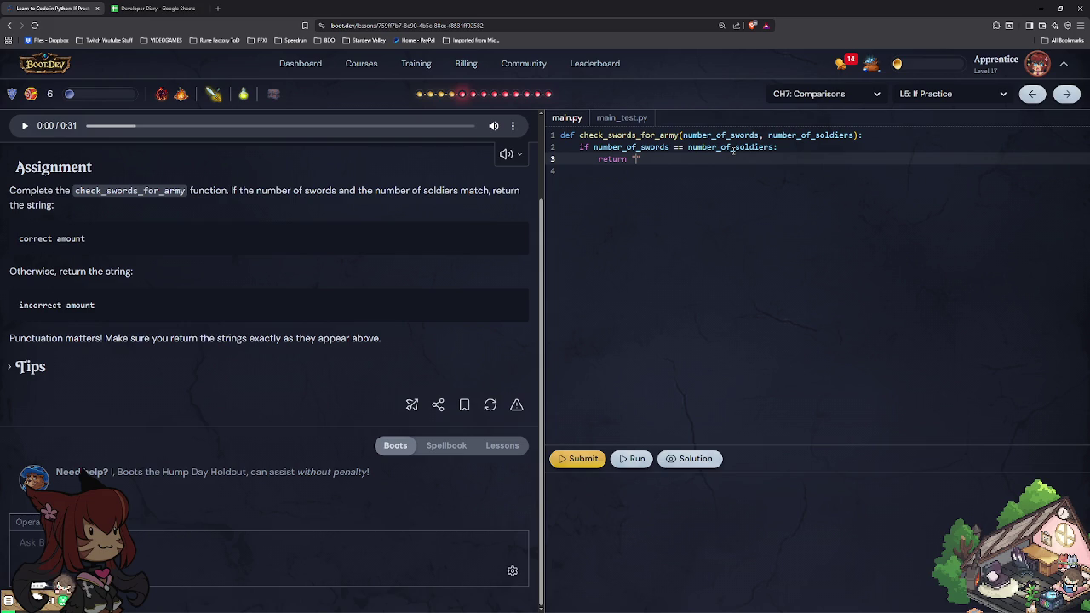
text(correct amount)
key(Return)
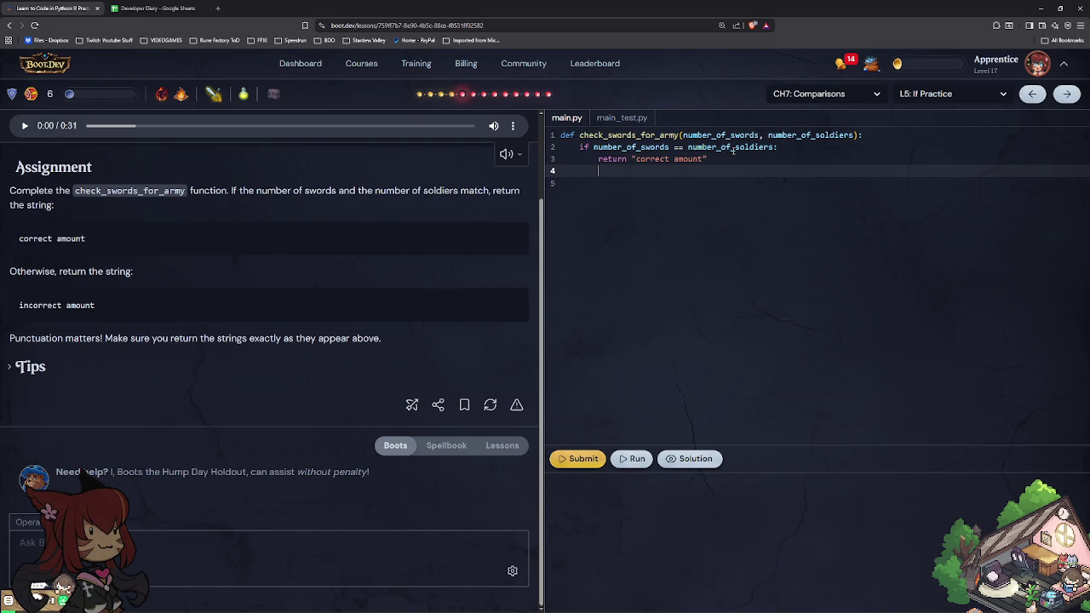
text(lse)
key(BackSpace)
key(BackSpace)
key(Tab)
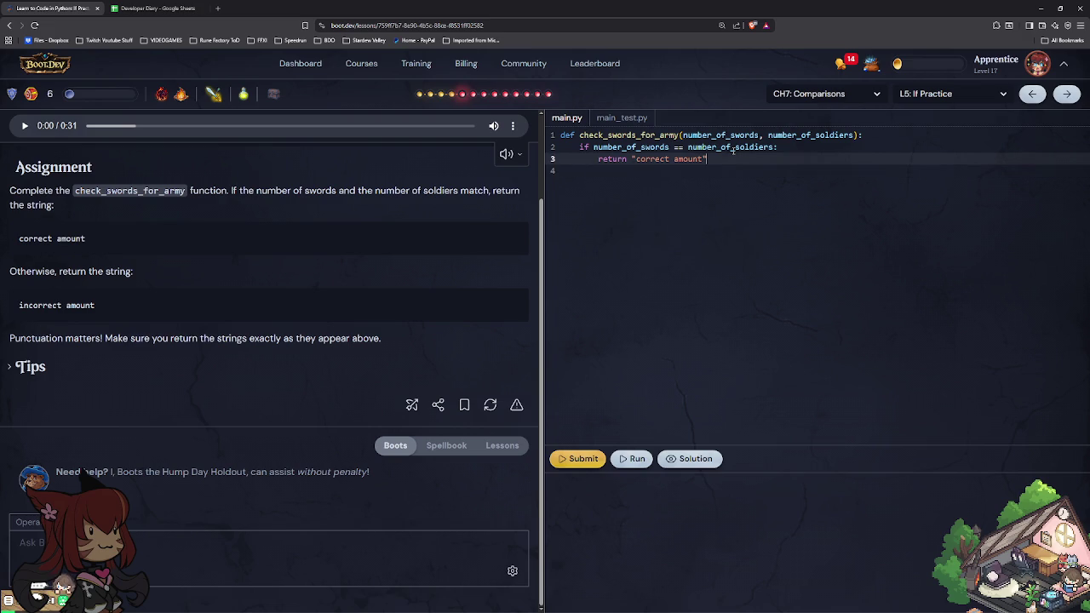
text(else:)
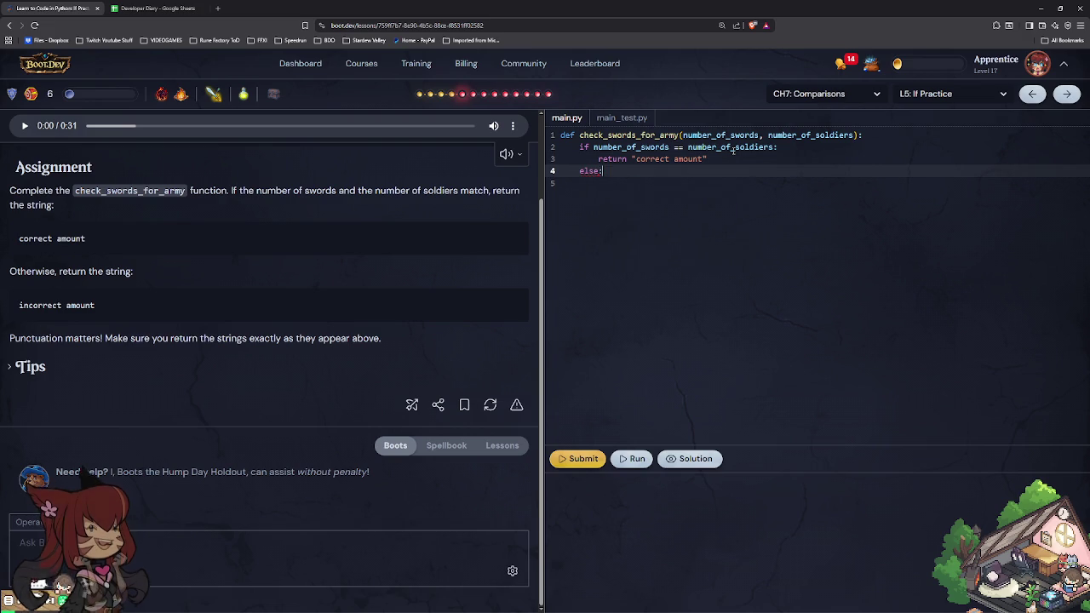
key(Return)
text(return )
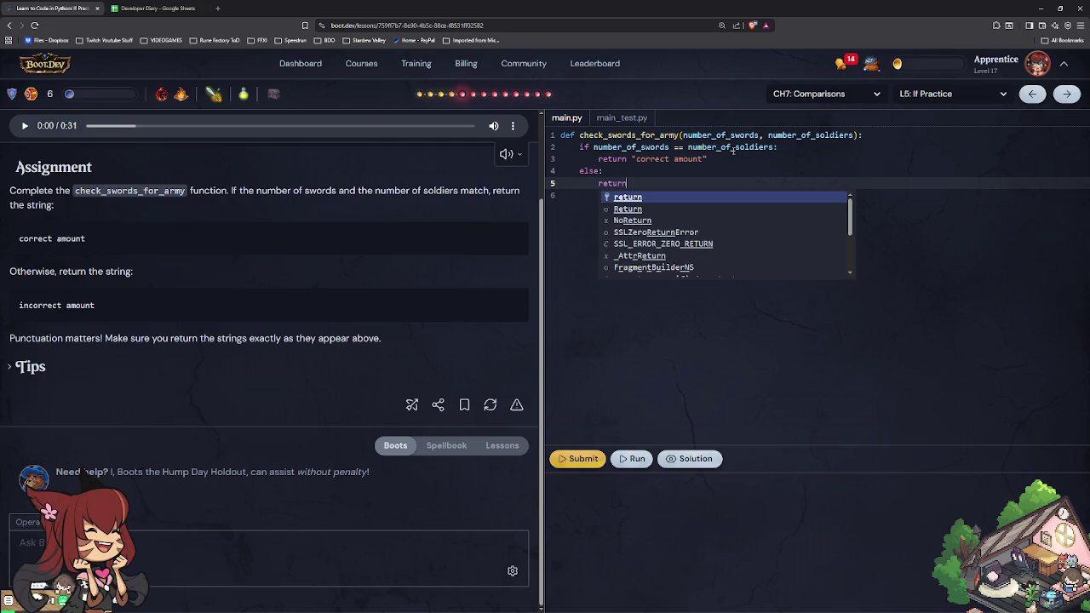
text("in)
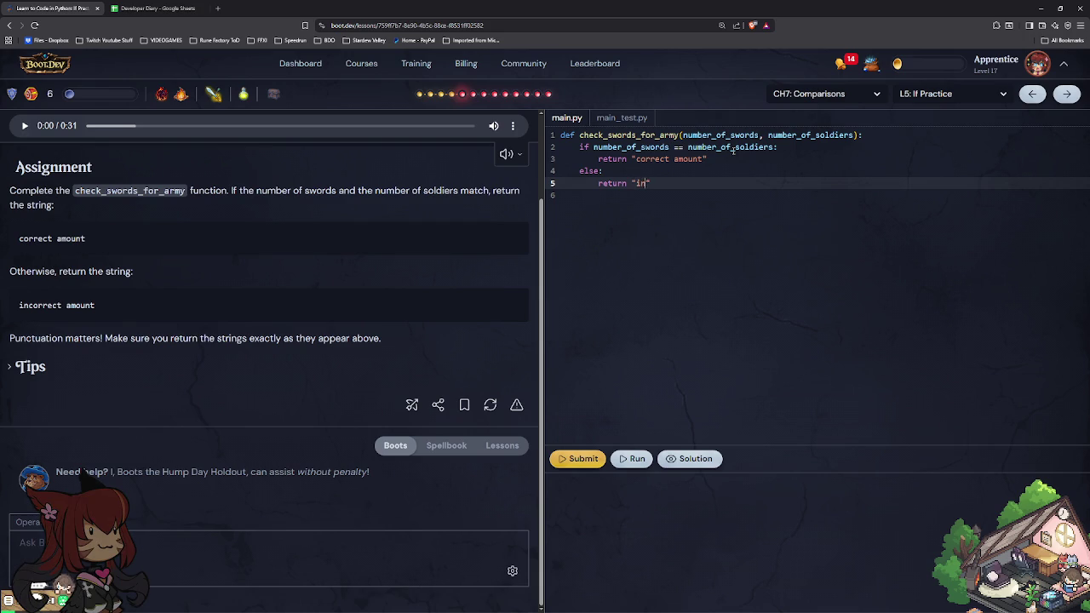
text(correct amount")
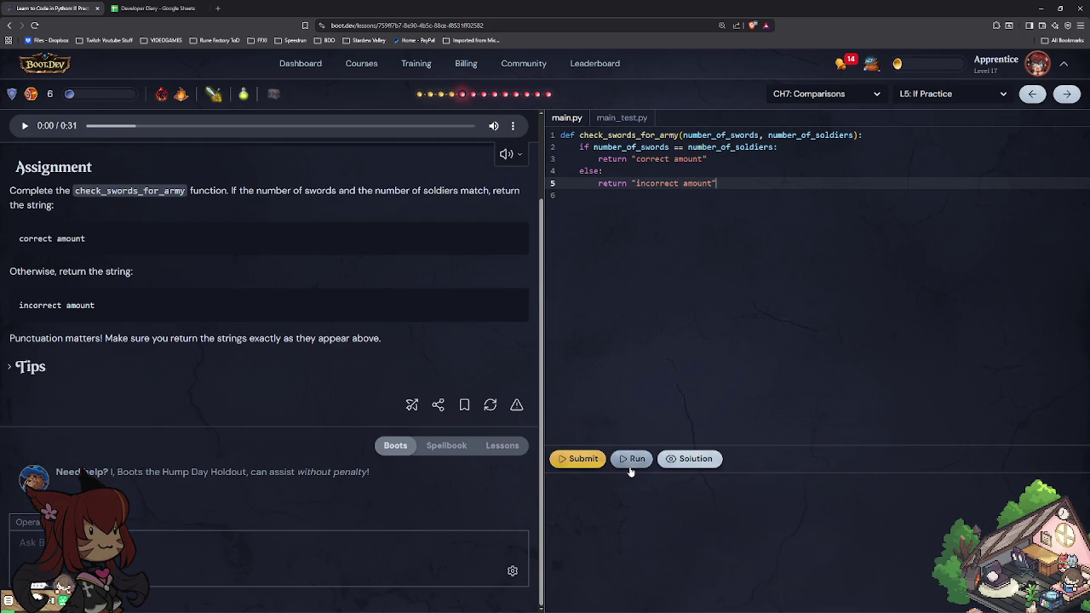
click(632, 460)
click(583, 459)
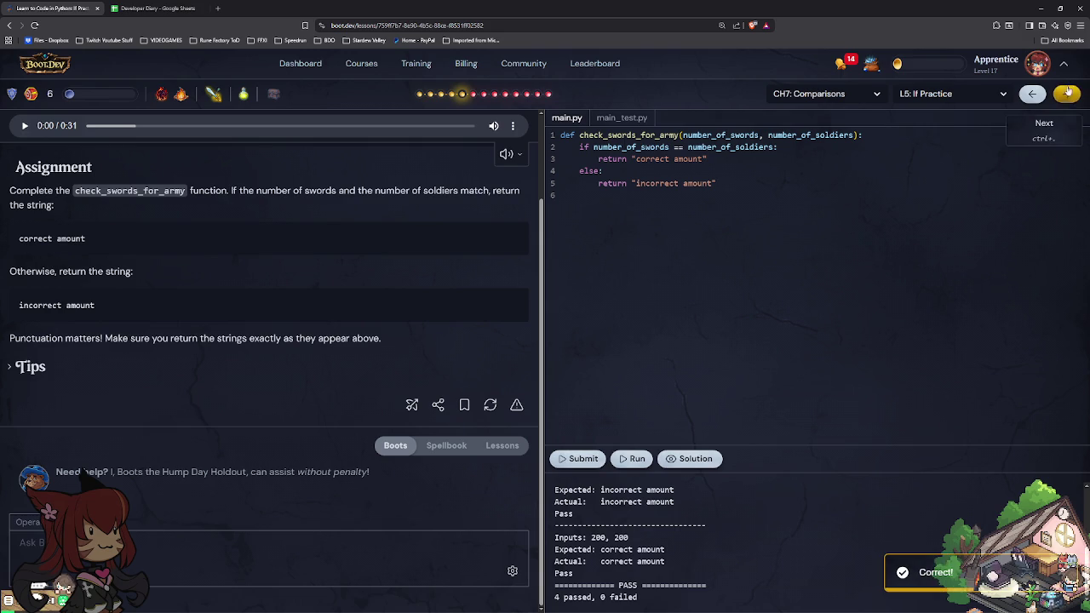
click(1066, 94)
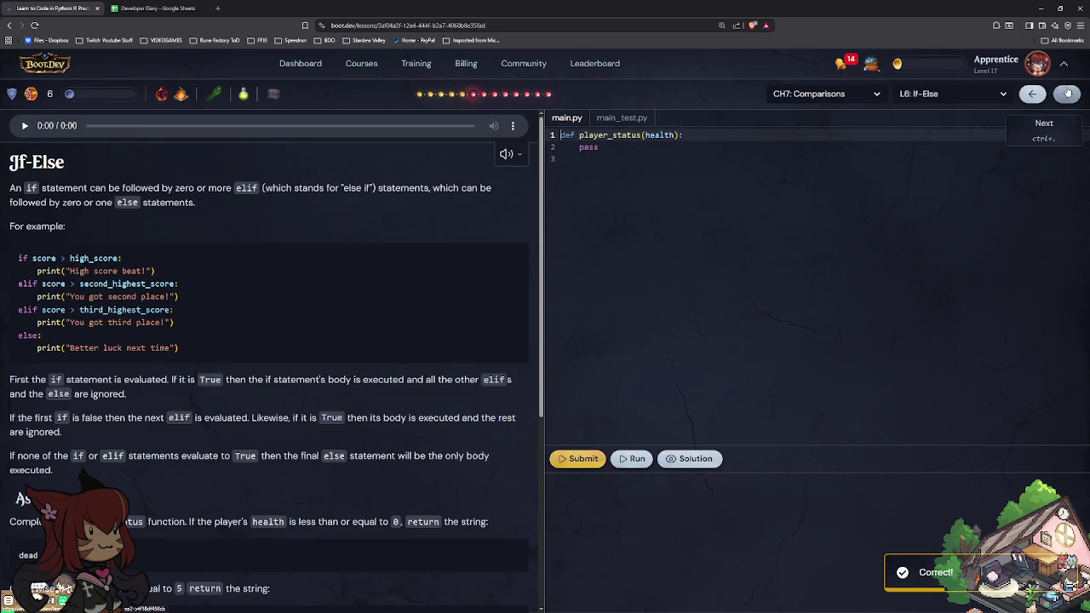
Step: Replace the placeholder pass with 'if health <= 0:' returning "dead"
click(647, 150)
key(BackSpace)
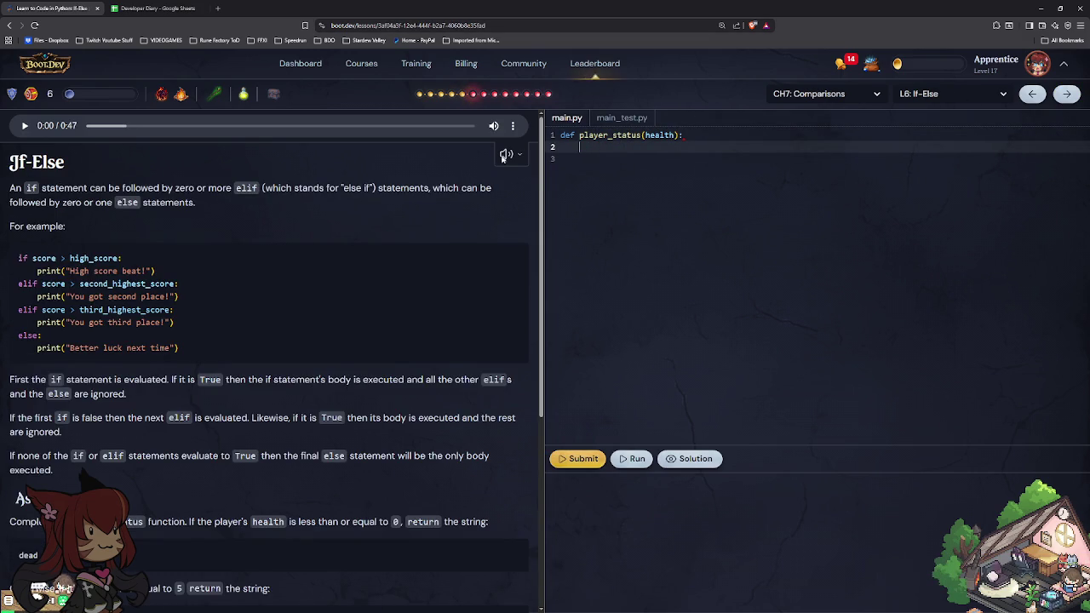
scroll(282, 273, down, 4)
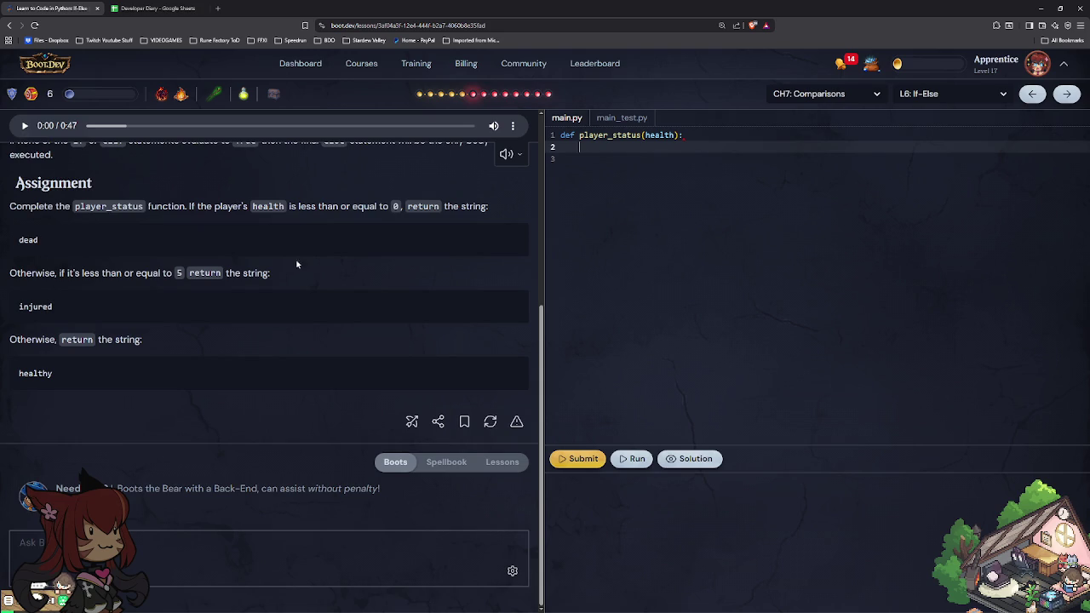
text(if )
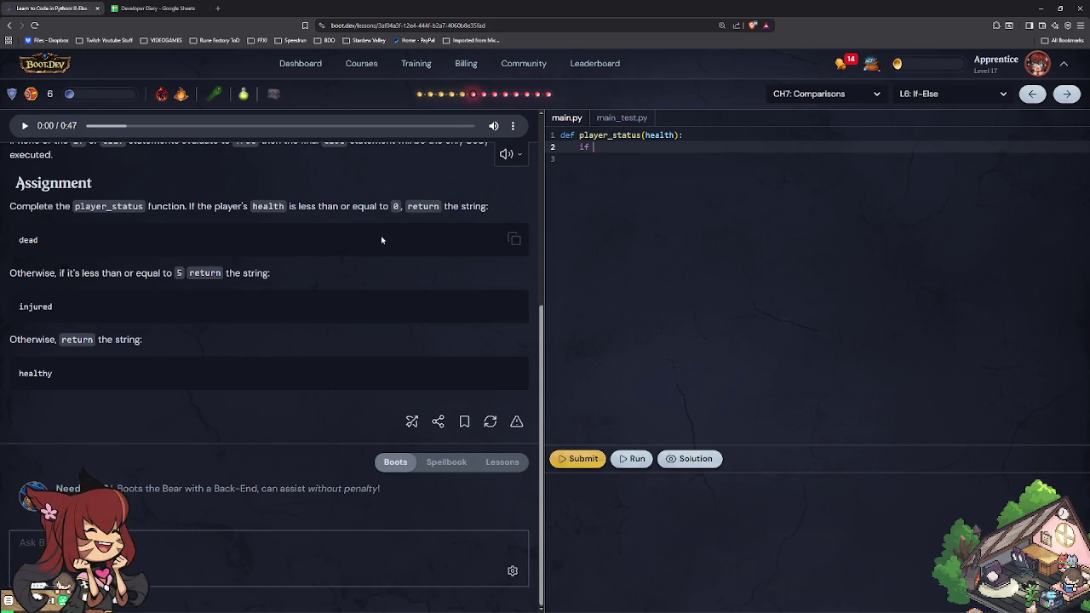
text(health )
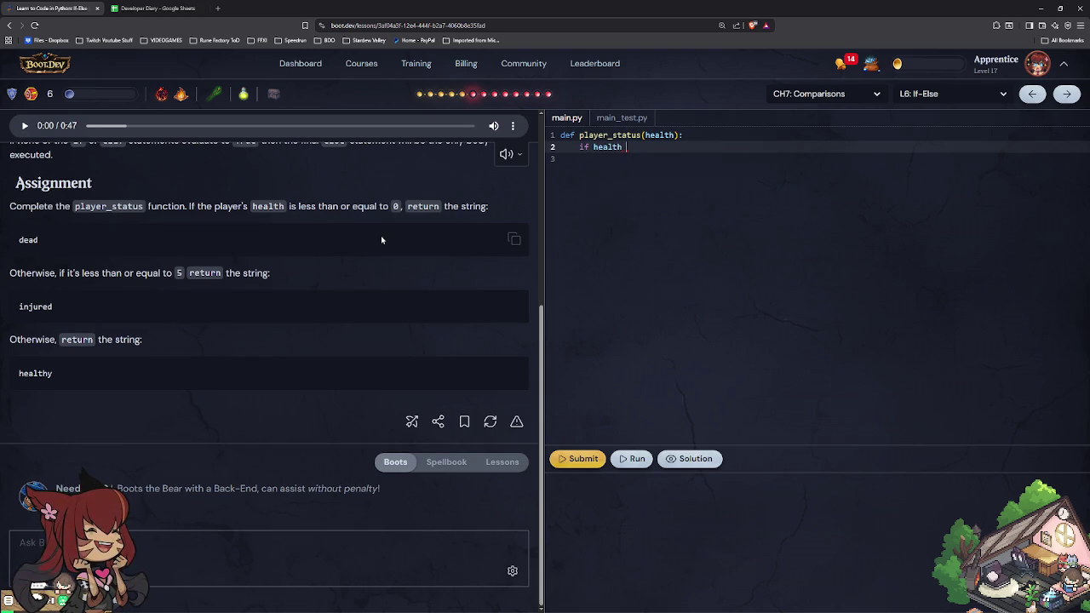
text(<= 0)
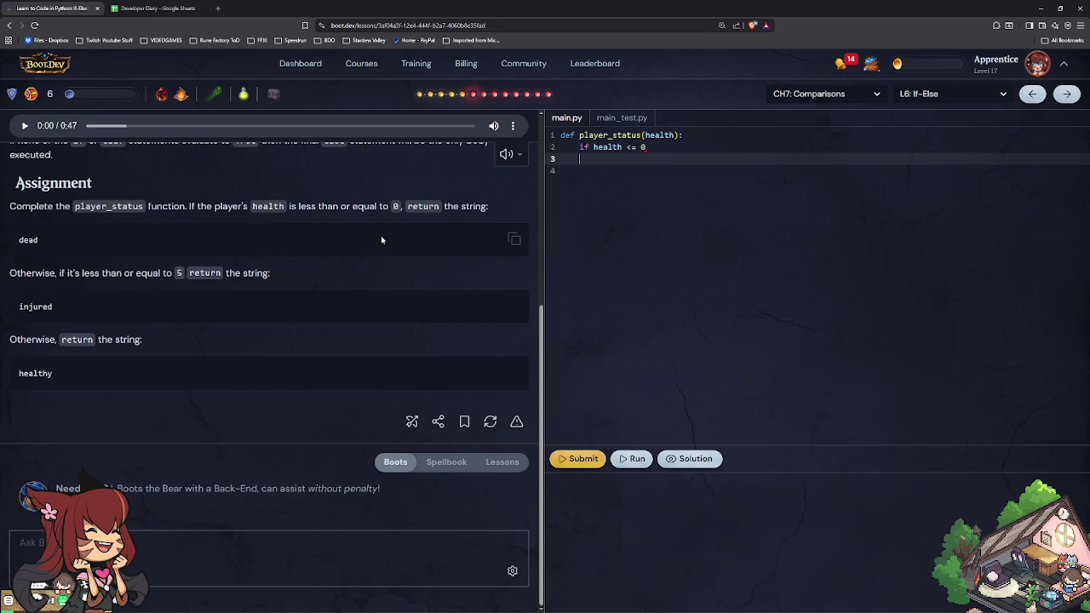
text(:)
key(Return)
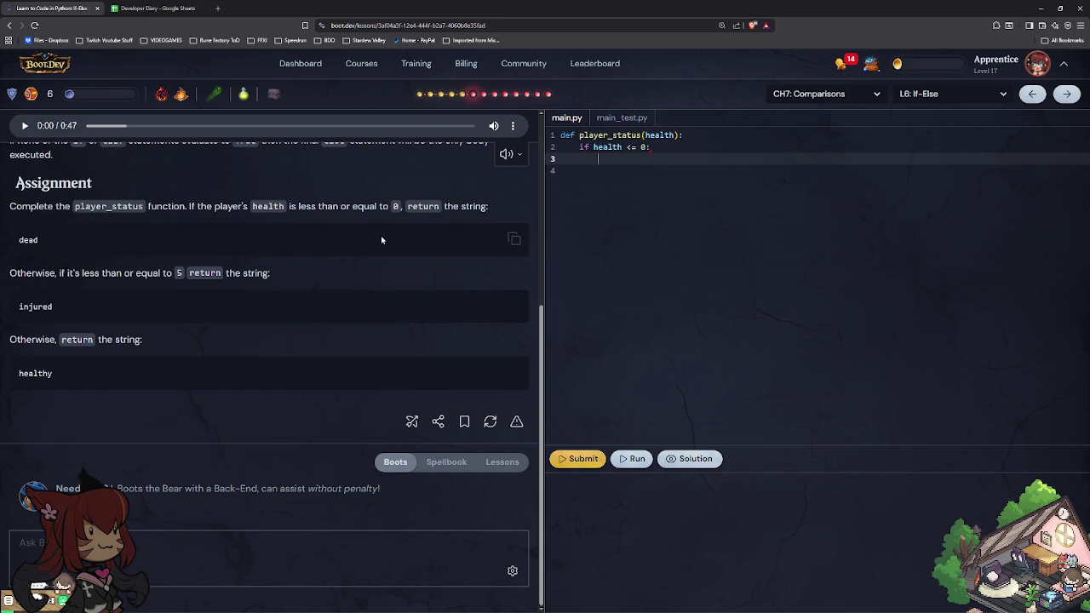
text(return "dead")
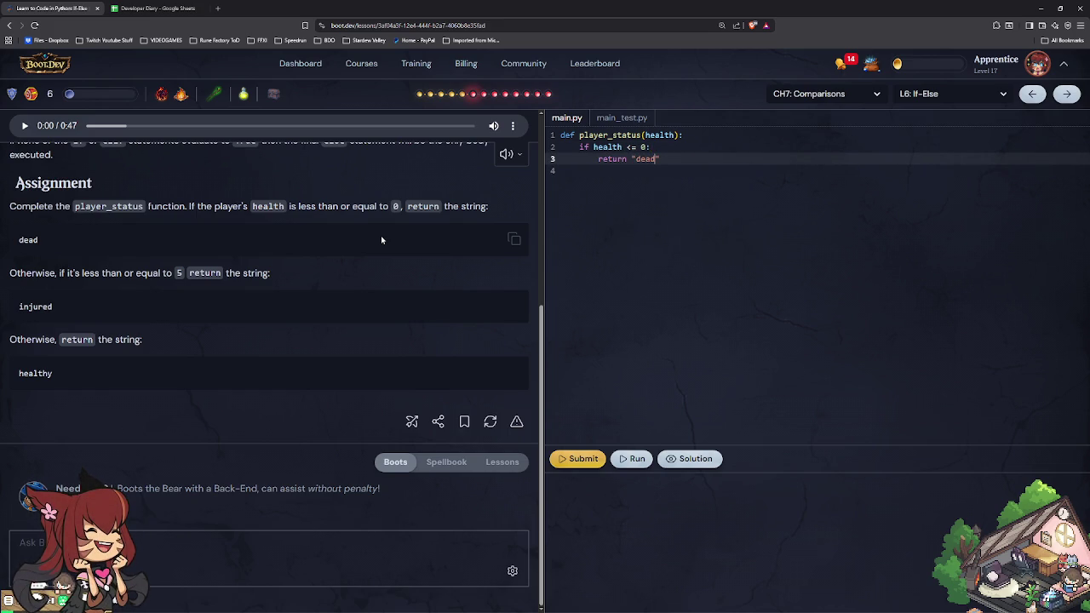
key(Return)
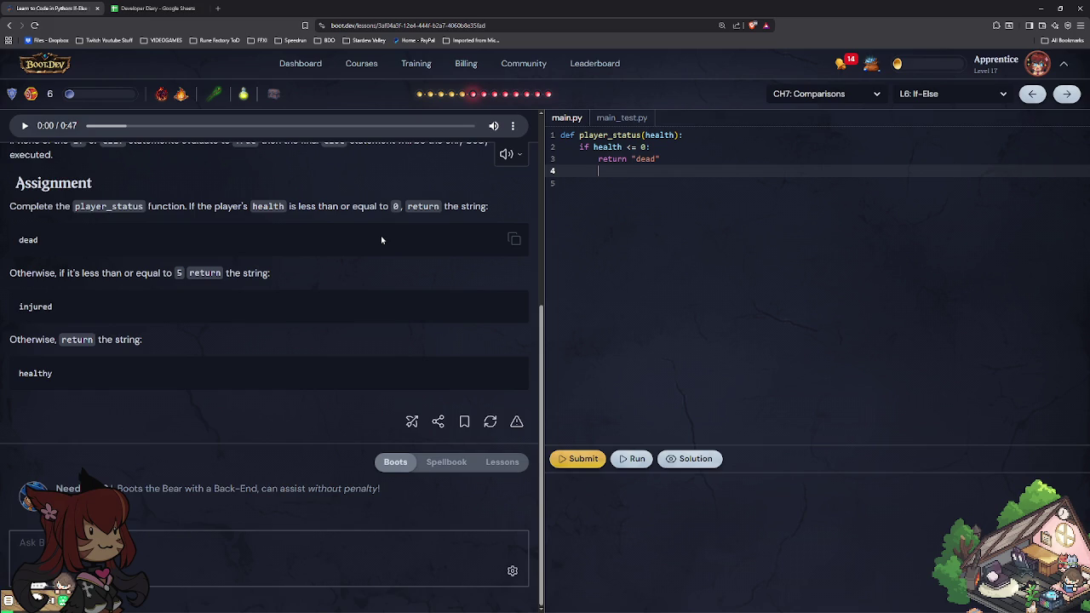
Step: Add an elif branch checking health <= 5 that returns "injured"
text(else:)
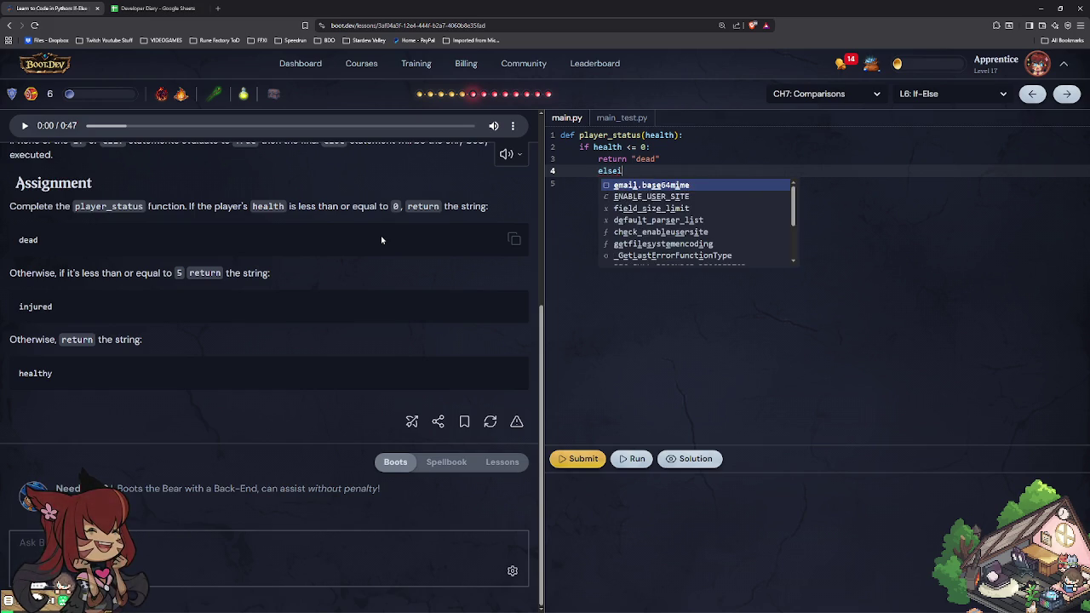
key(BackSpace)
key(BackSpace)
key(BackSpace)
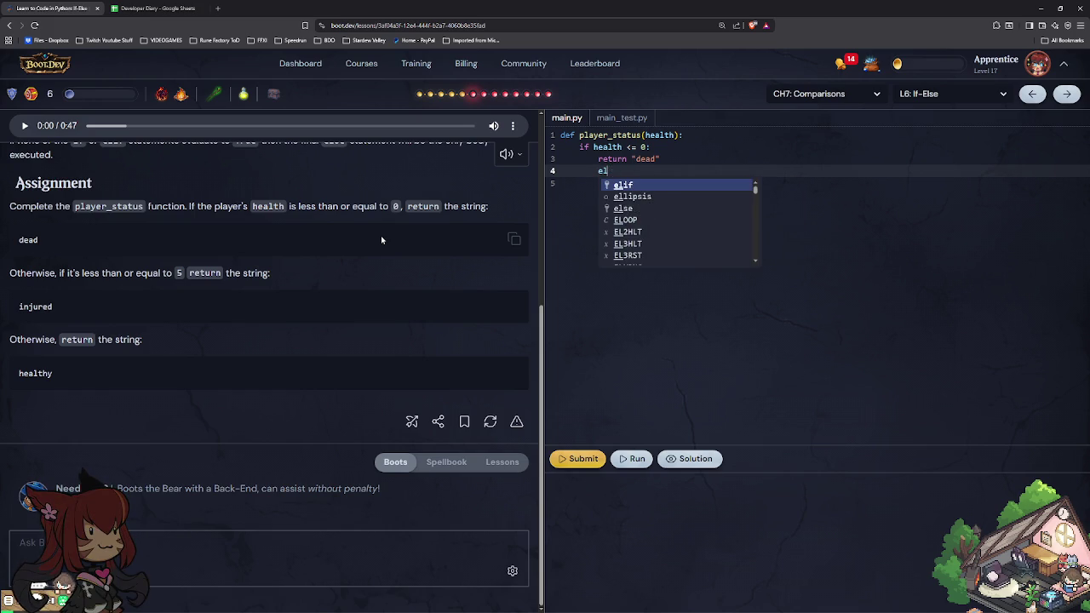
text(if:)
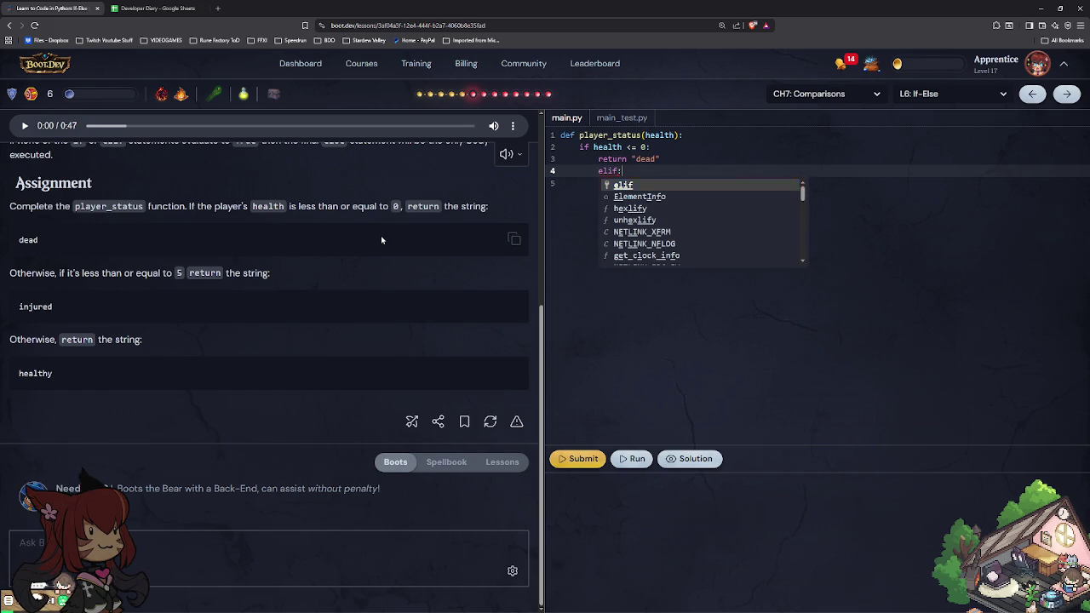
key(BackSpace)
key(shift+Tab)
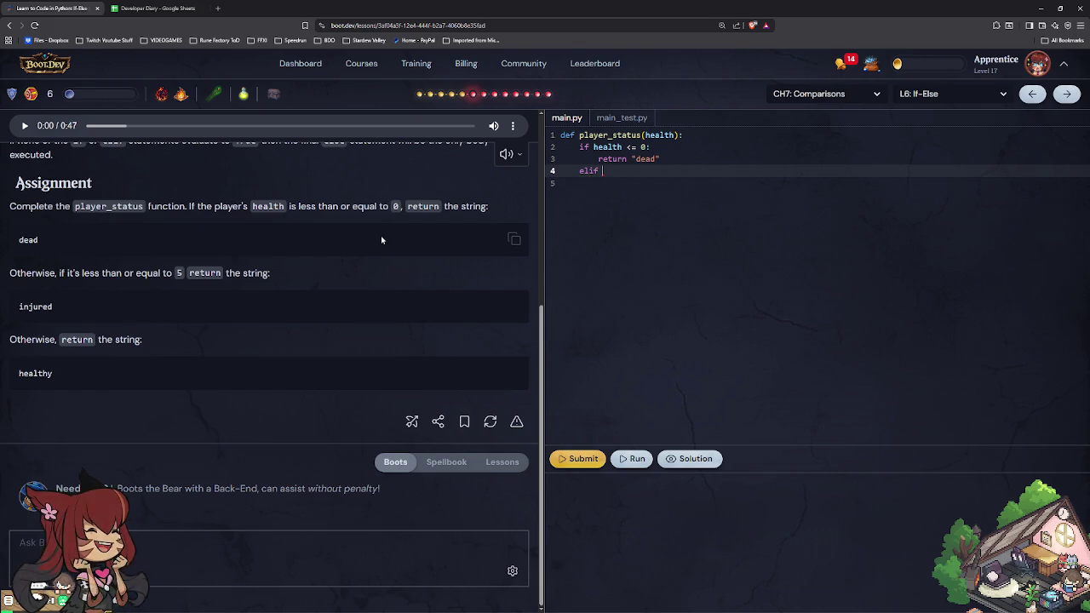
text(<= 5:)
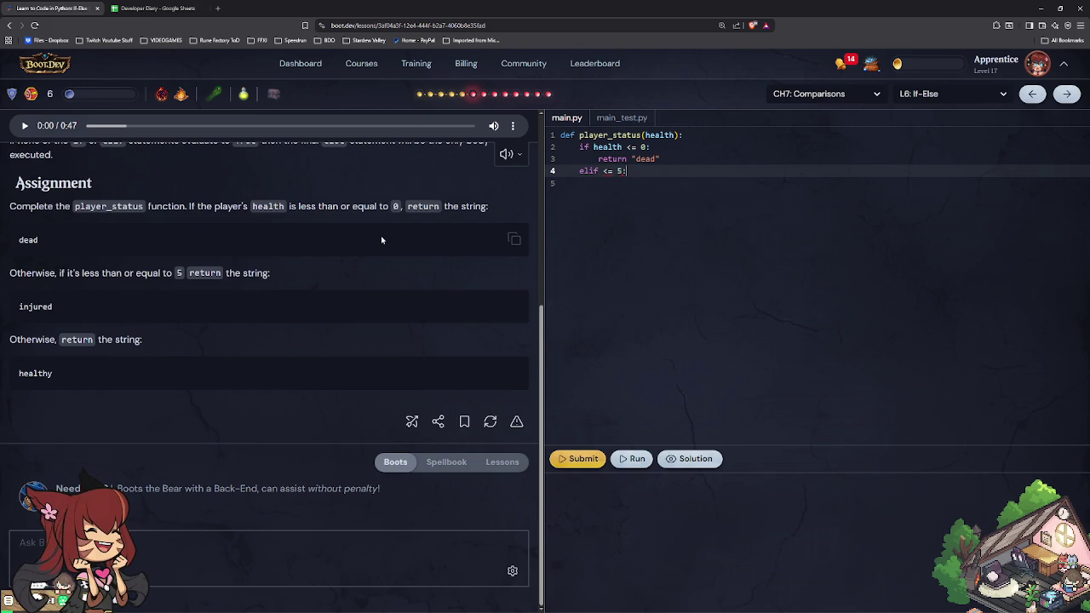
key(Return)
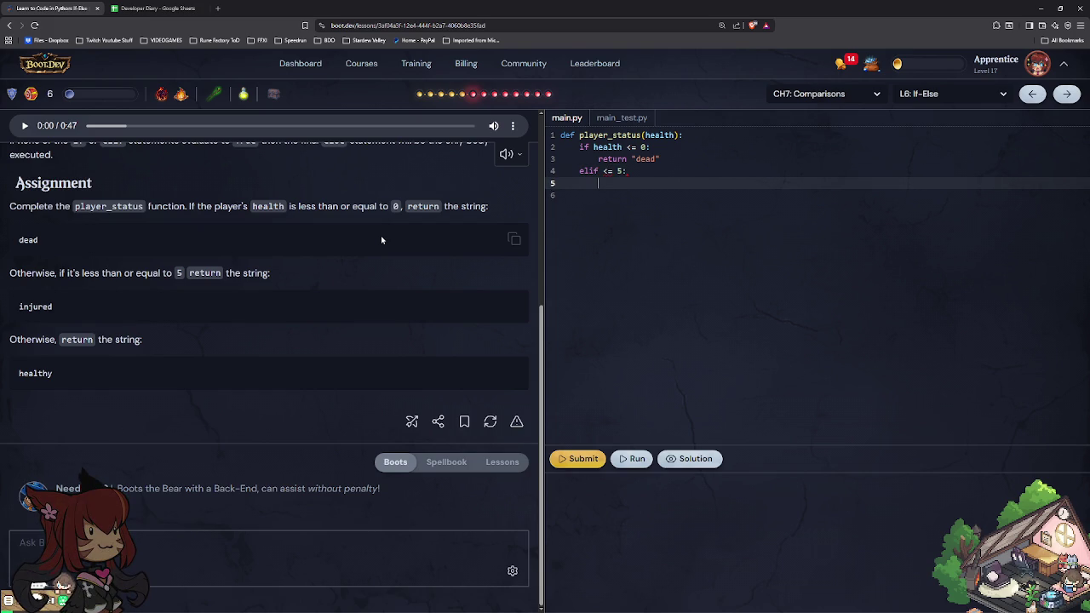
key(BackSpace)
key(BackSpace)
key(Left)
key(Left)
text(health)
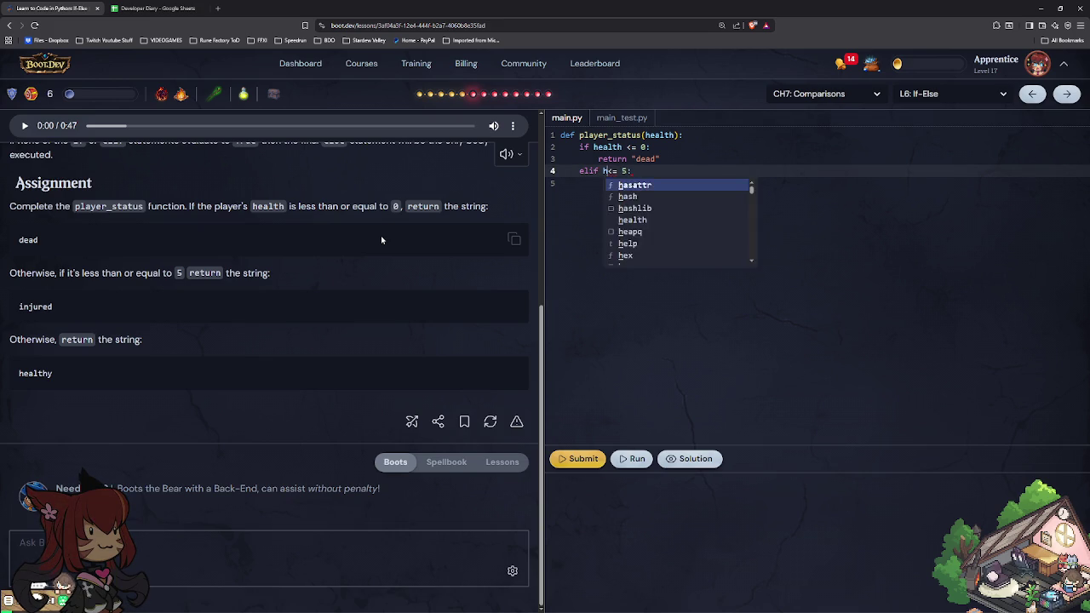
key(Down)
key(Tab)
key(Tab)
text(return "injured)
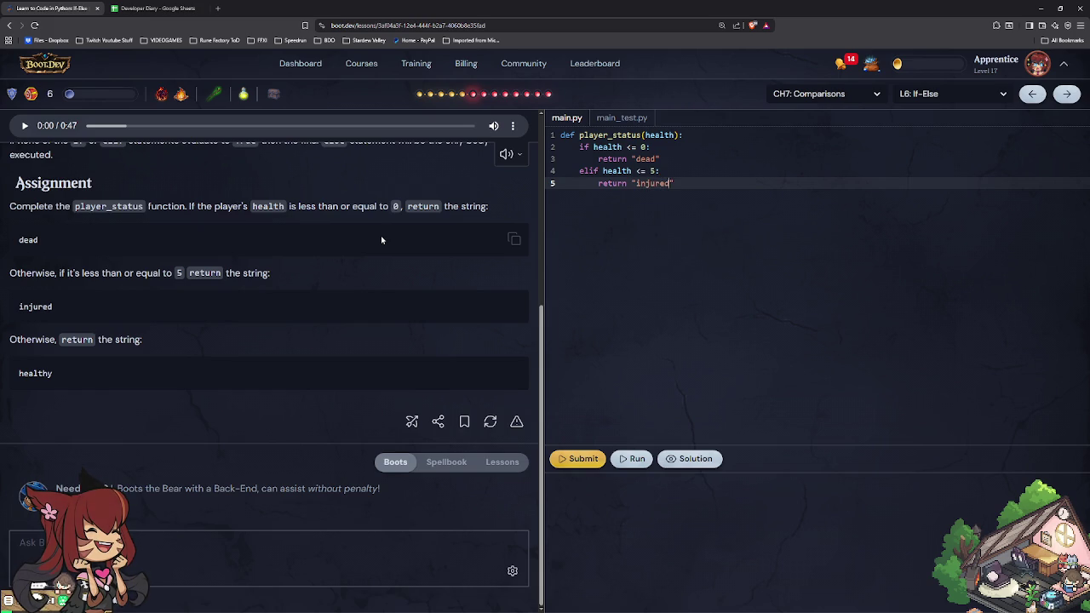
Step: Add the else branch returning "healthy", then run the tests and submit player_status
key(Return)
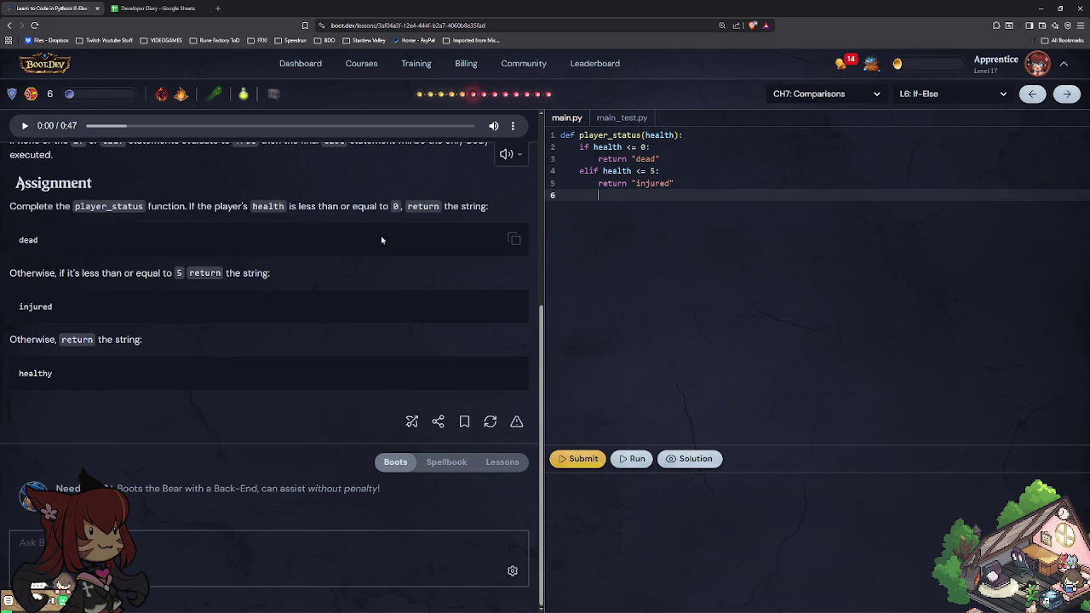
text(else:)
key(Return)
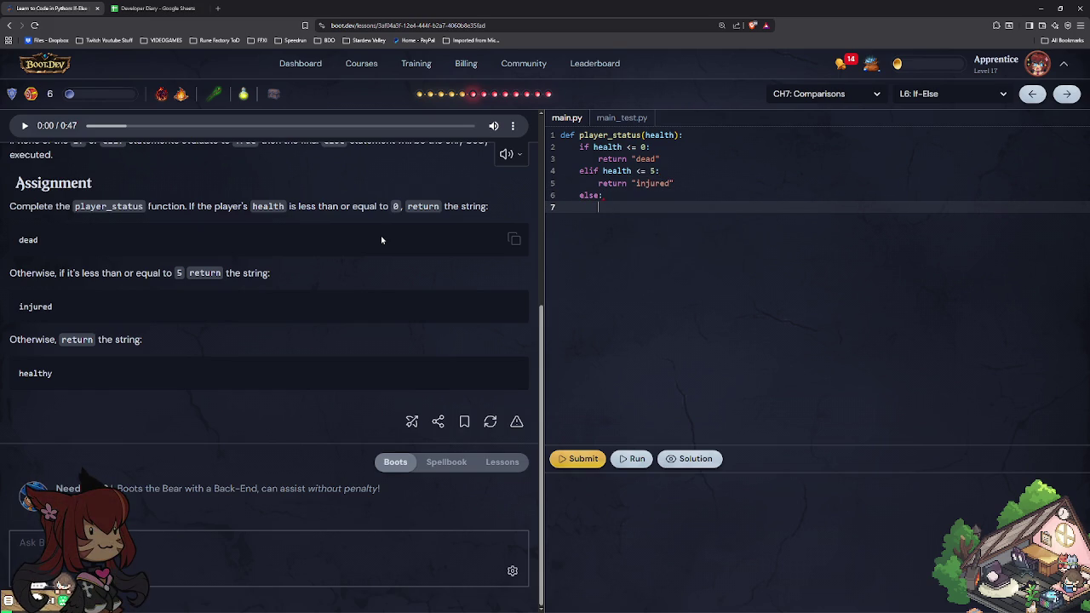
text(return "healthy)
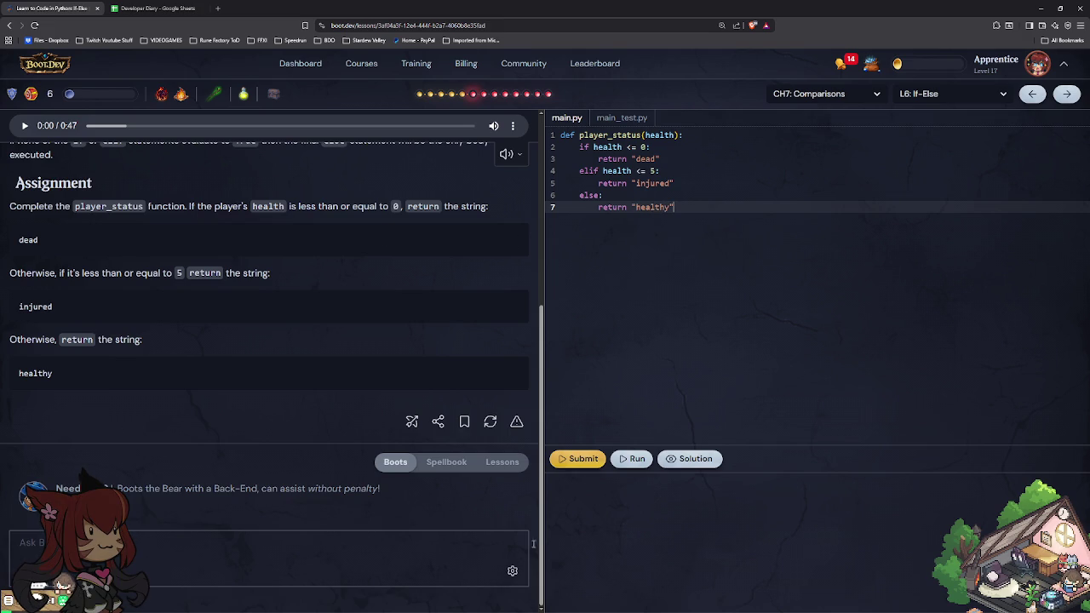
click(637, 463)
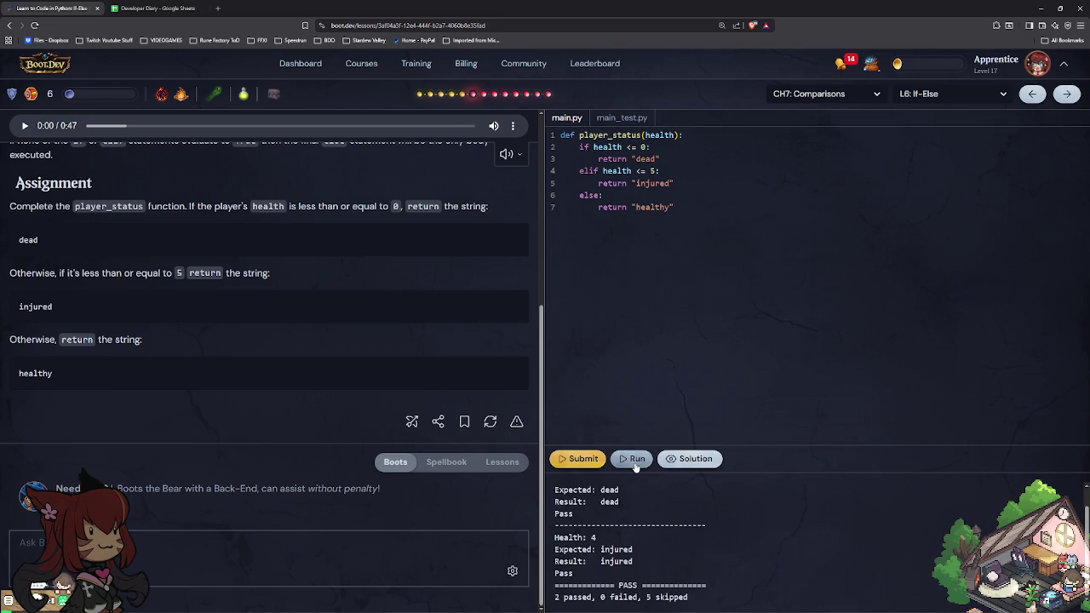
click(578, 459)
Step: Open L7: If-Else Practice and run the starter check_high_score, which fails one test
click(1066, 93)
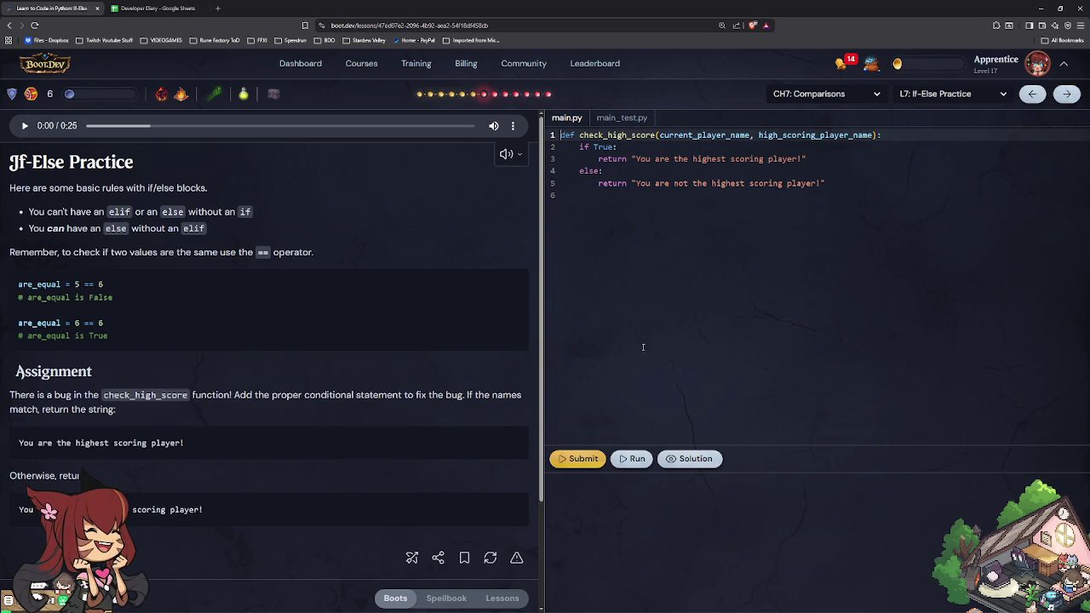
click(634, 467)
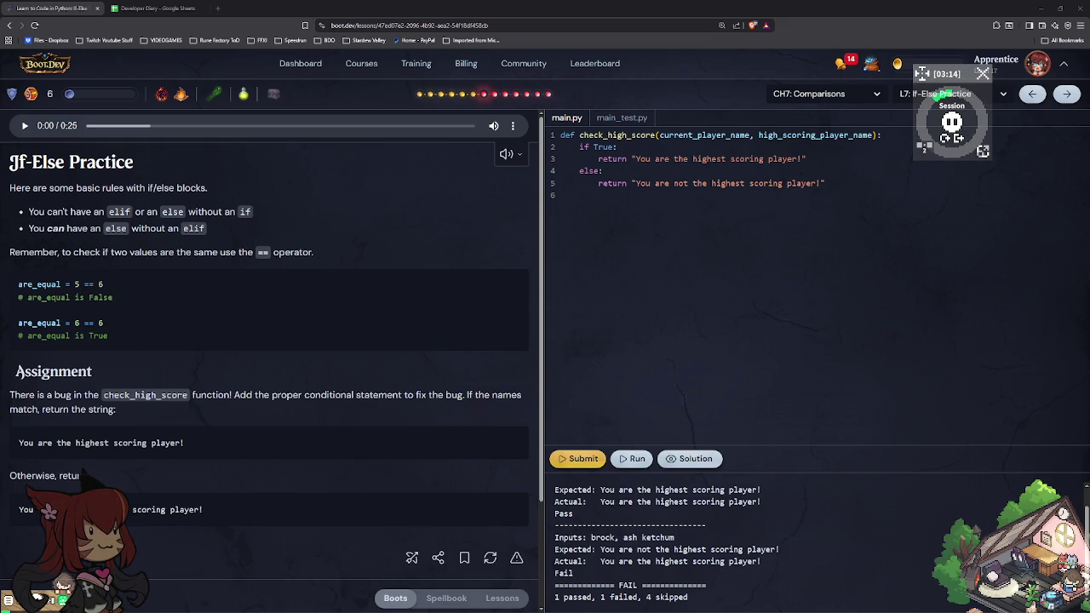
Step: Cycle the focus timer through a short break, then back to a fresh work session
click(951, 122)
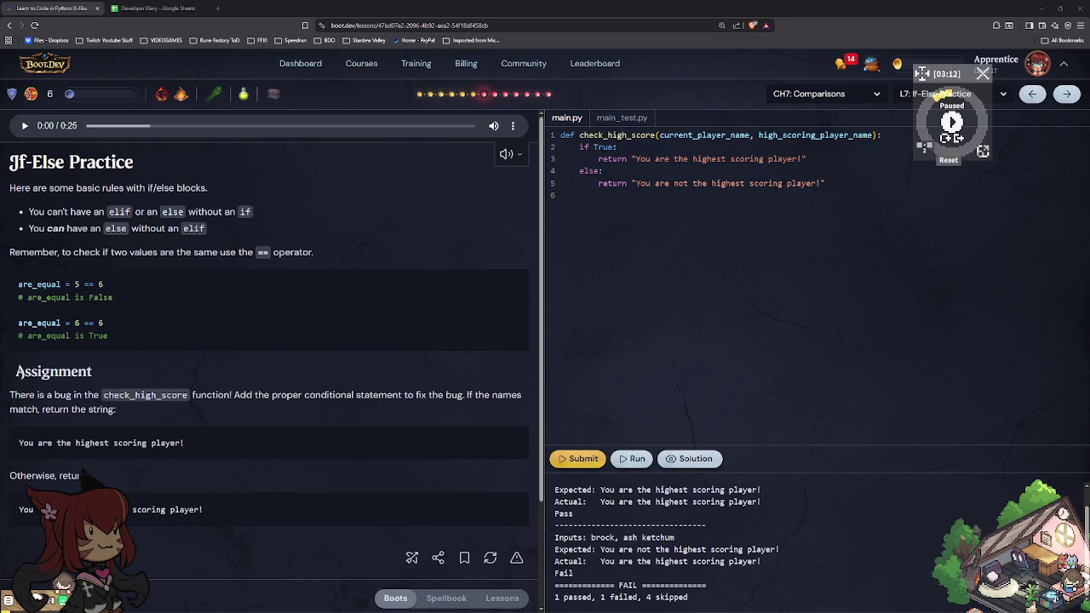
click(951, 121)
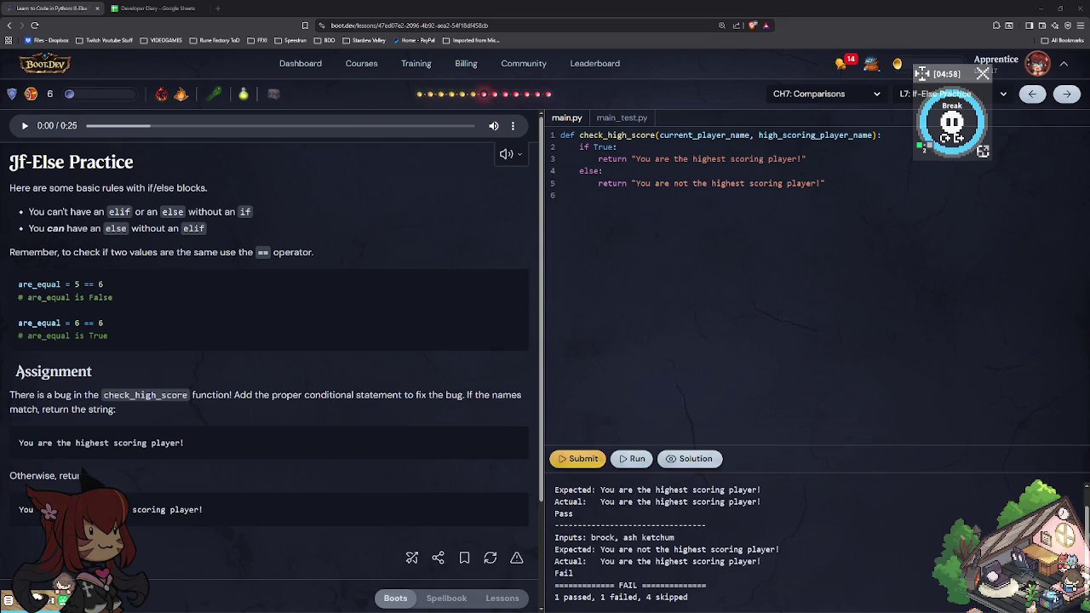
click(951, 122)
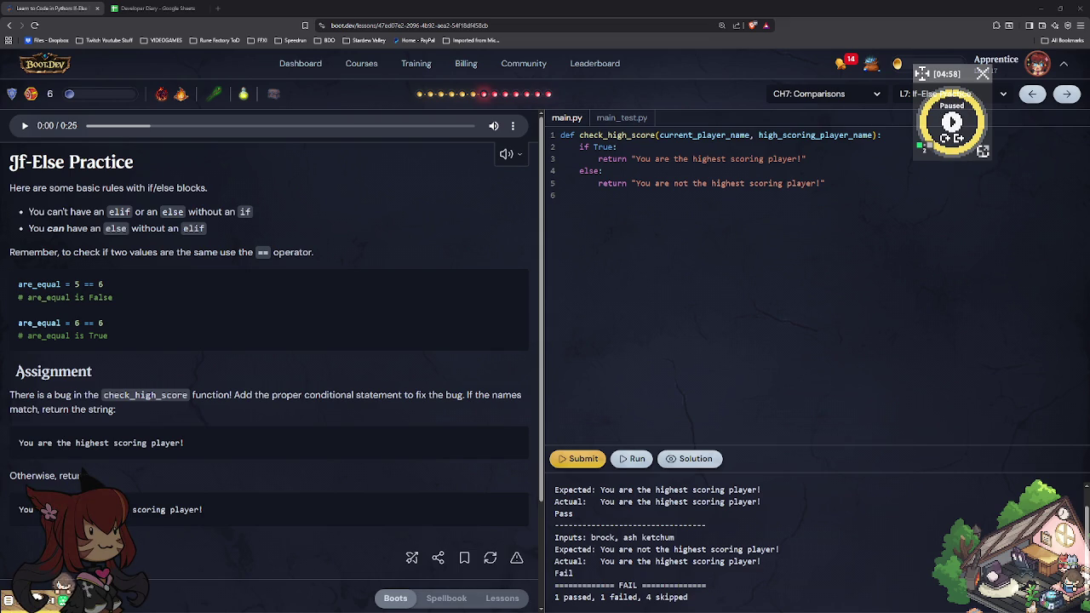
click(951, 122)
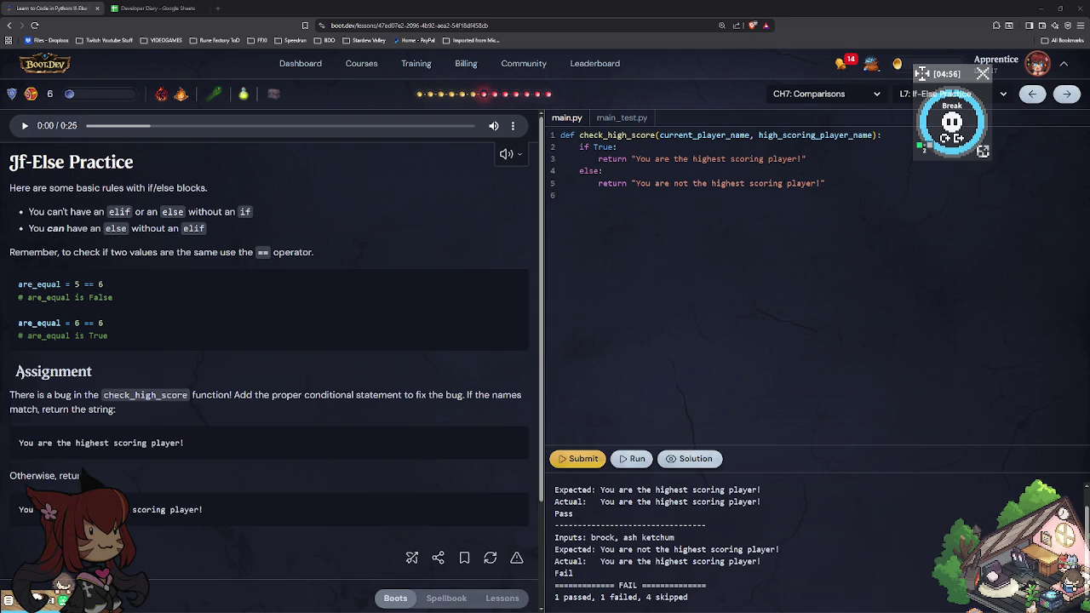
click(951, 122)
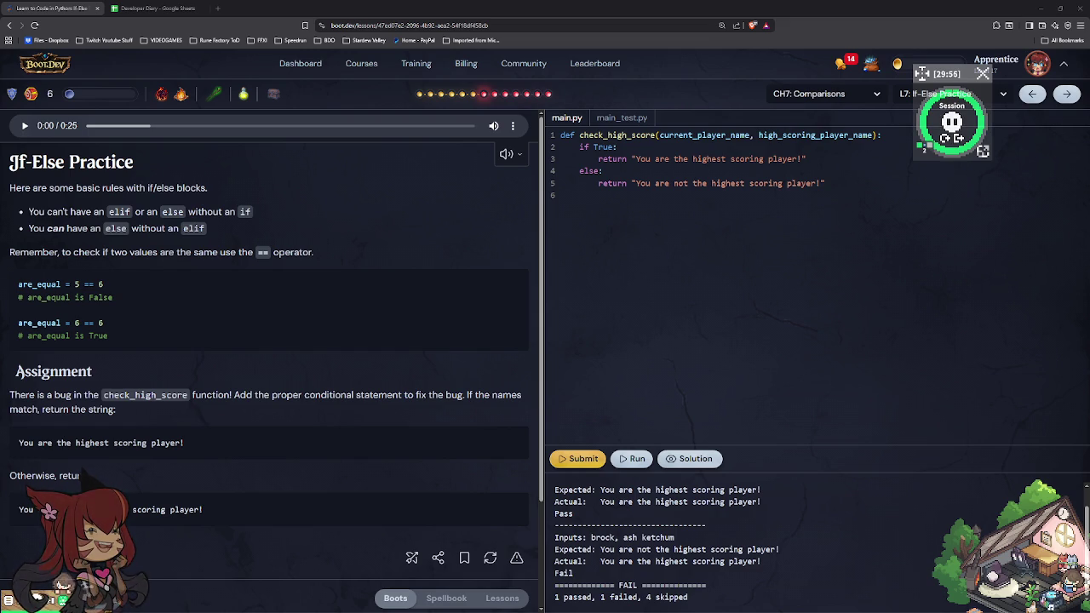
Step: Rerun the check_high_score tests and put the caret before True in the if condition
click(775, 306)
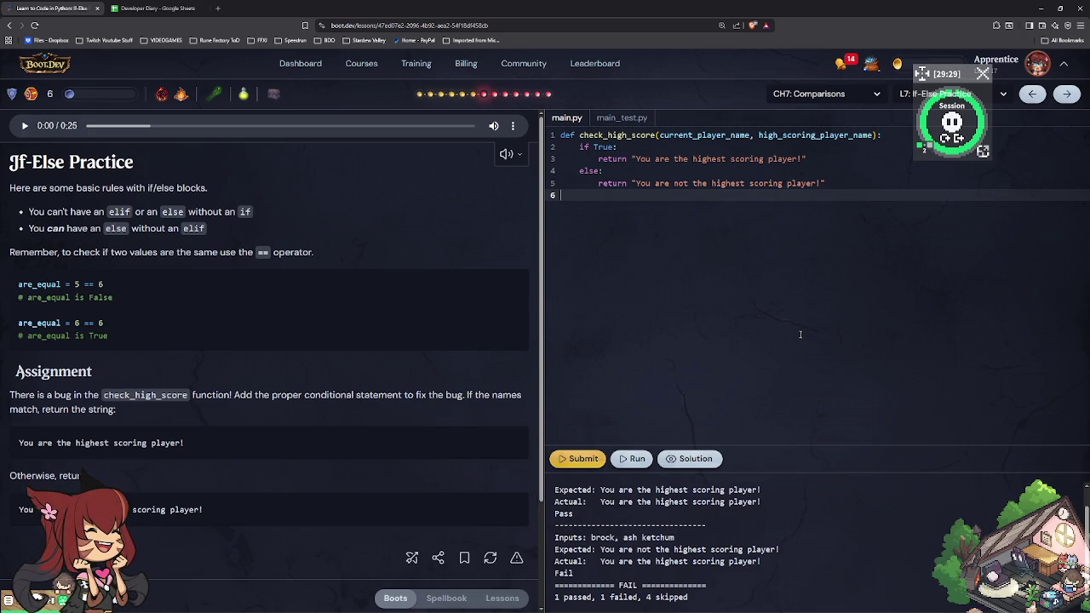
click(639, 459)
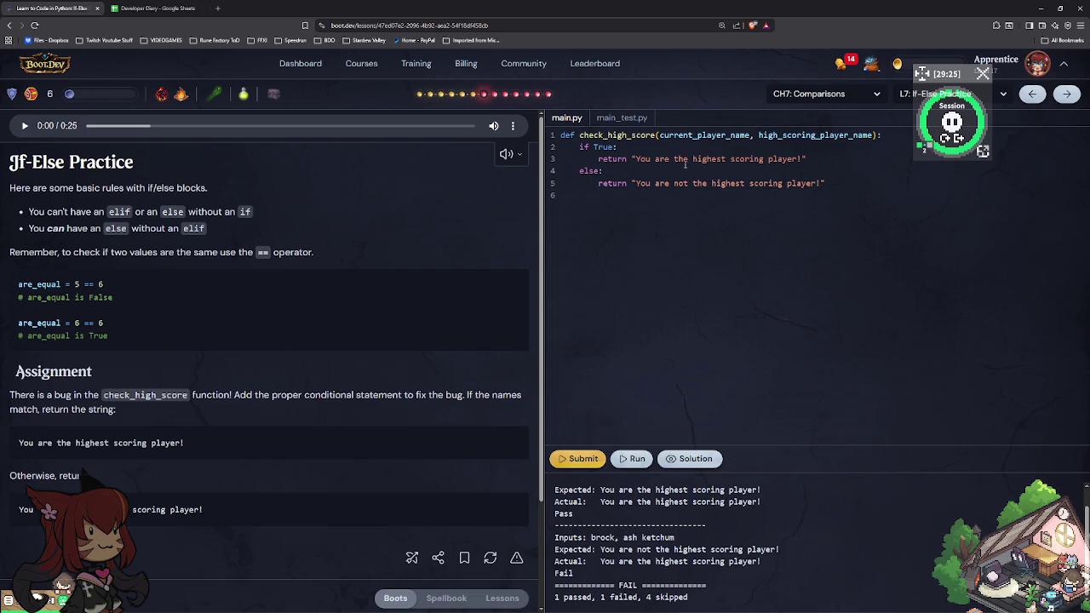
click(582, 146)
click(593, 147)
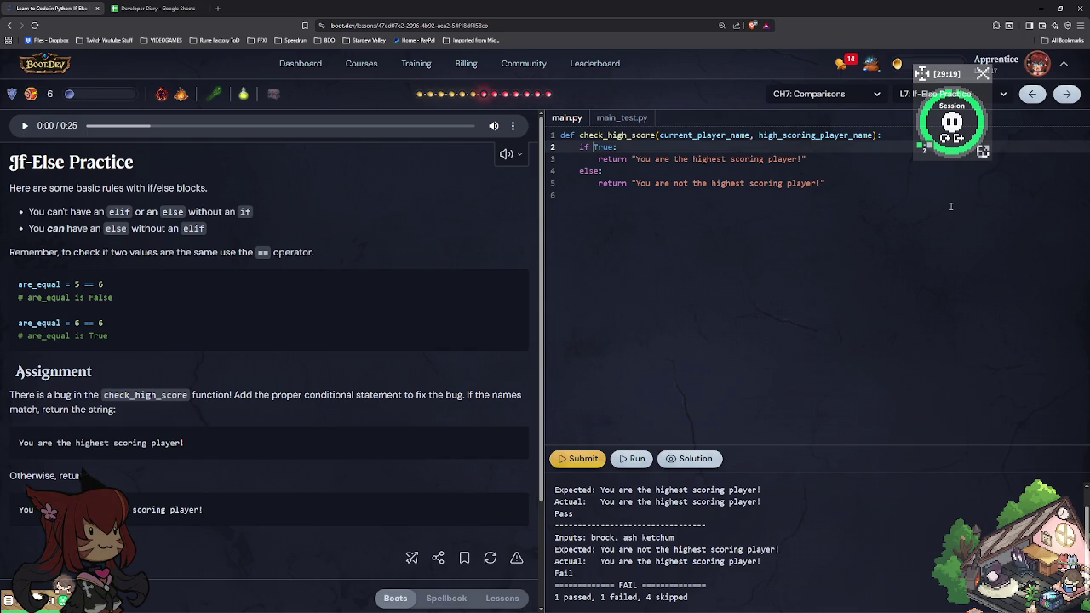
Step: Replace True with 'current_player_name == high_scoring_player_name' in the if condition
text(current_player_name ==)
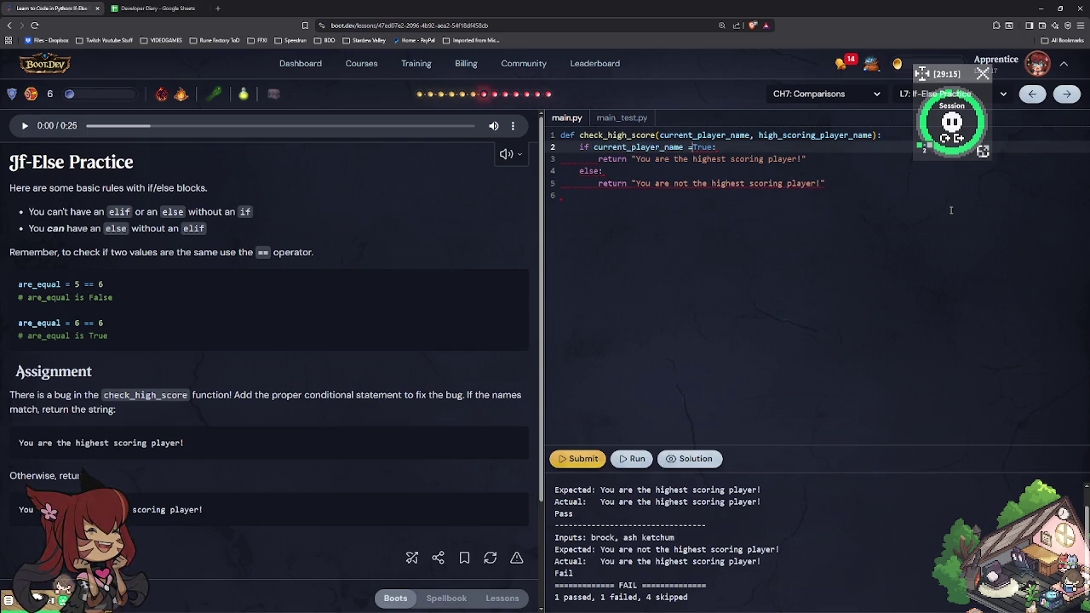
text( high_scor)
text(ing)
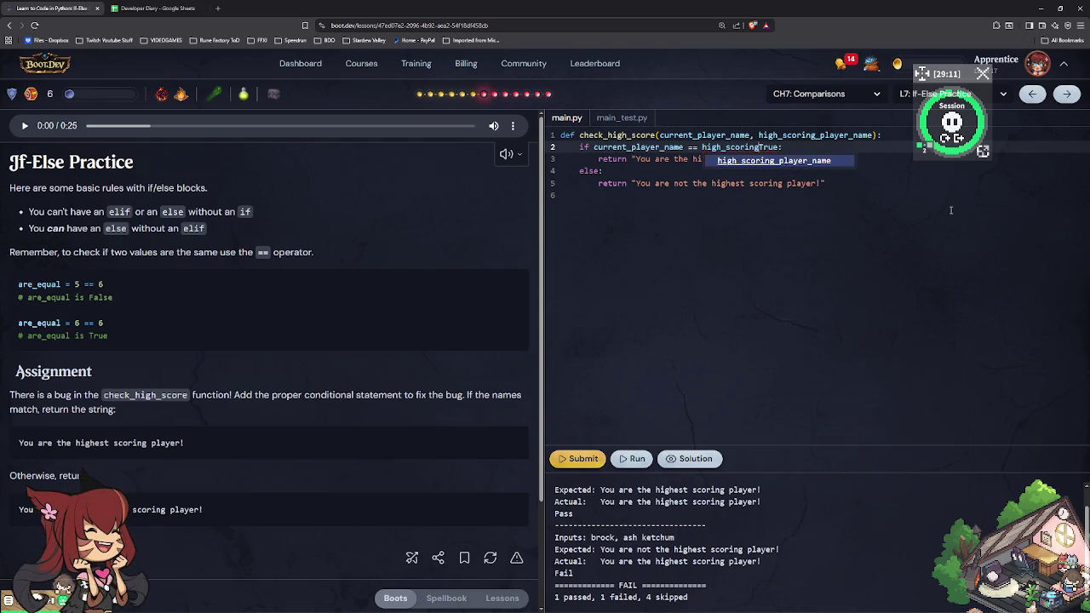
text(play)
key(BackSpace)
key(BackSpace)
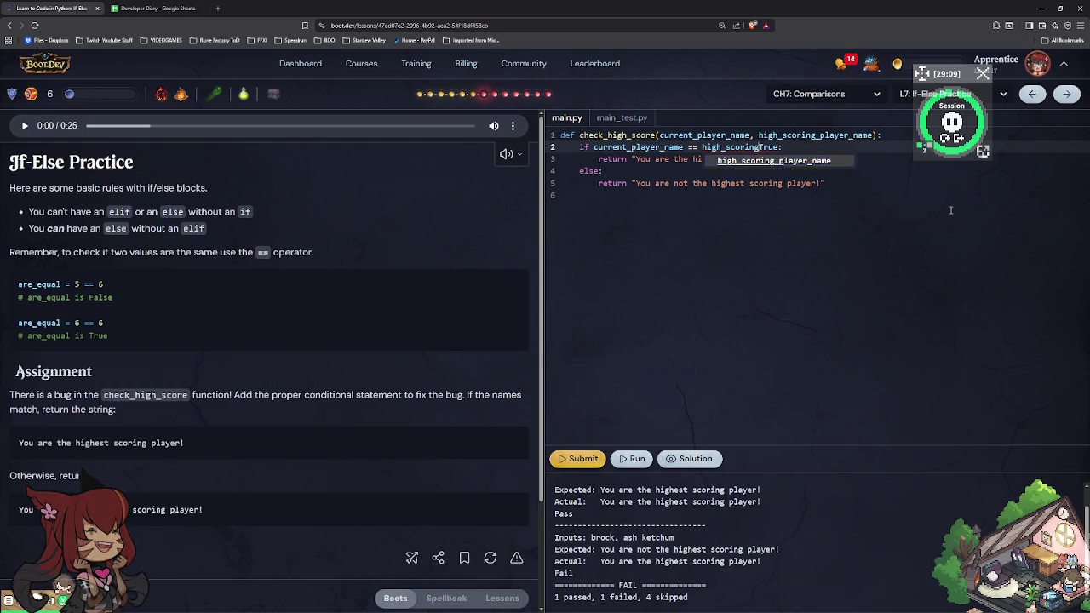
key(BackSpace)
key(BackSpace)
text(_pla)
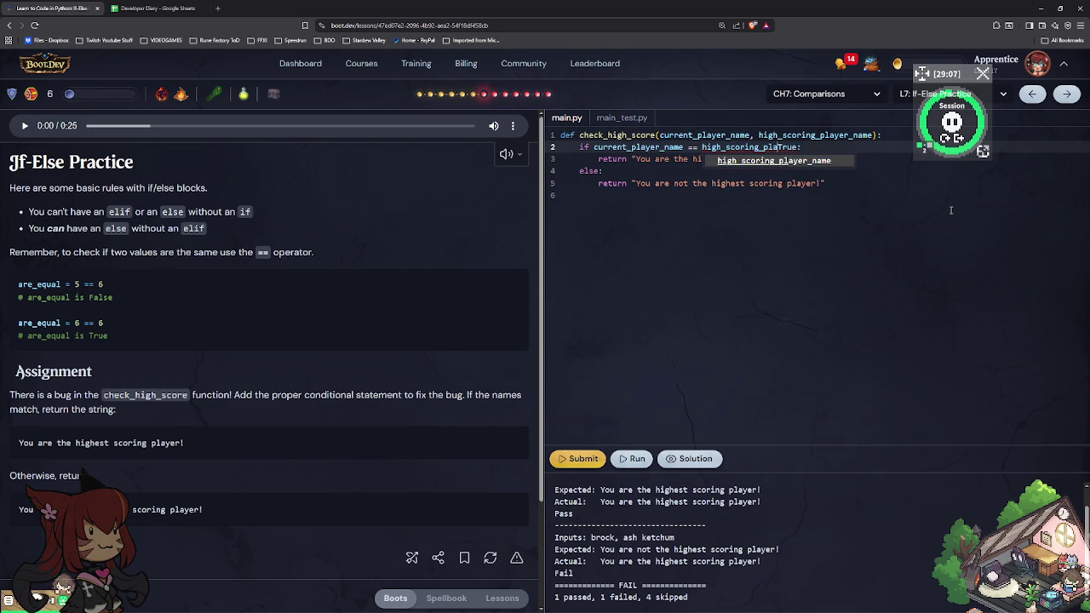
text(yer_na)
text(me)
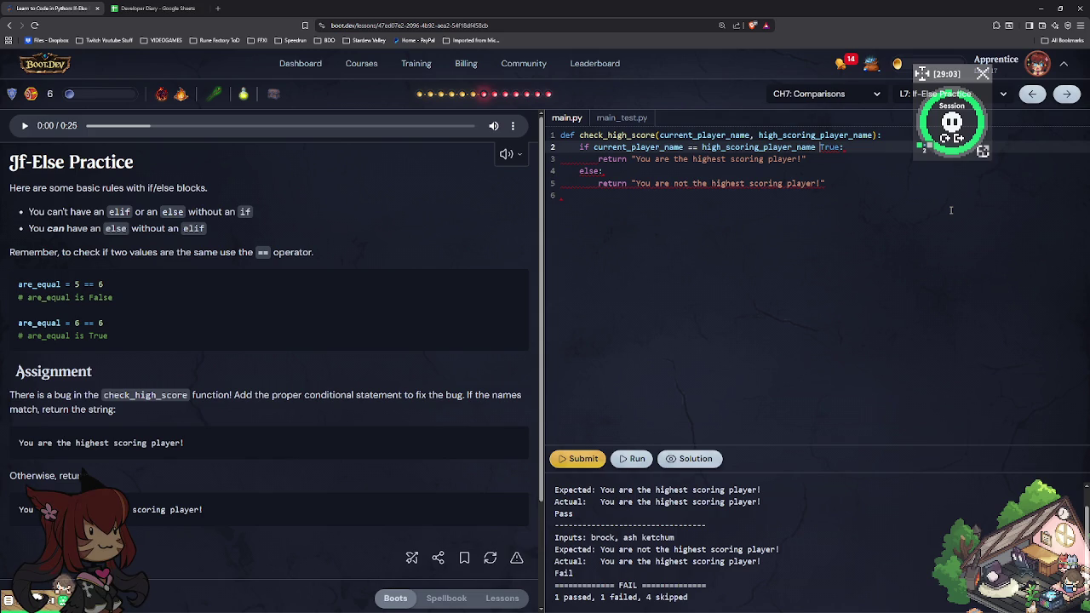
key(BackSpace)
key(BackSpace)
key(BackSpace)
key(BackSpace)
key(BackSpace)
Step: Run and submit the fixed check_high_score, view the reference solution, and advance
click(624, 460)
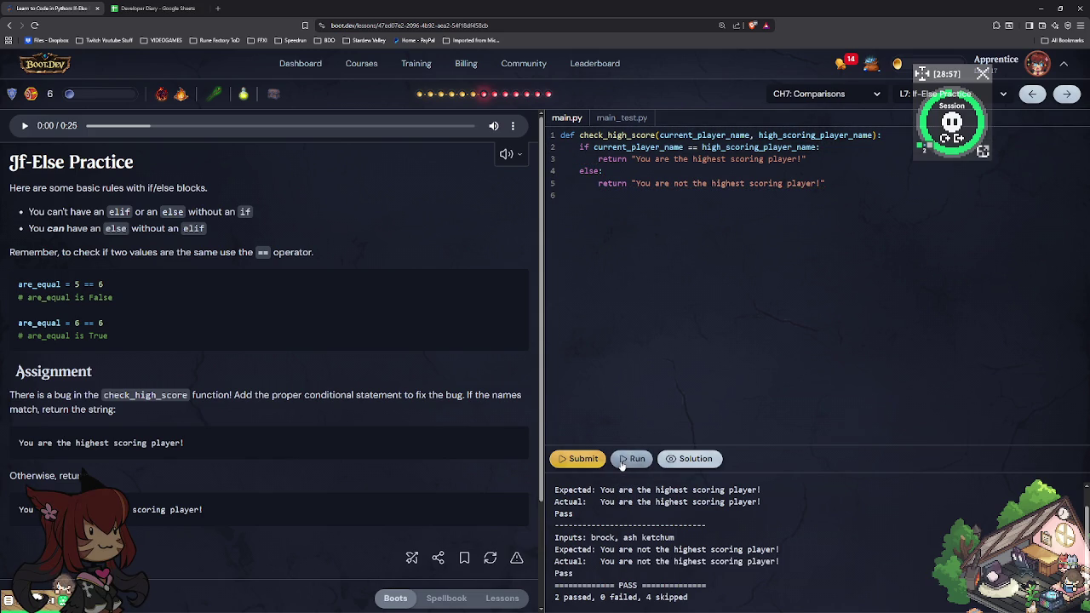
click(583, 459)
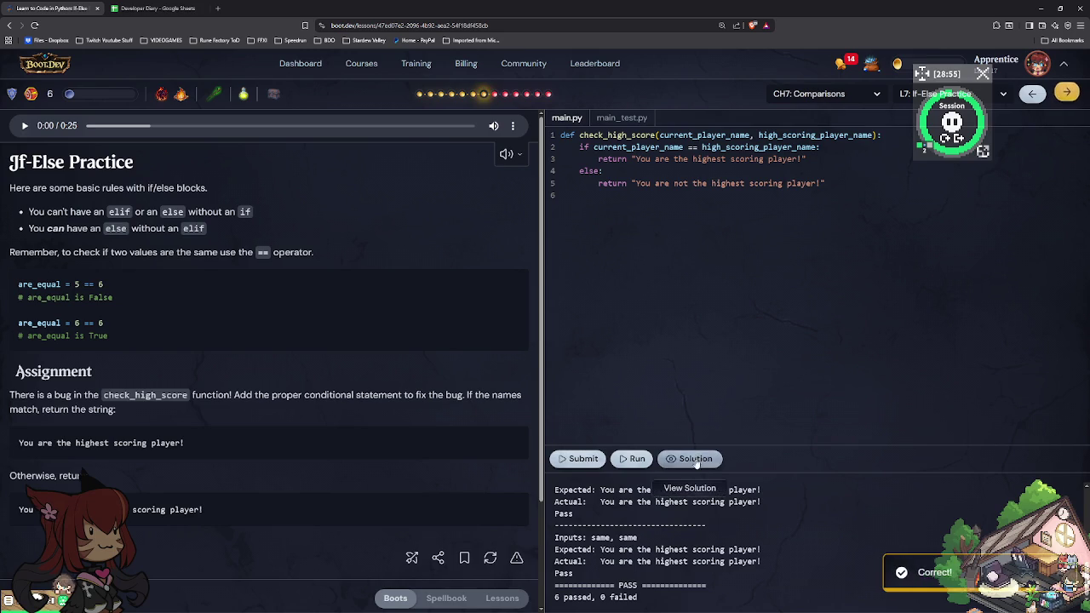
click(695, 463)
click(1069, 96)
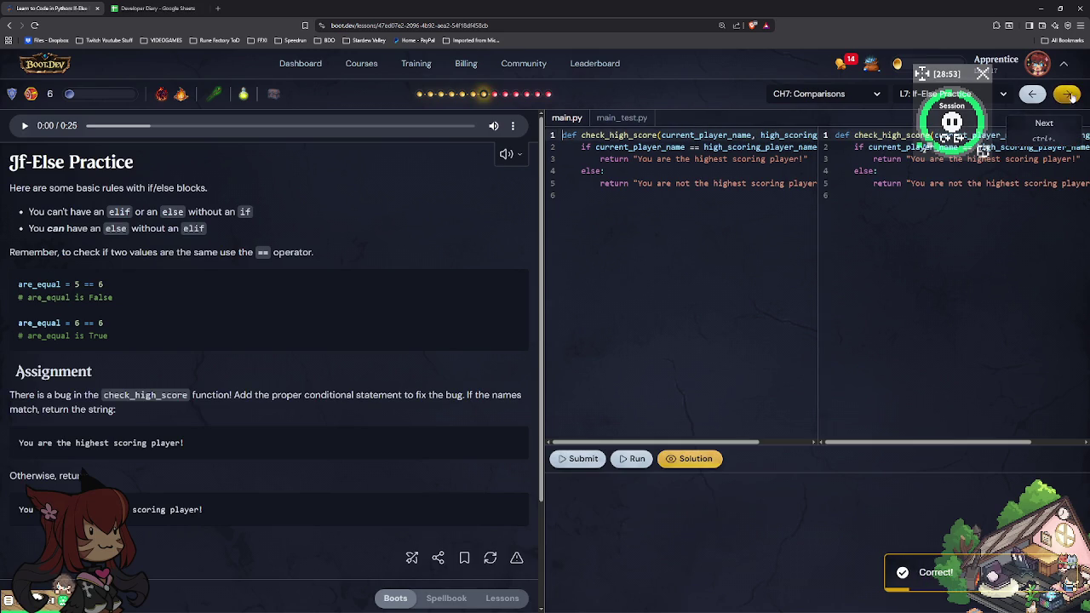
Step: Place the caret in the parameter list of L8's check_high_score stub
click(720, 138)
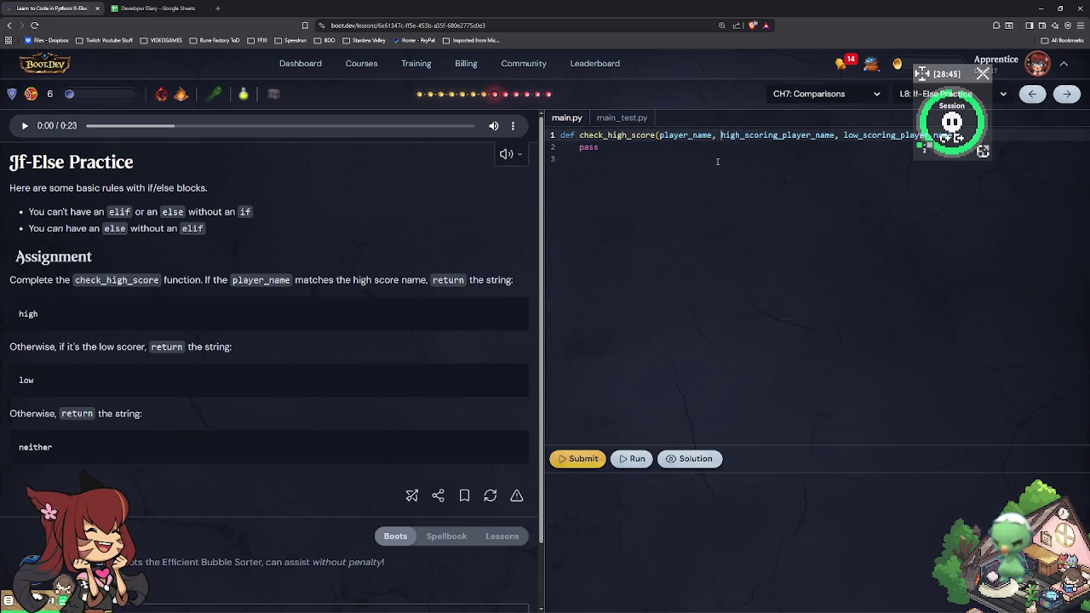